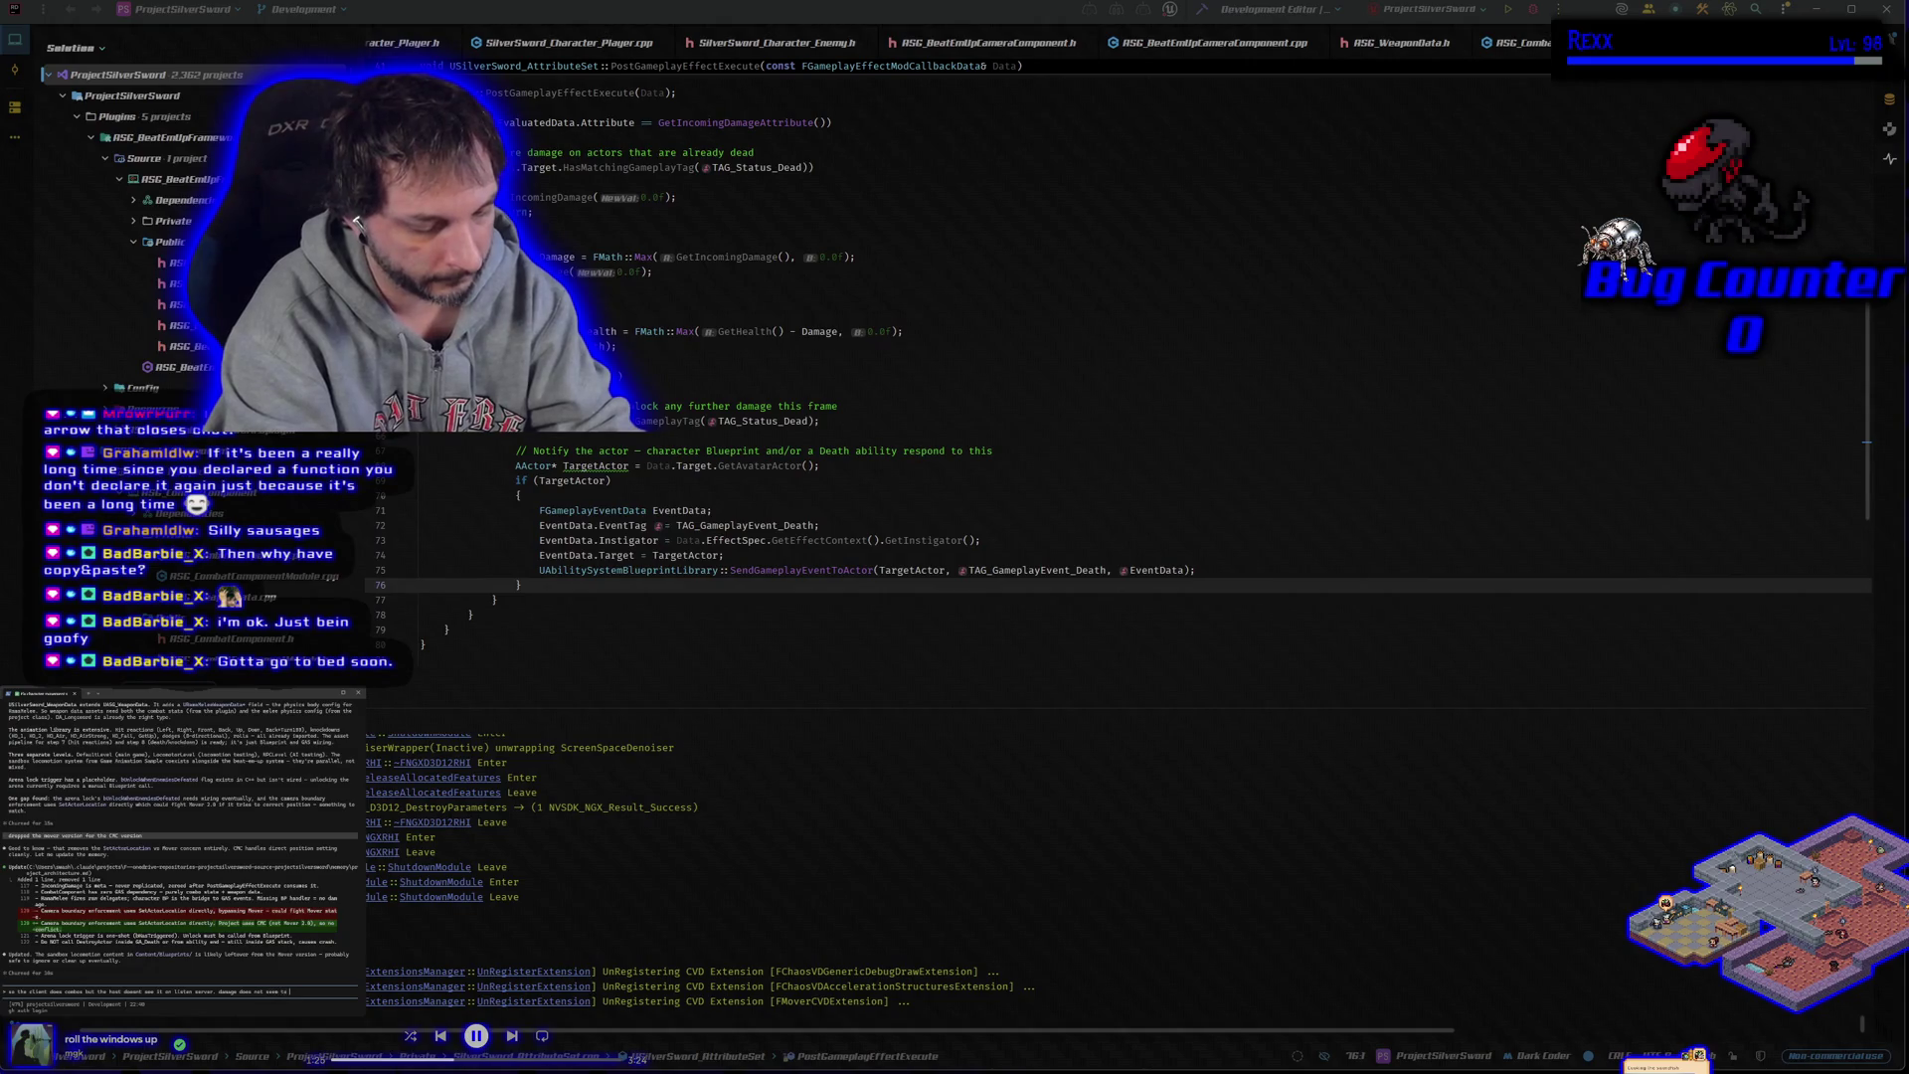
# Finish the note that damage does not replicate either and send it to the coding assistant.
pyautogui.write(' replicate either and')
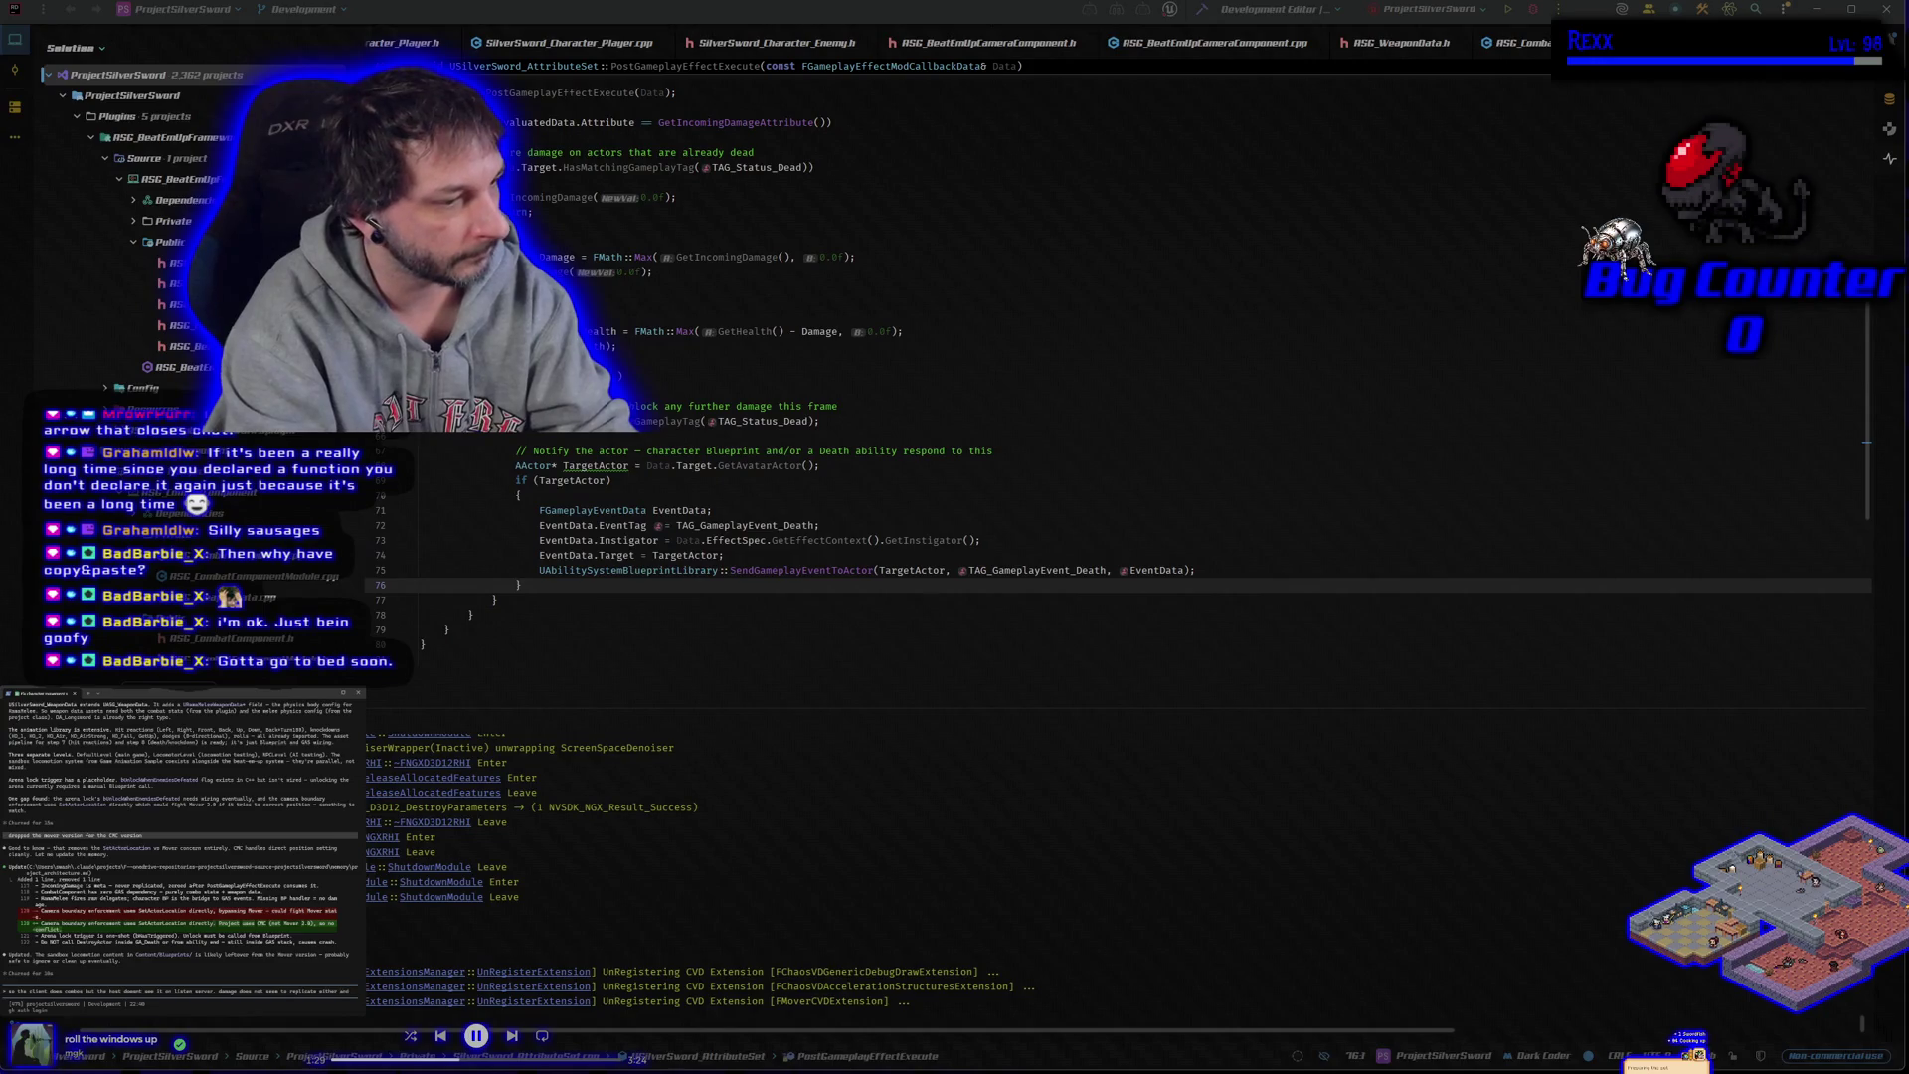
pyautogui.write(' the enemy dies. the listen server in editor can deal damage and works though')
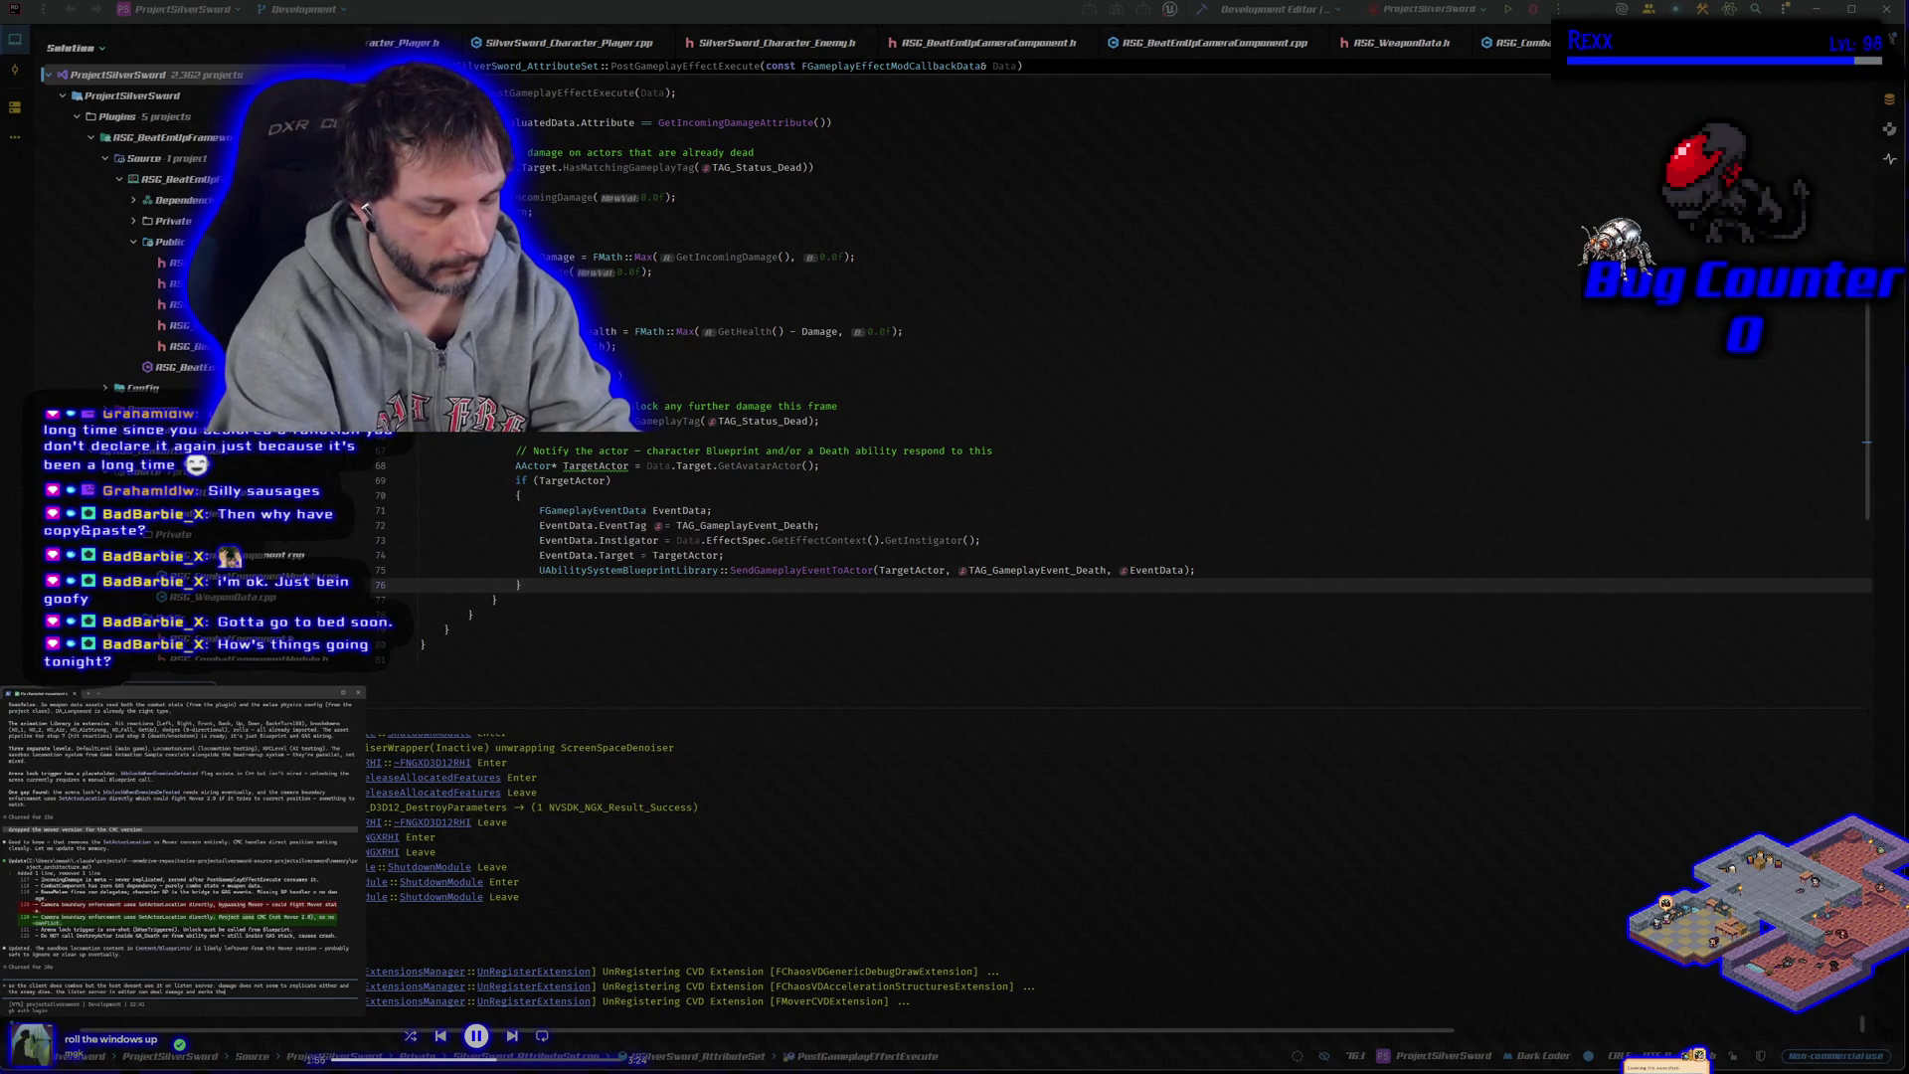
pyautogui.press('Return')
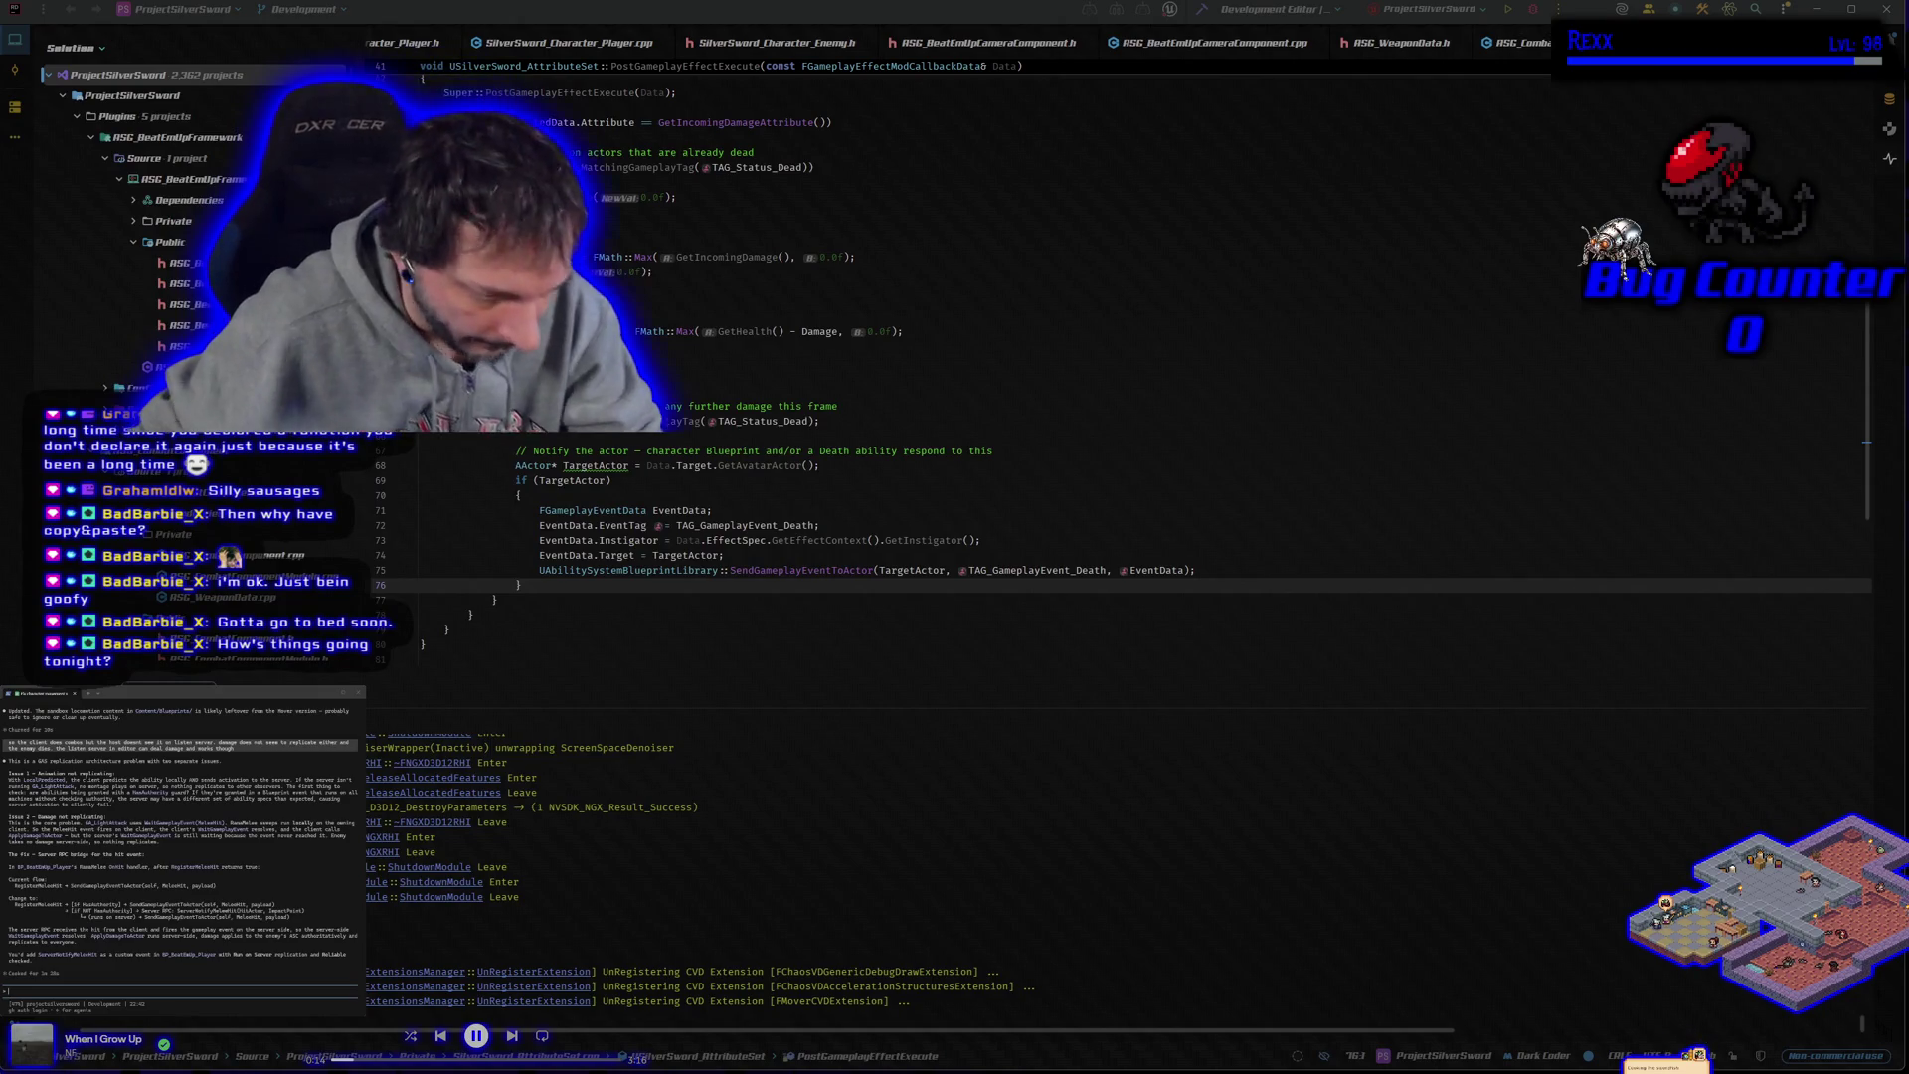
# Rebuild the project from Rider and launch the Unreal Editor on BeatEmUpLevel.
pyautogui.click(1532, 10)
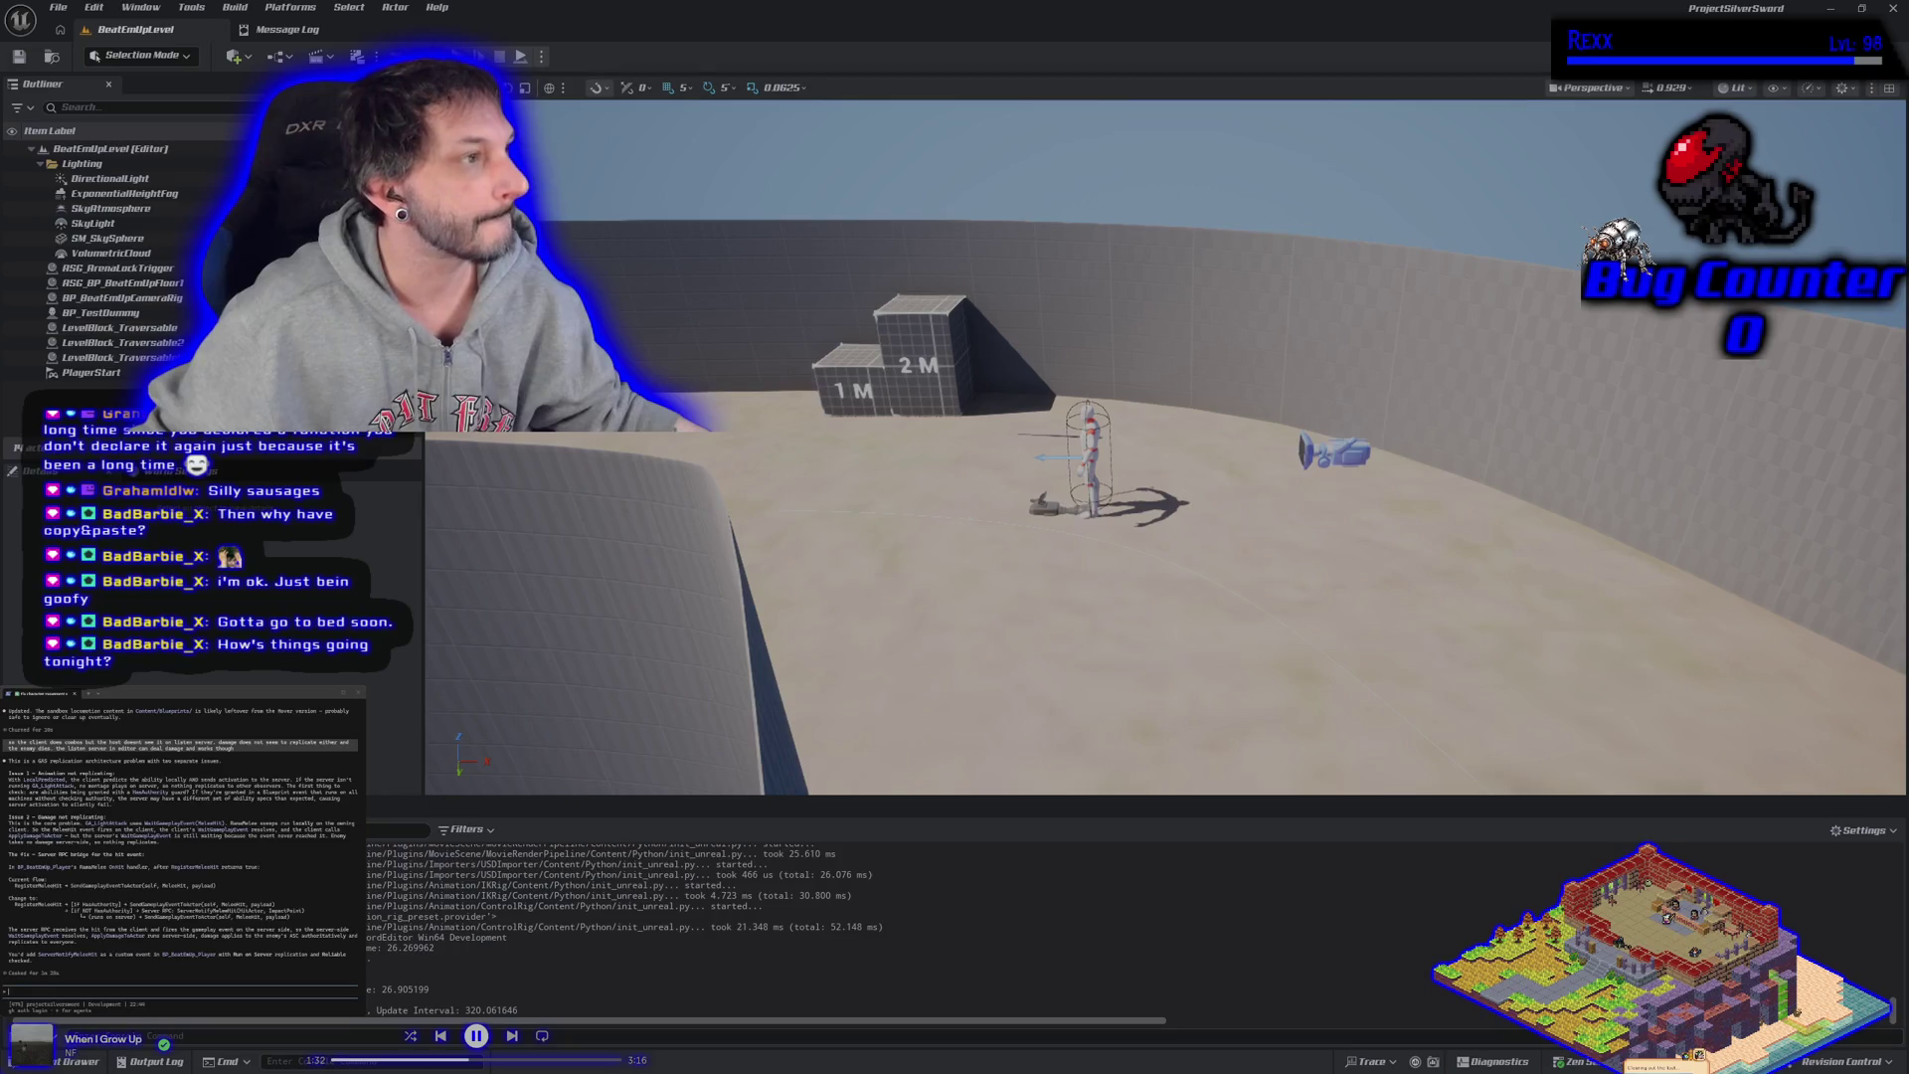
# Switch to the Amazon GFuel store and browse its Top Sellers page.
pyautogui.hotkey('alt', 'Tab')
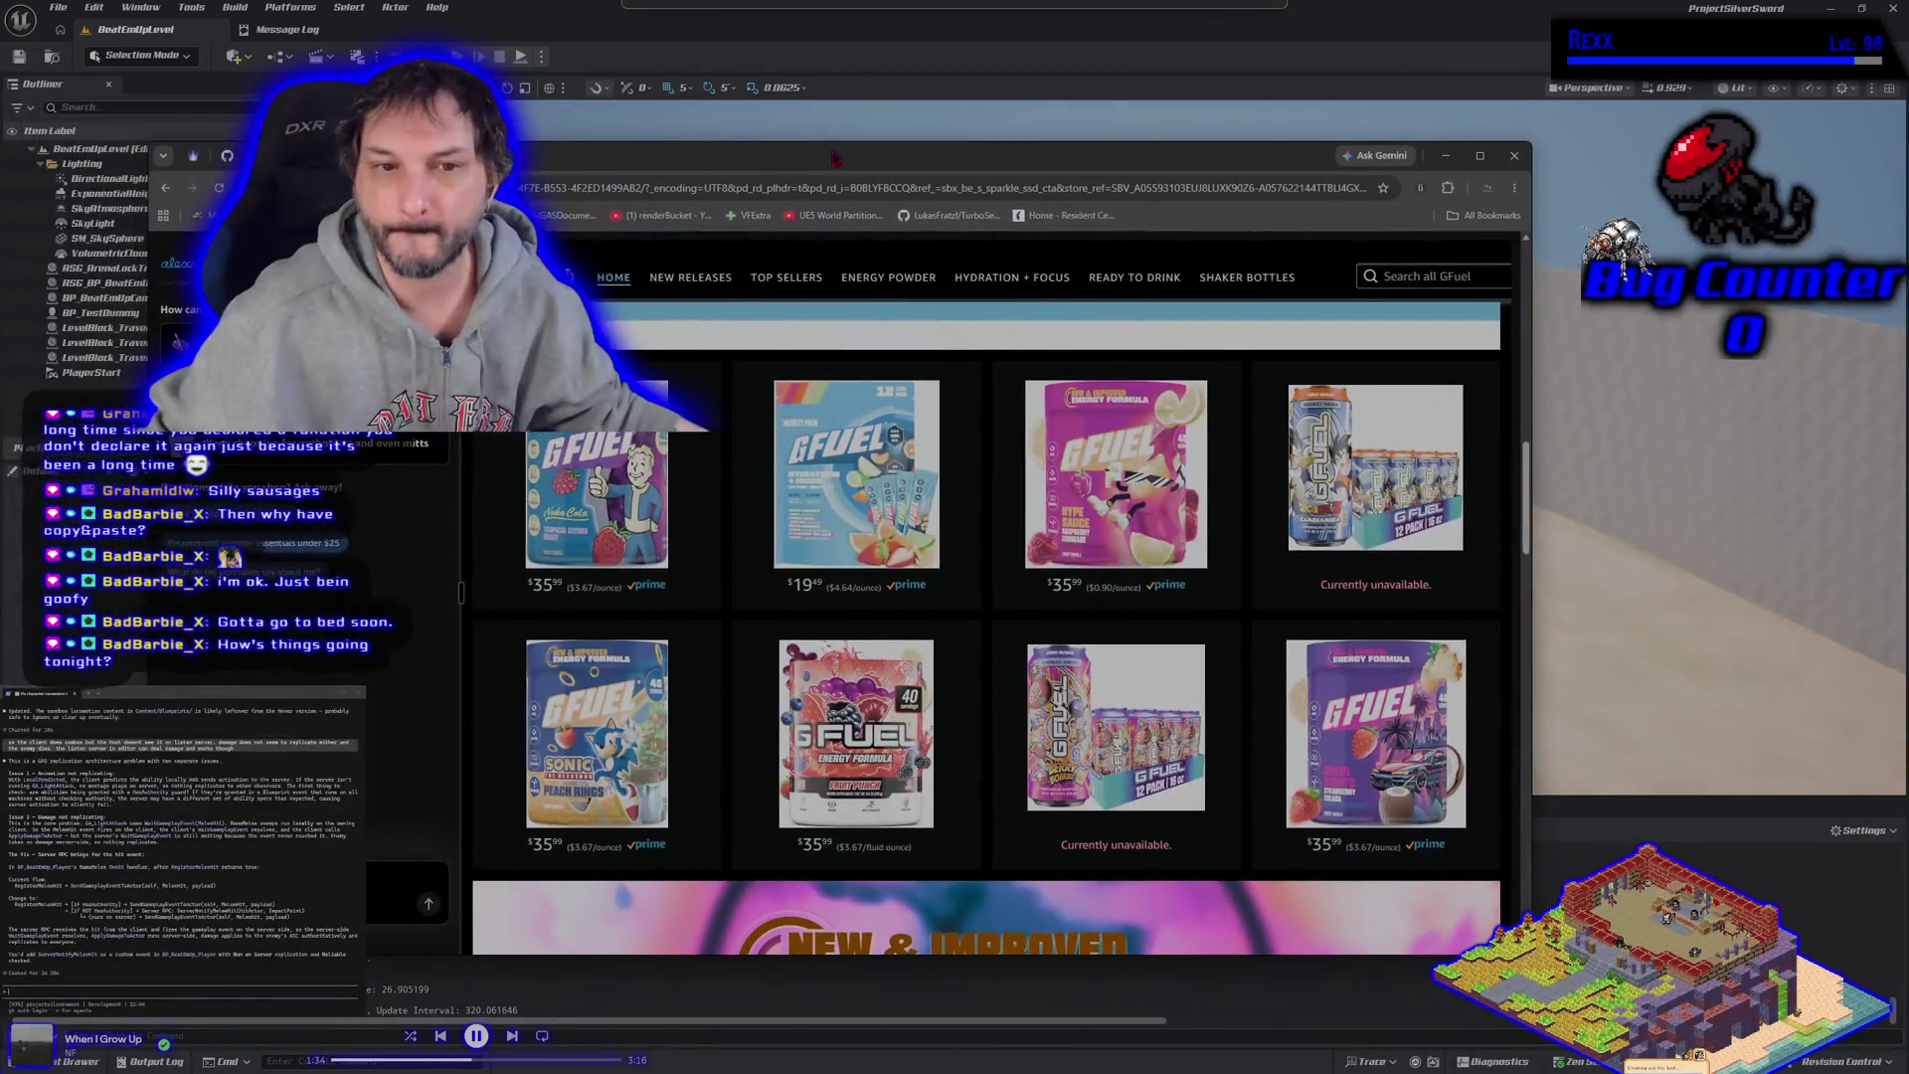
pyautogui.scroll(-5, 1049, 686)
pyautogui.scroll(-15, 1049, 686)
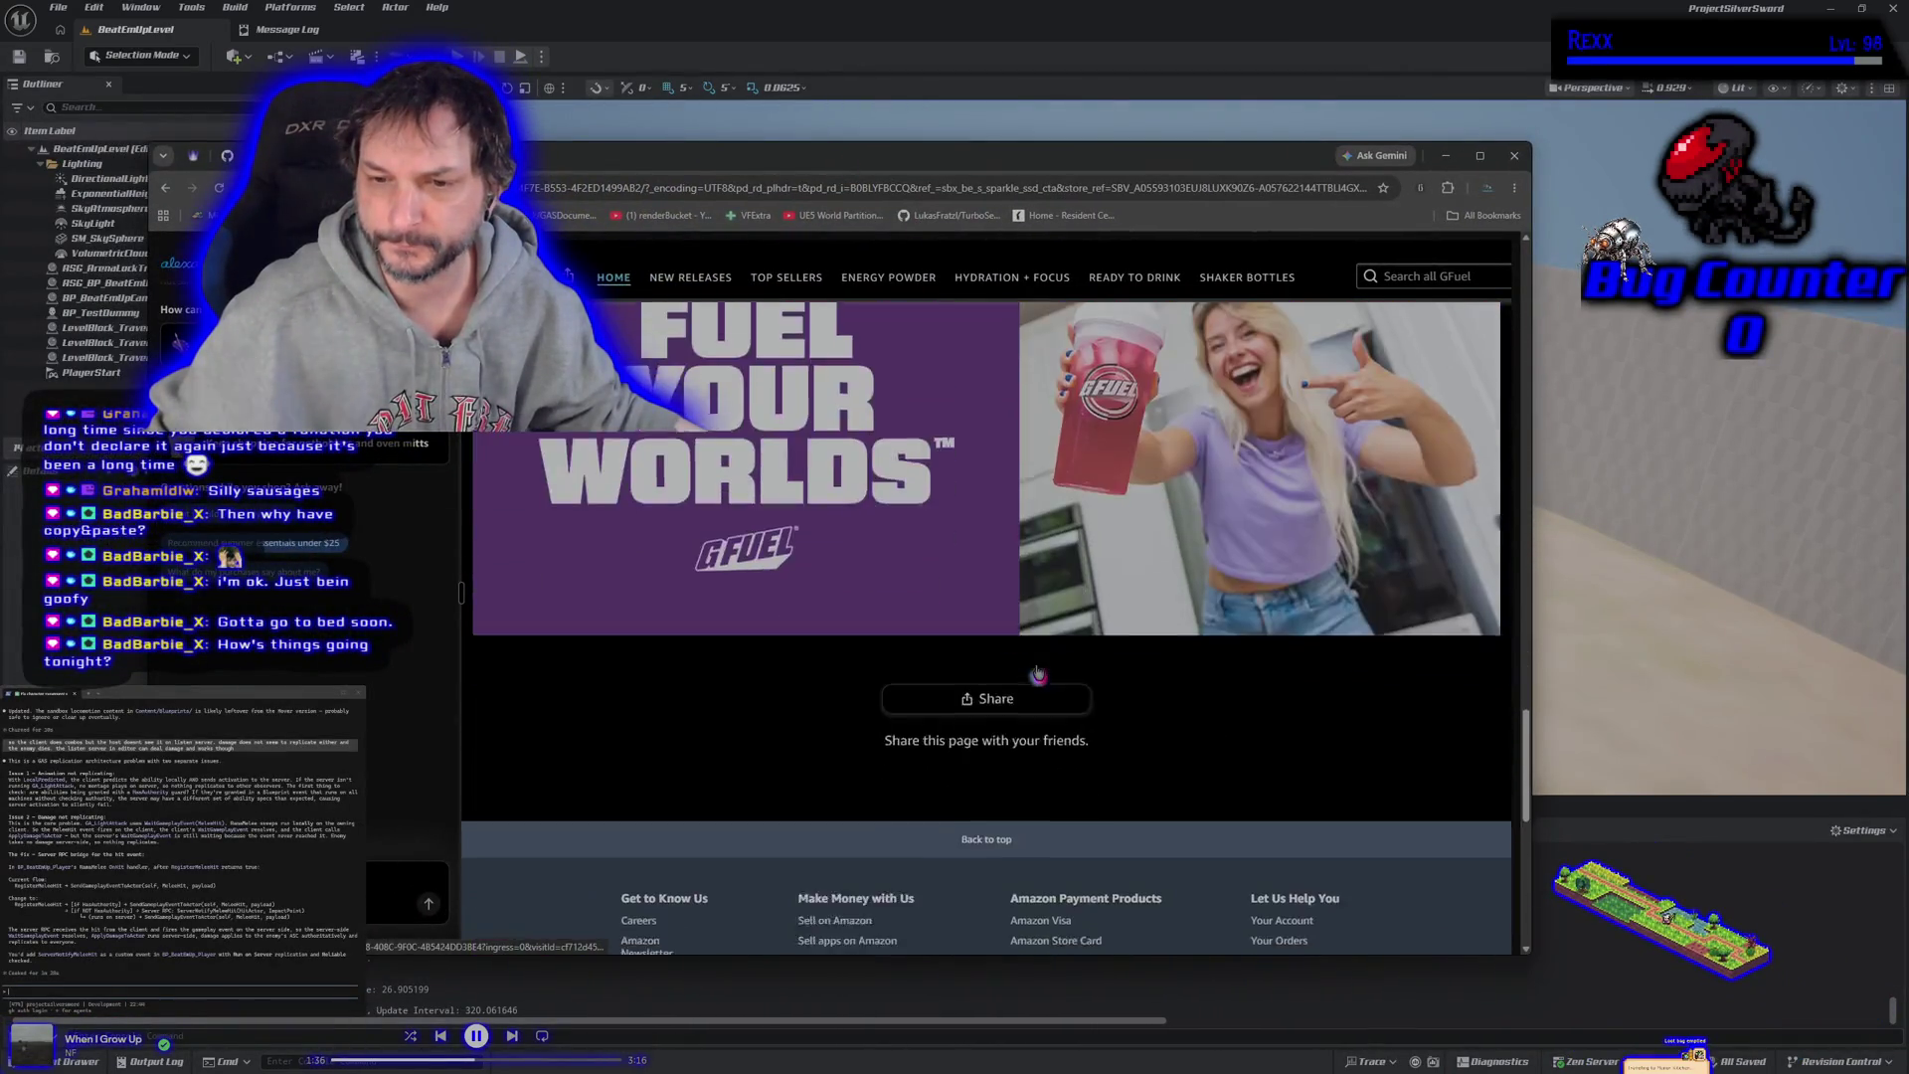
pyautogui.scroll(15, 1003, 637)
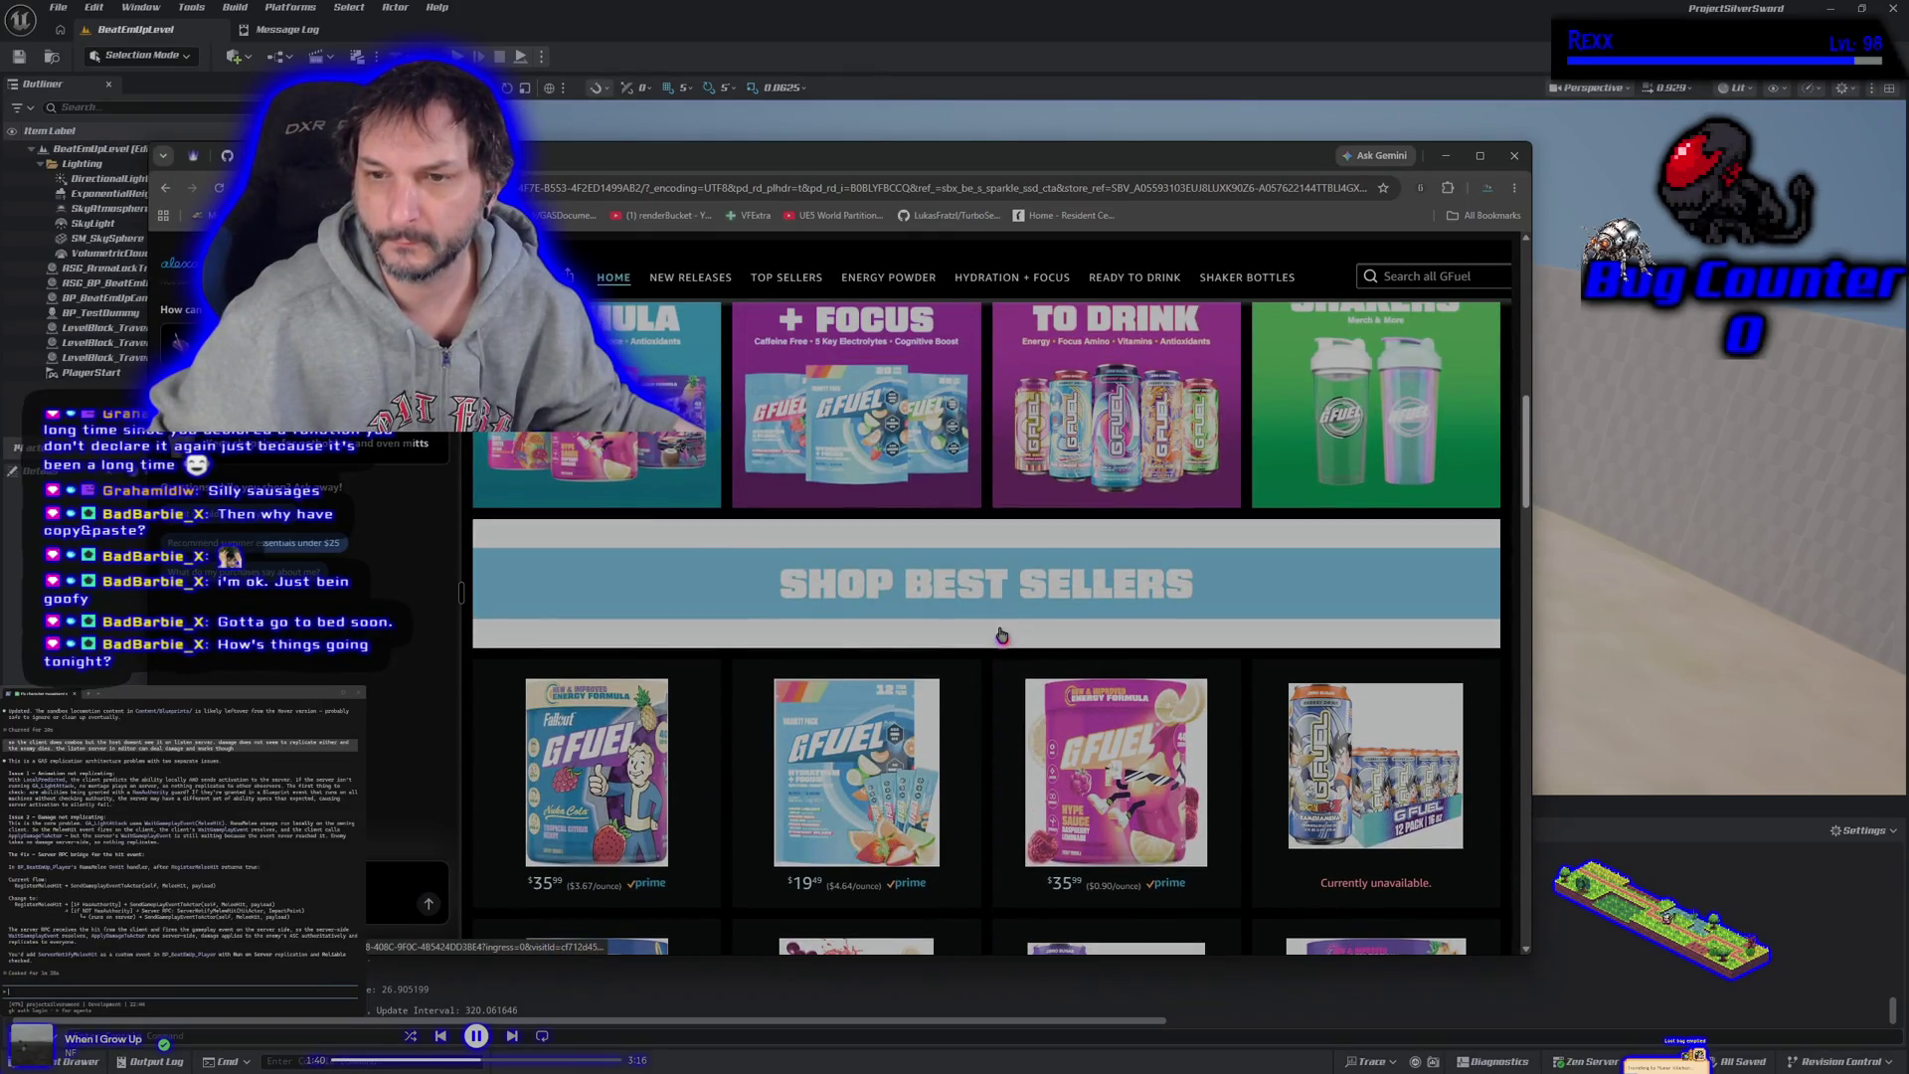
pyautogui.click(1002, 636)
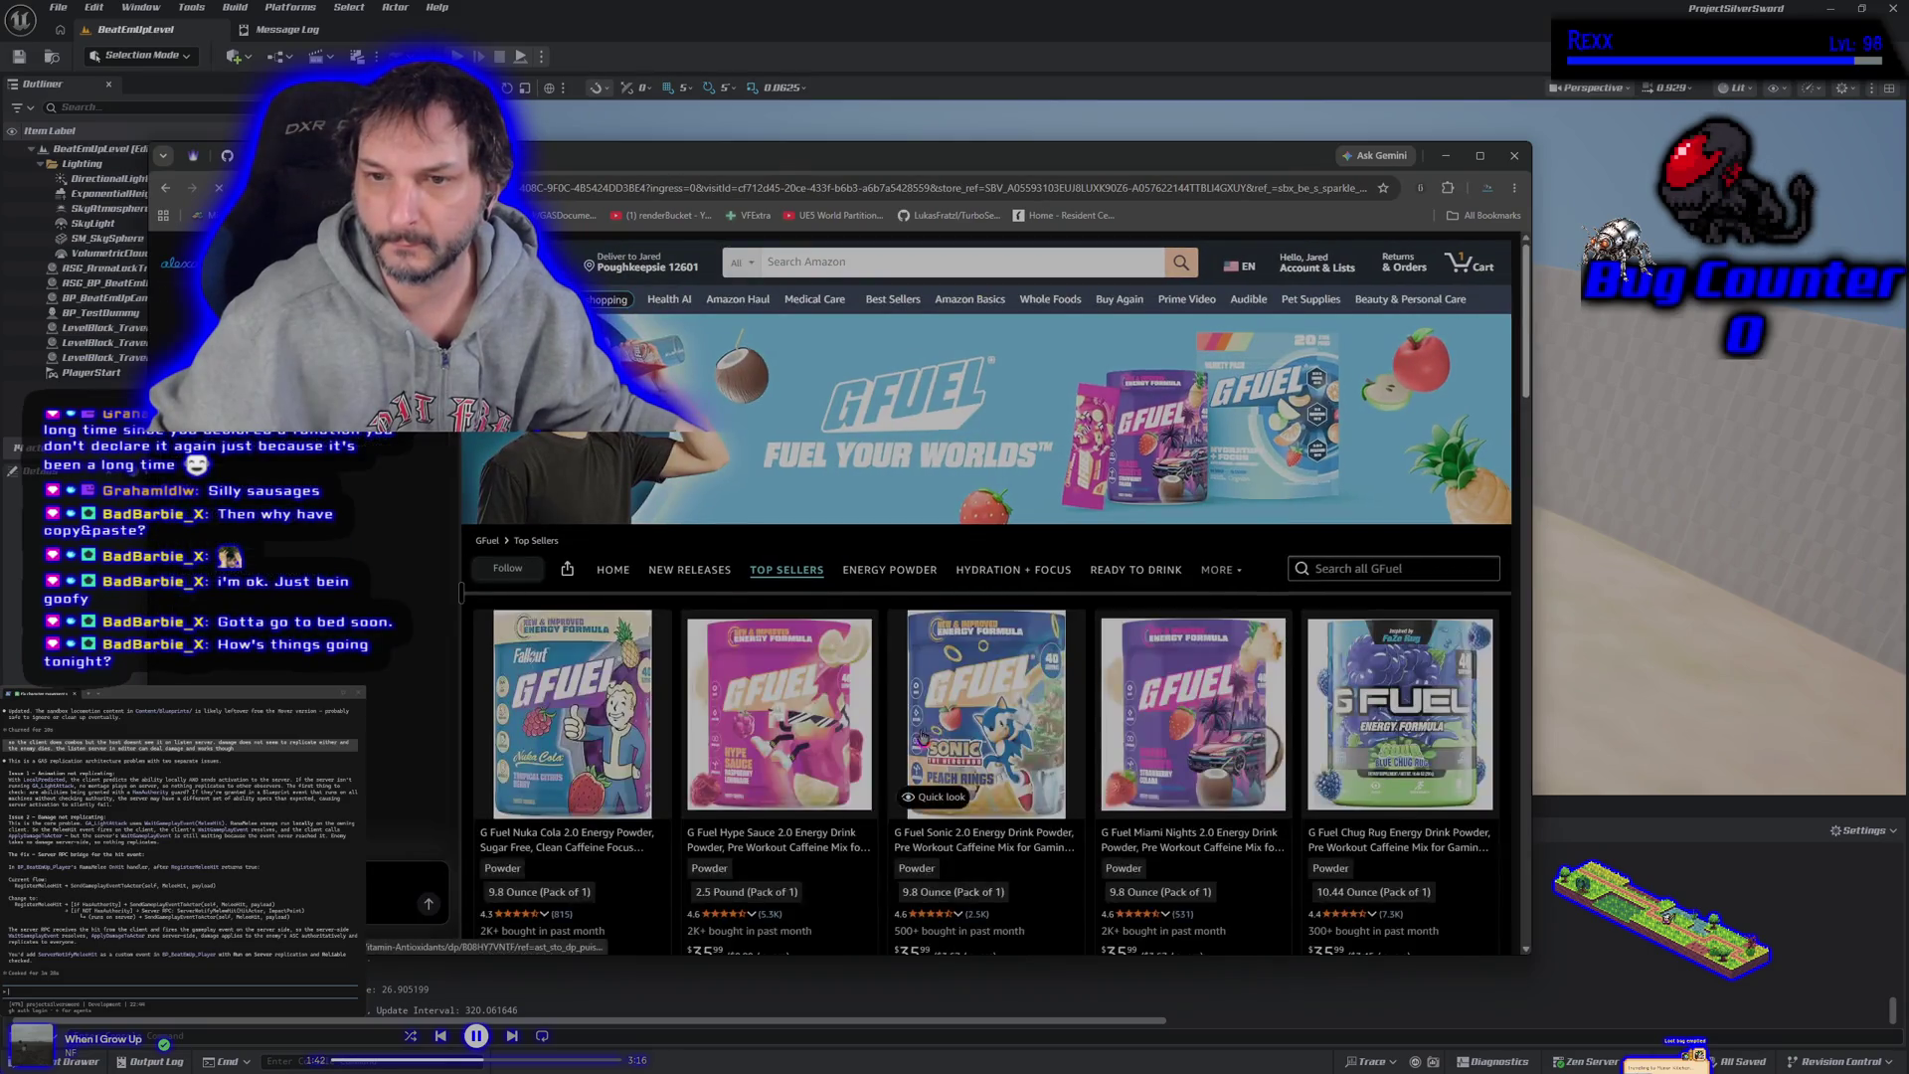
pyautogui.scroll(-3, 922, 736)
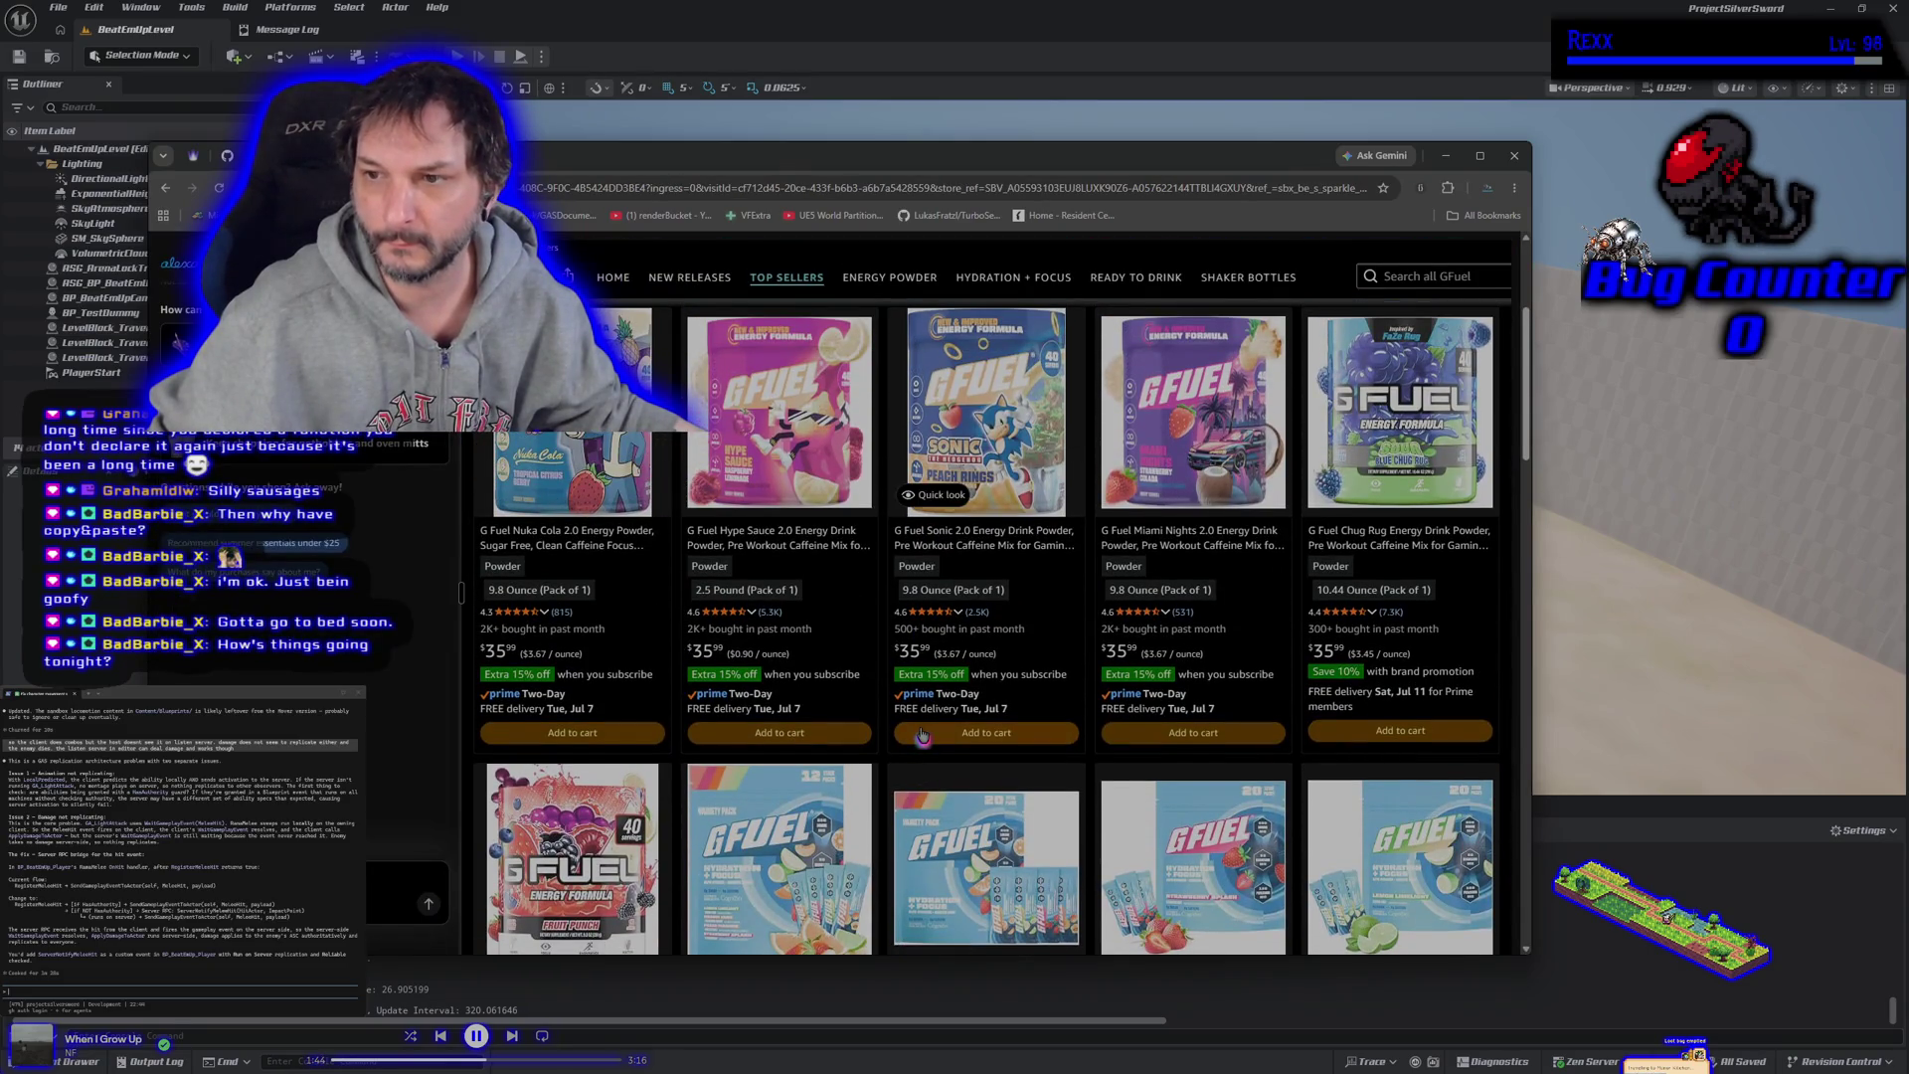
pyautogui.scroll(-1, 923, 736)
pyautogui.scroll(-3, 923, 736)
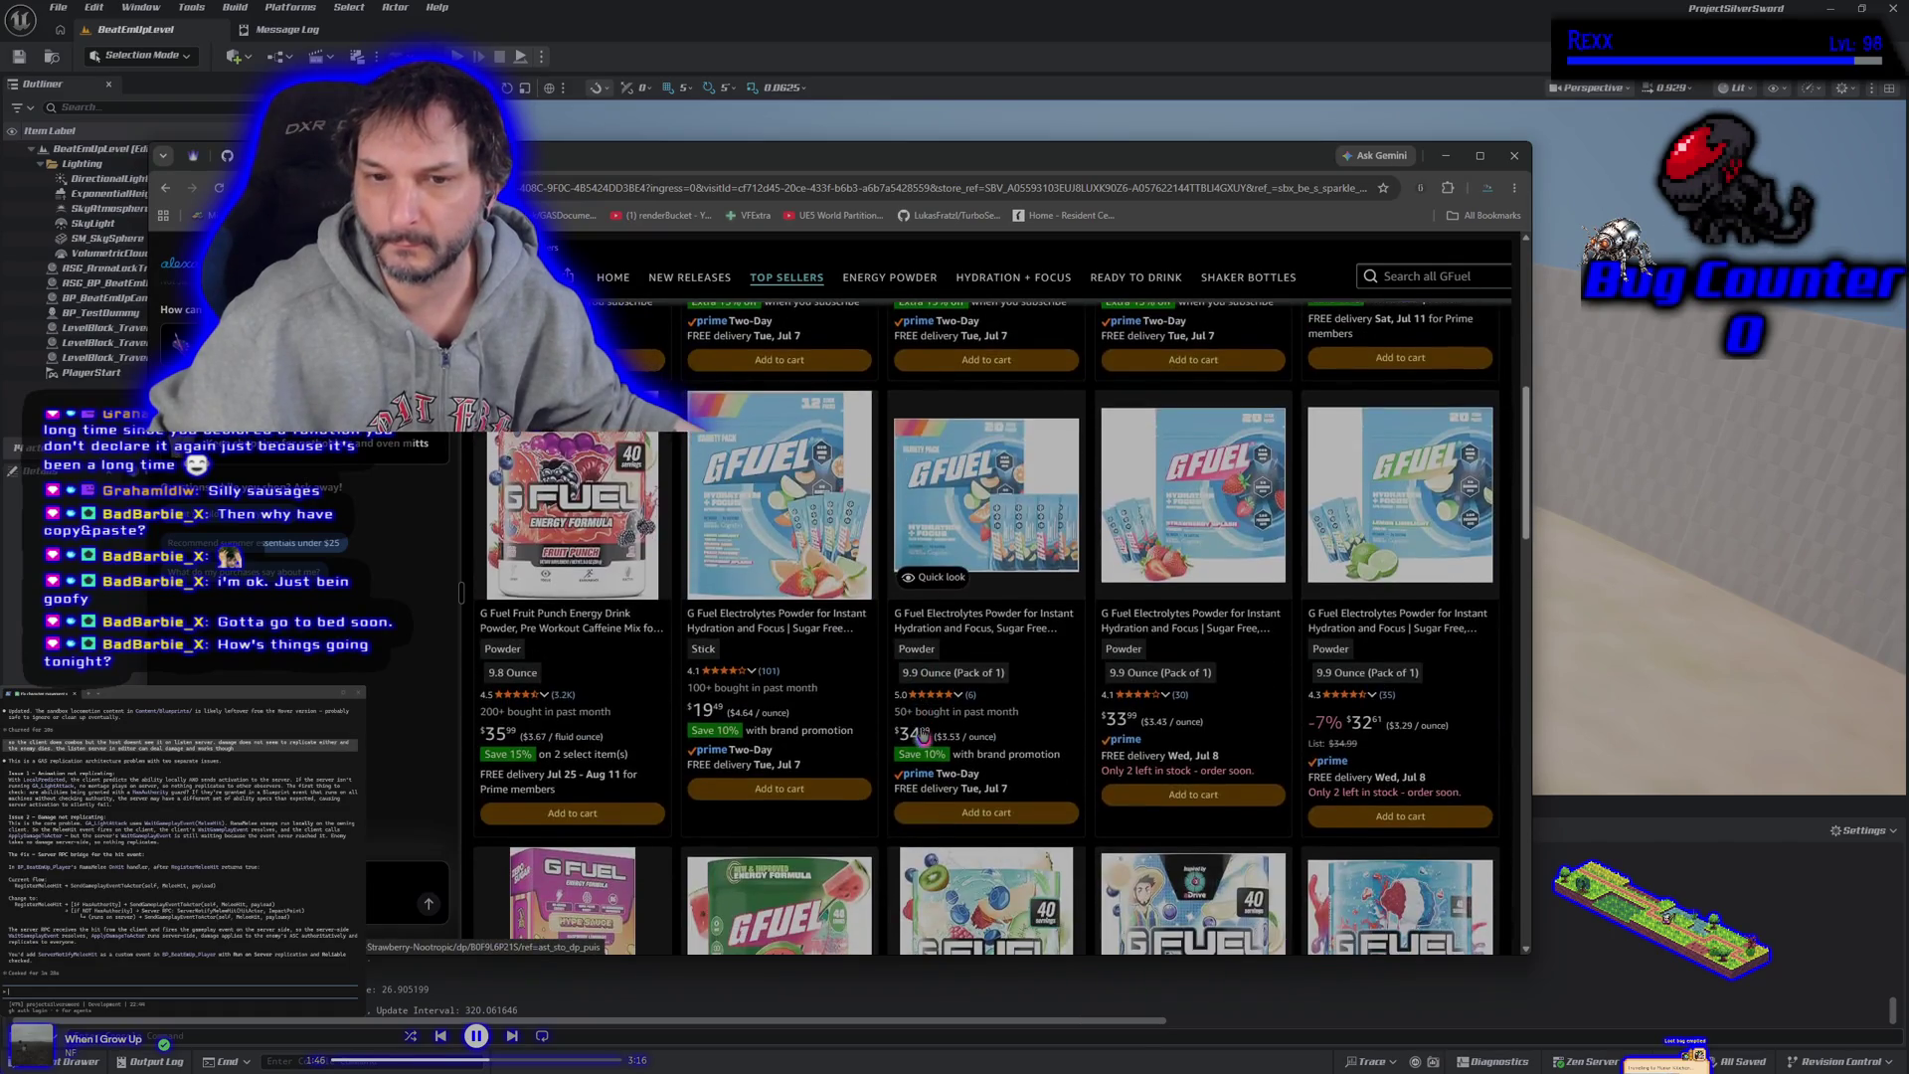
pyautogui.scroll(-3, 922, 737)
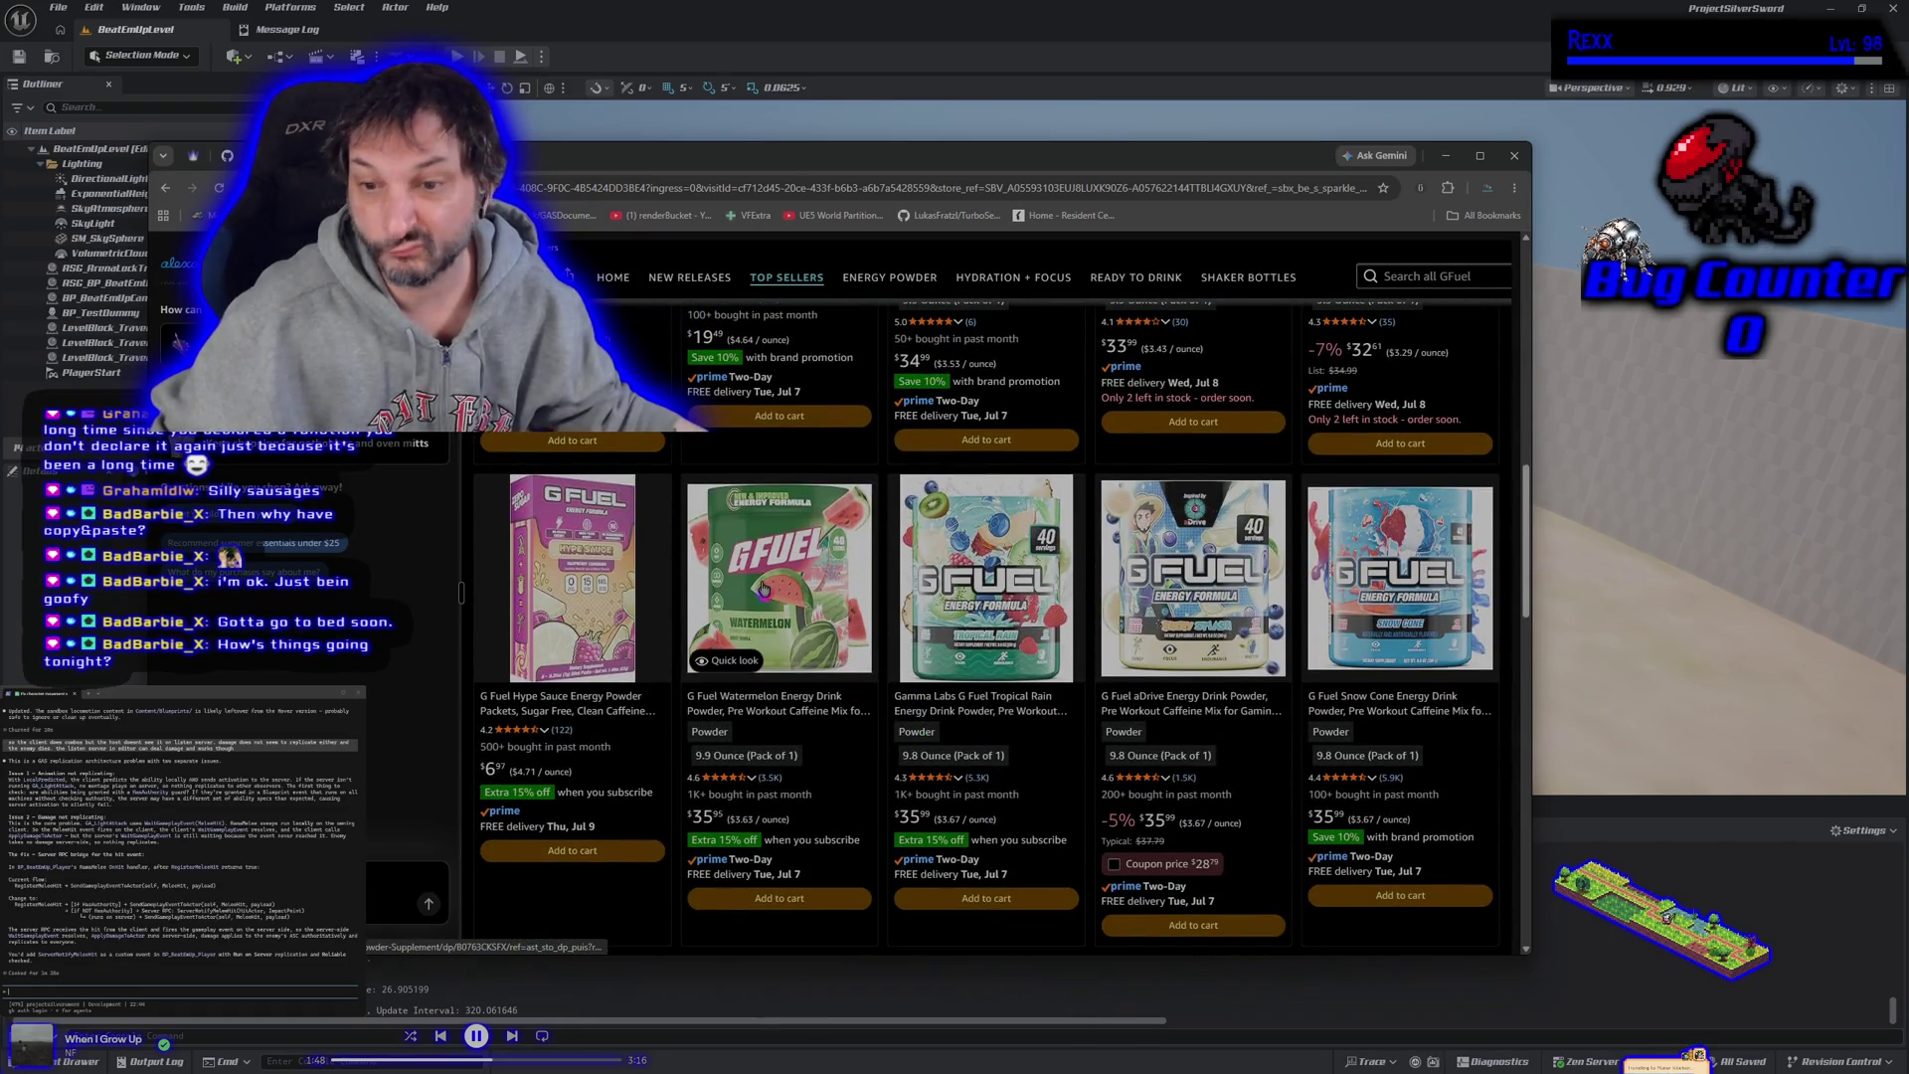
pyautogui.scroll(-1, 764, 589)
pyautogui.scroll(-2, 917, 798)
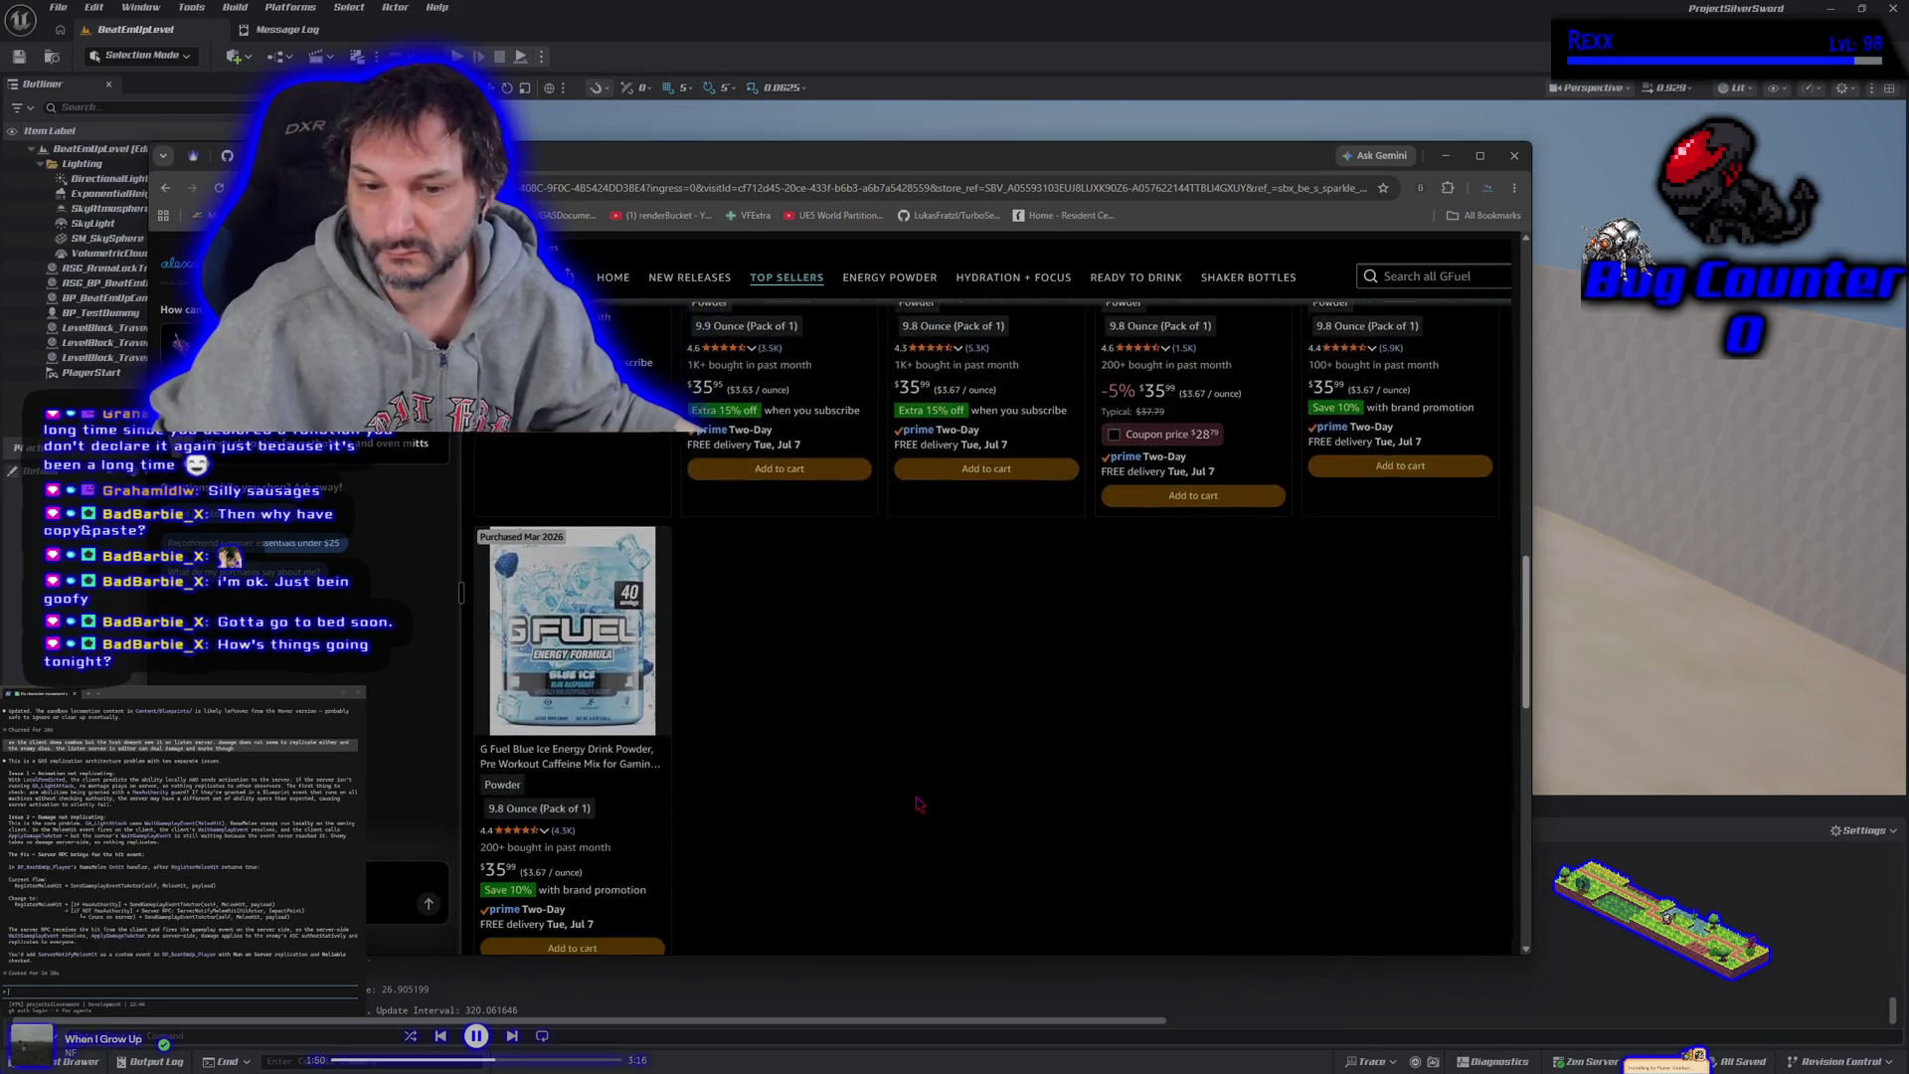
pyautogui.scroll(2, 1124, 825)
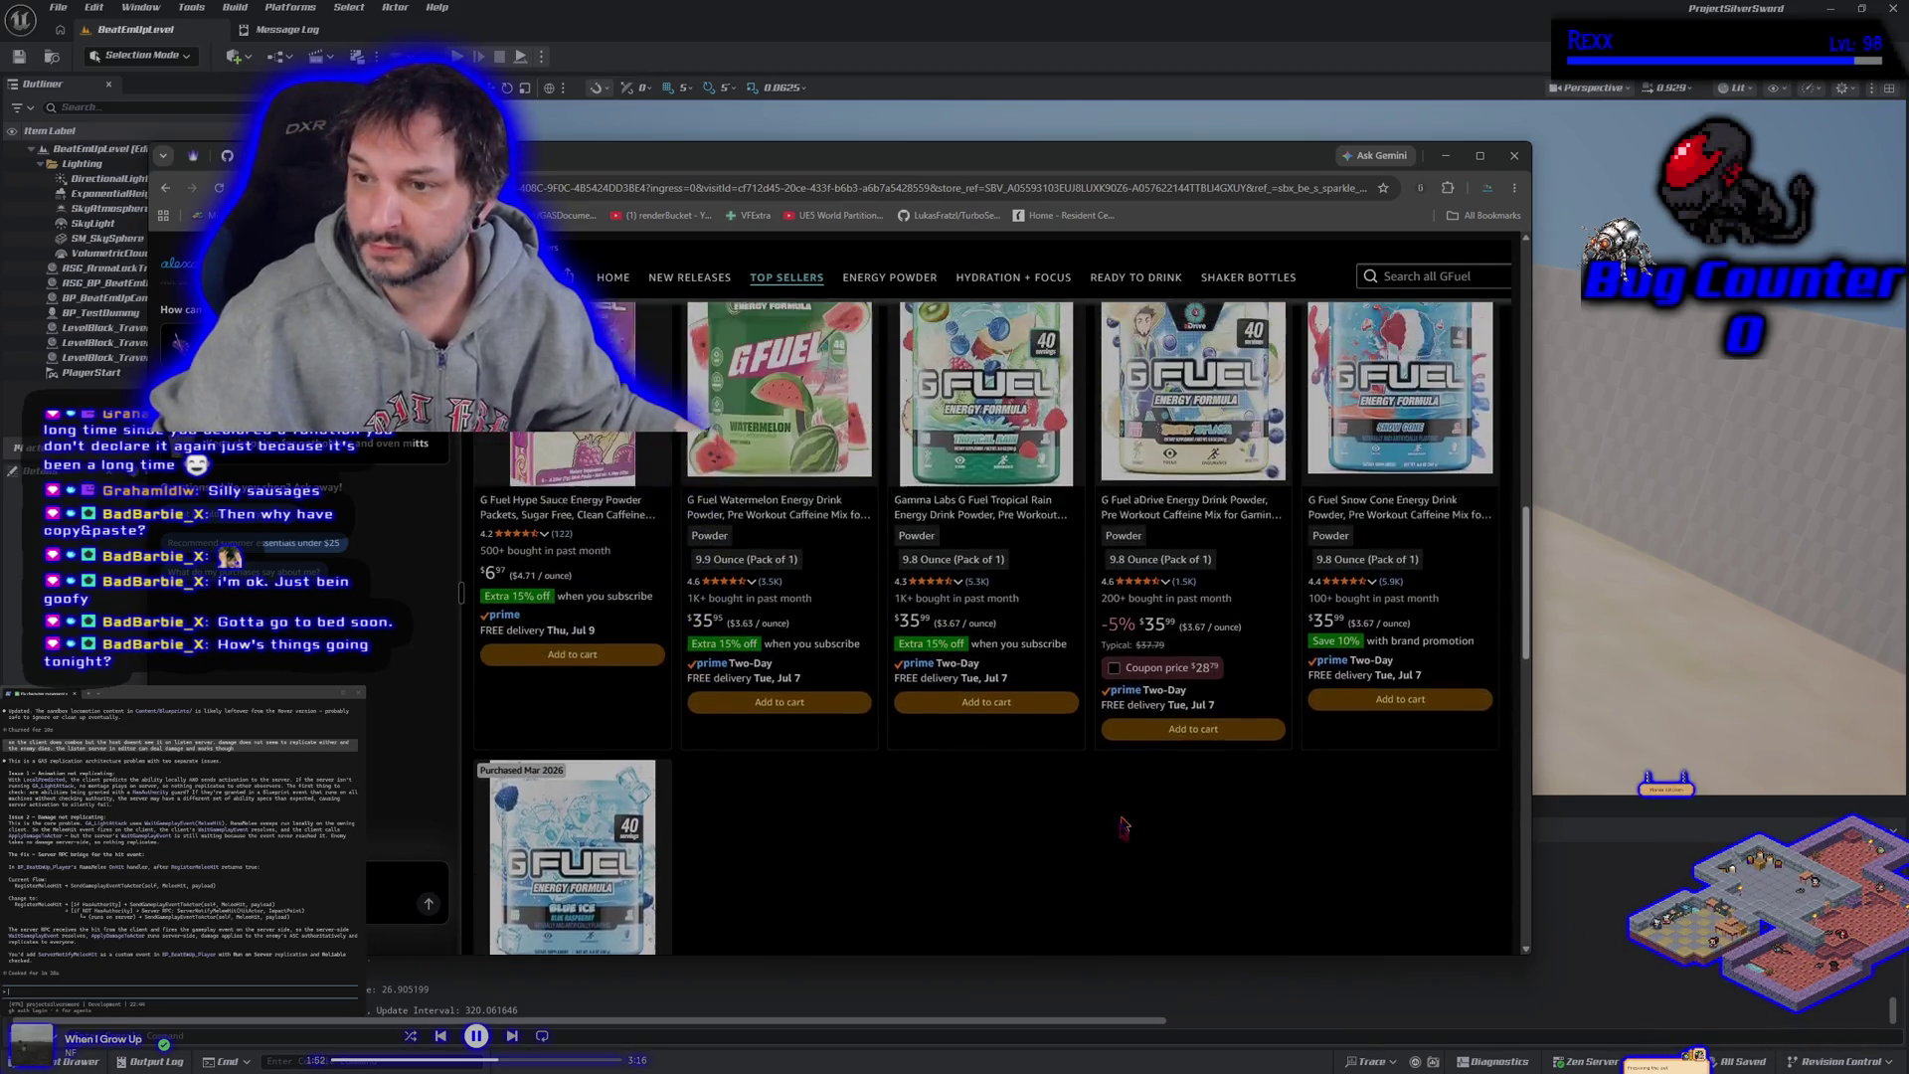
pyautogui.scroll(8, 1087, 886)
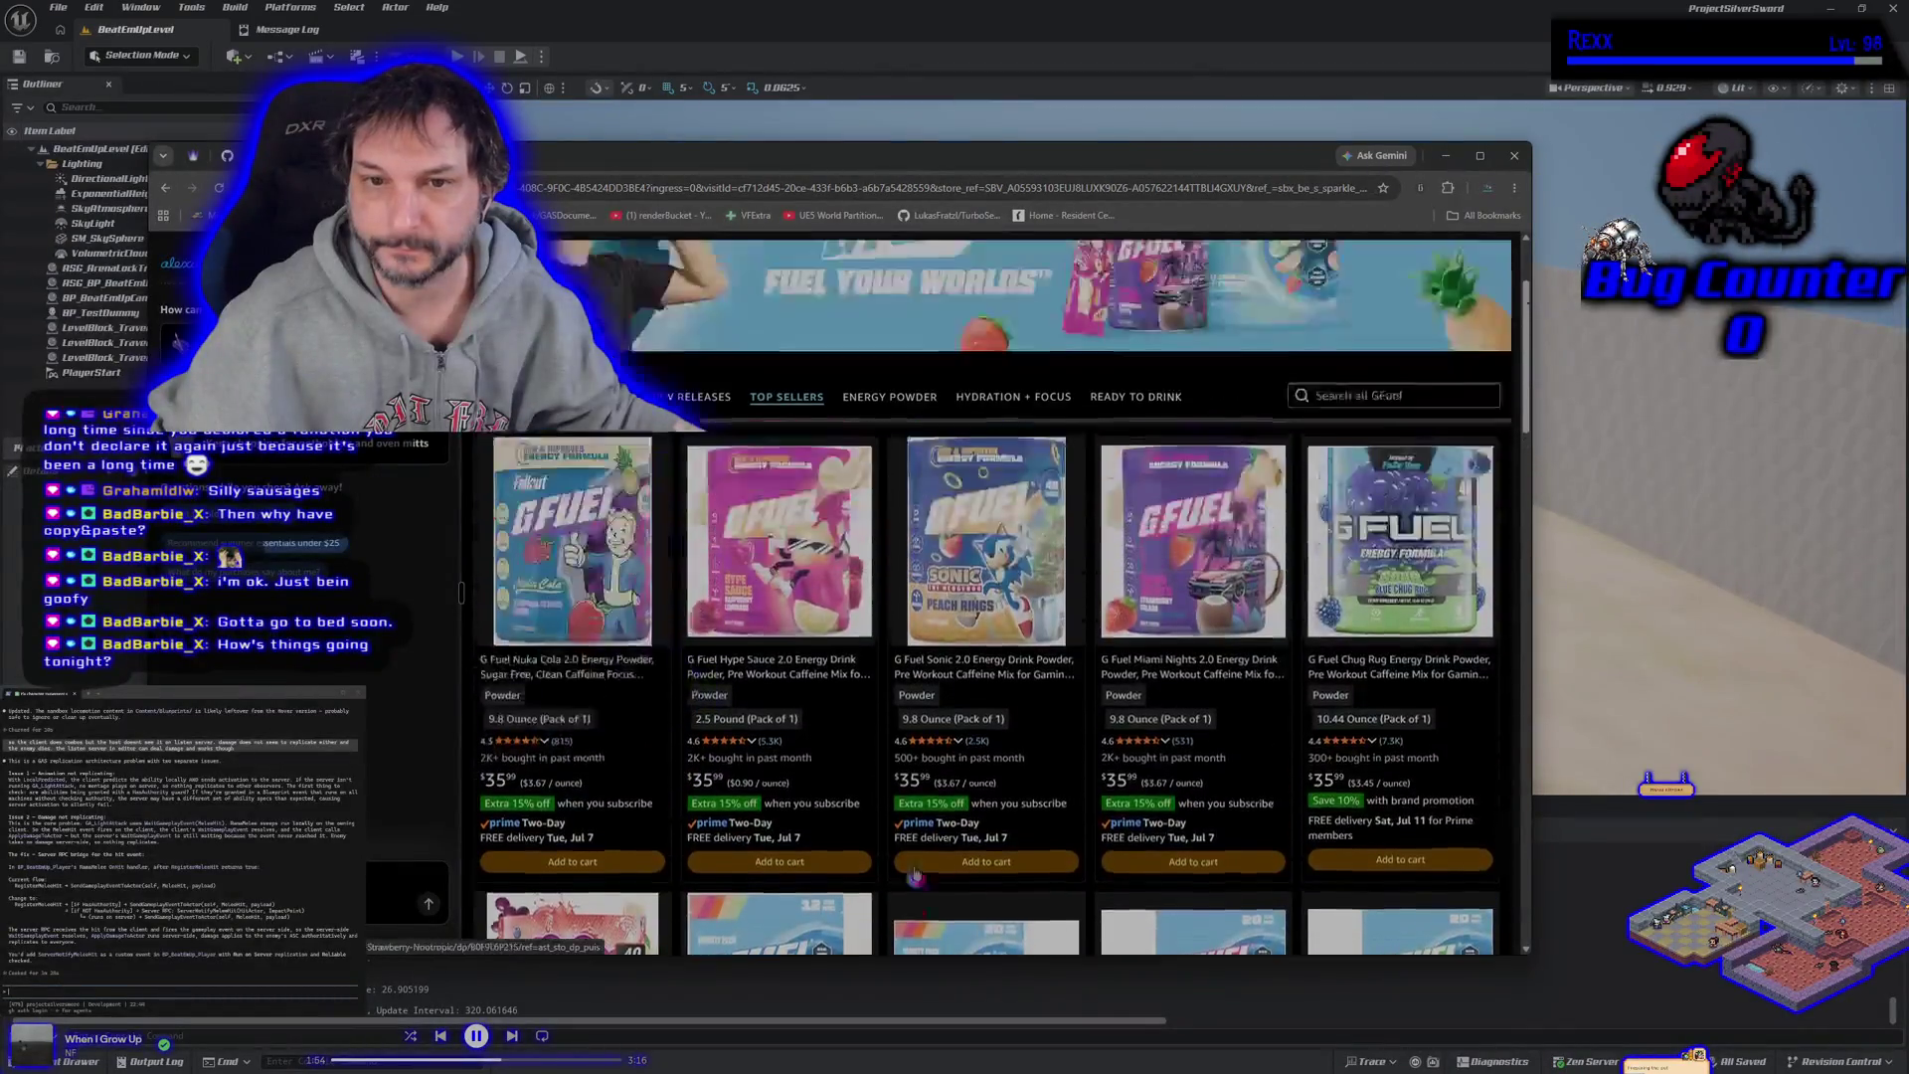
pyautogui.scroll(2, 915, 875)
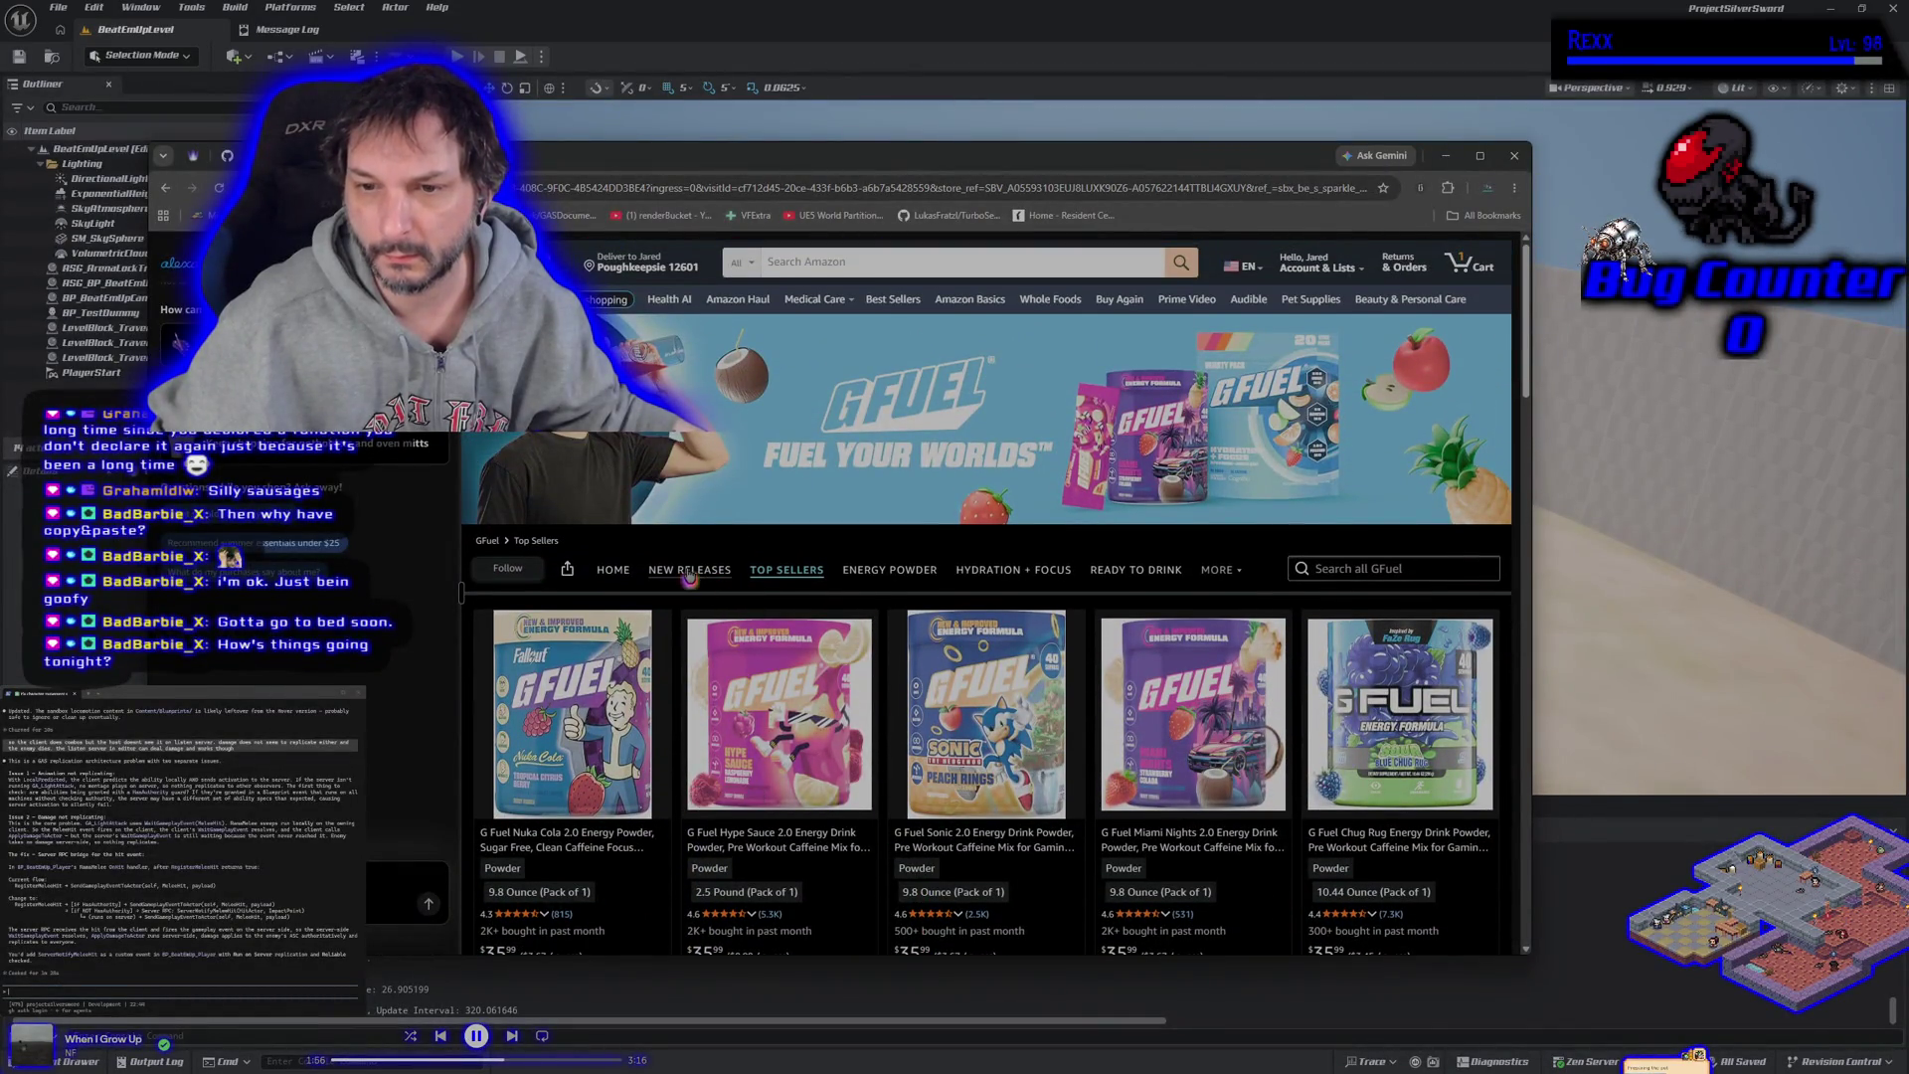
# Search the GFuel store for 'white elephant', then return to the Unreal Editor.
pyautogui.click(1397, 569)
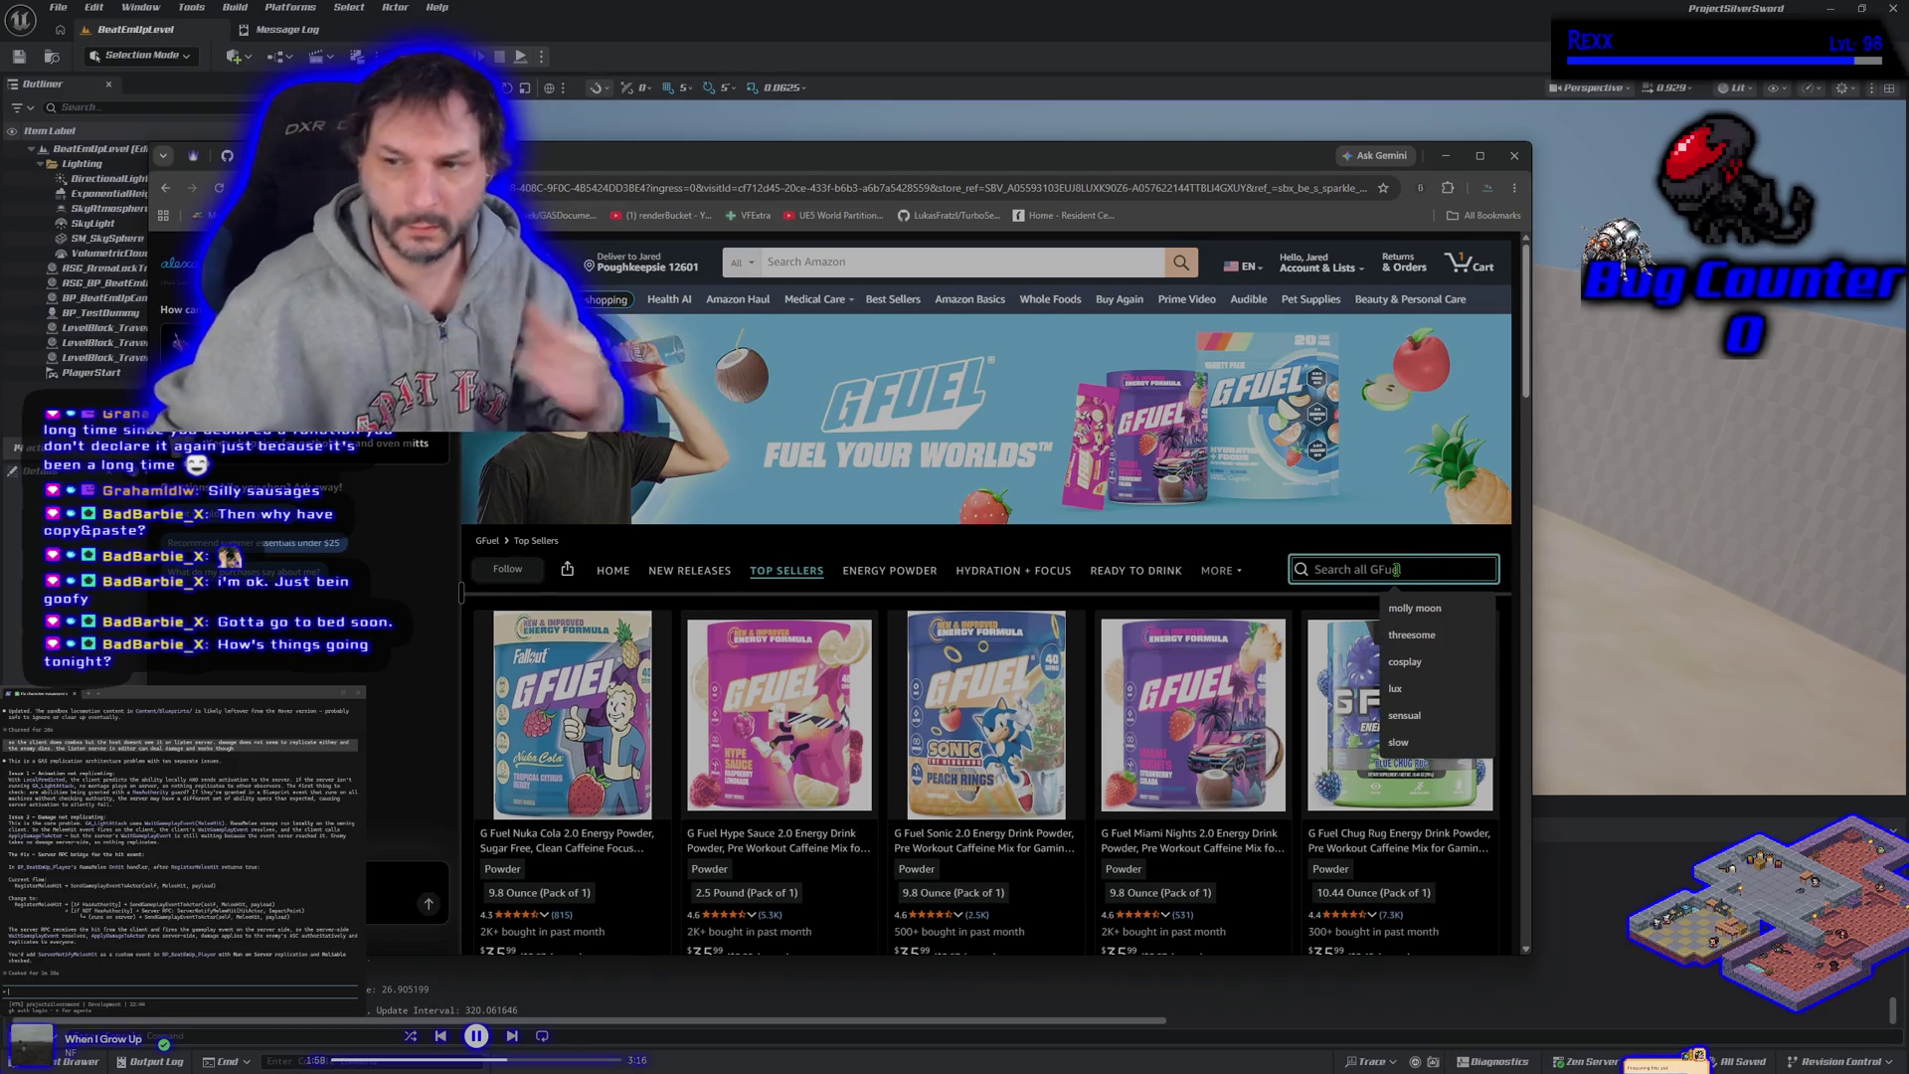
pyautogui.write('white el')
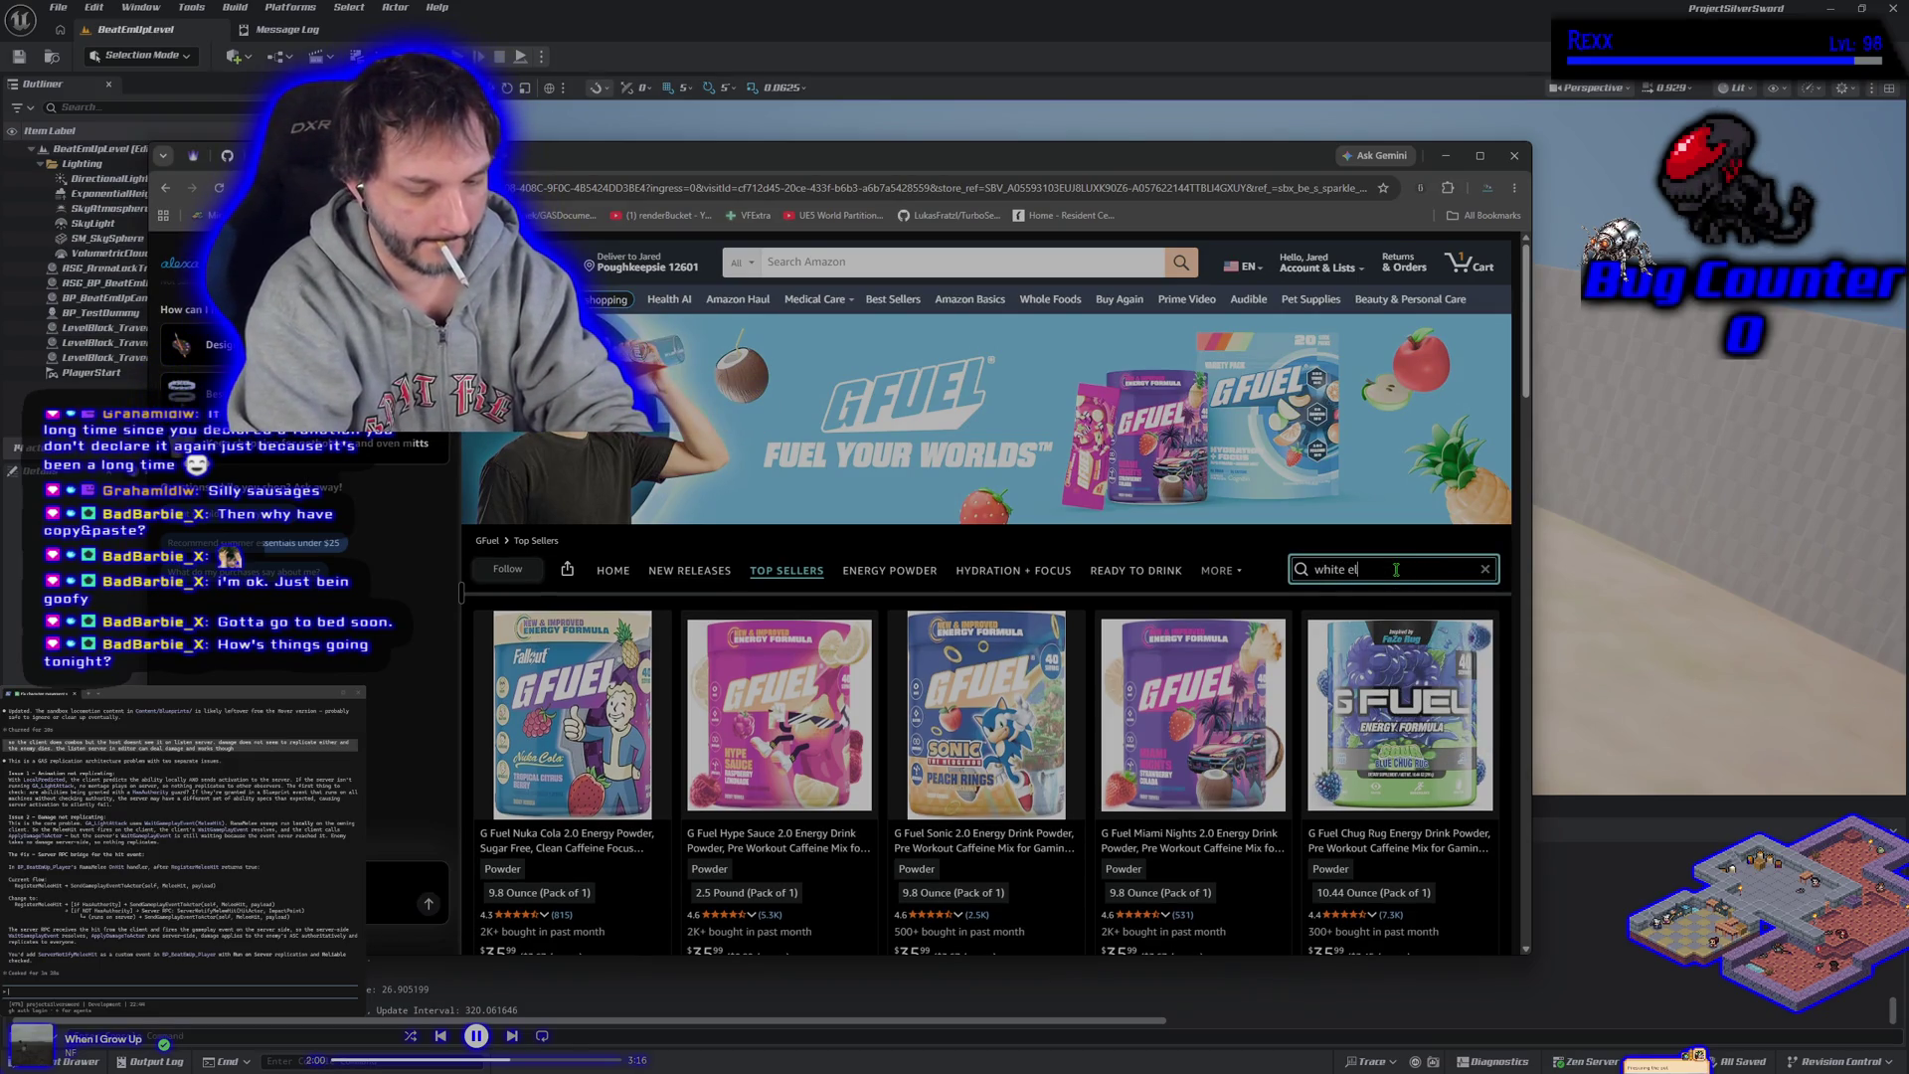
pyautogui.write('ephant')
pyautogui.press('Return')
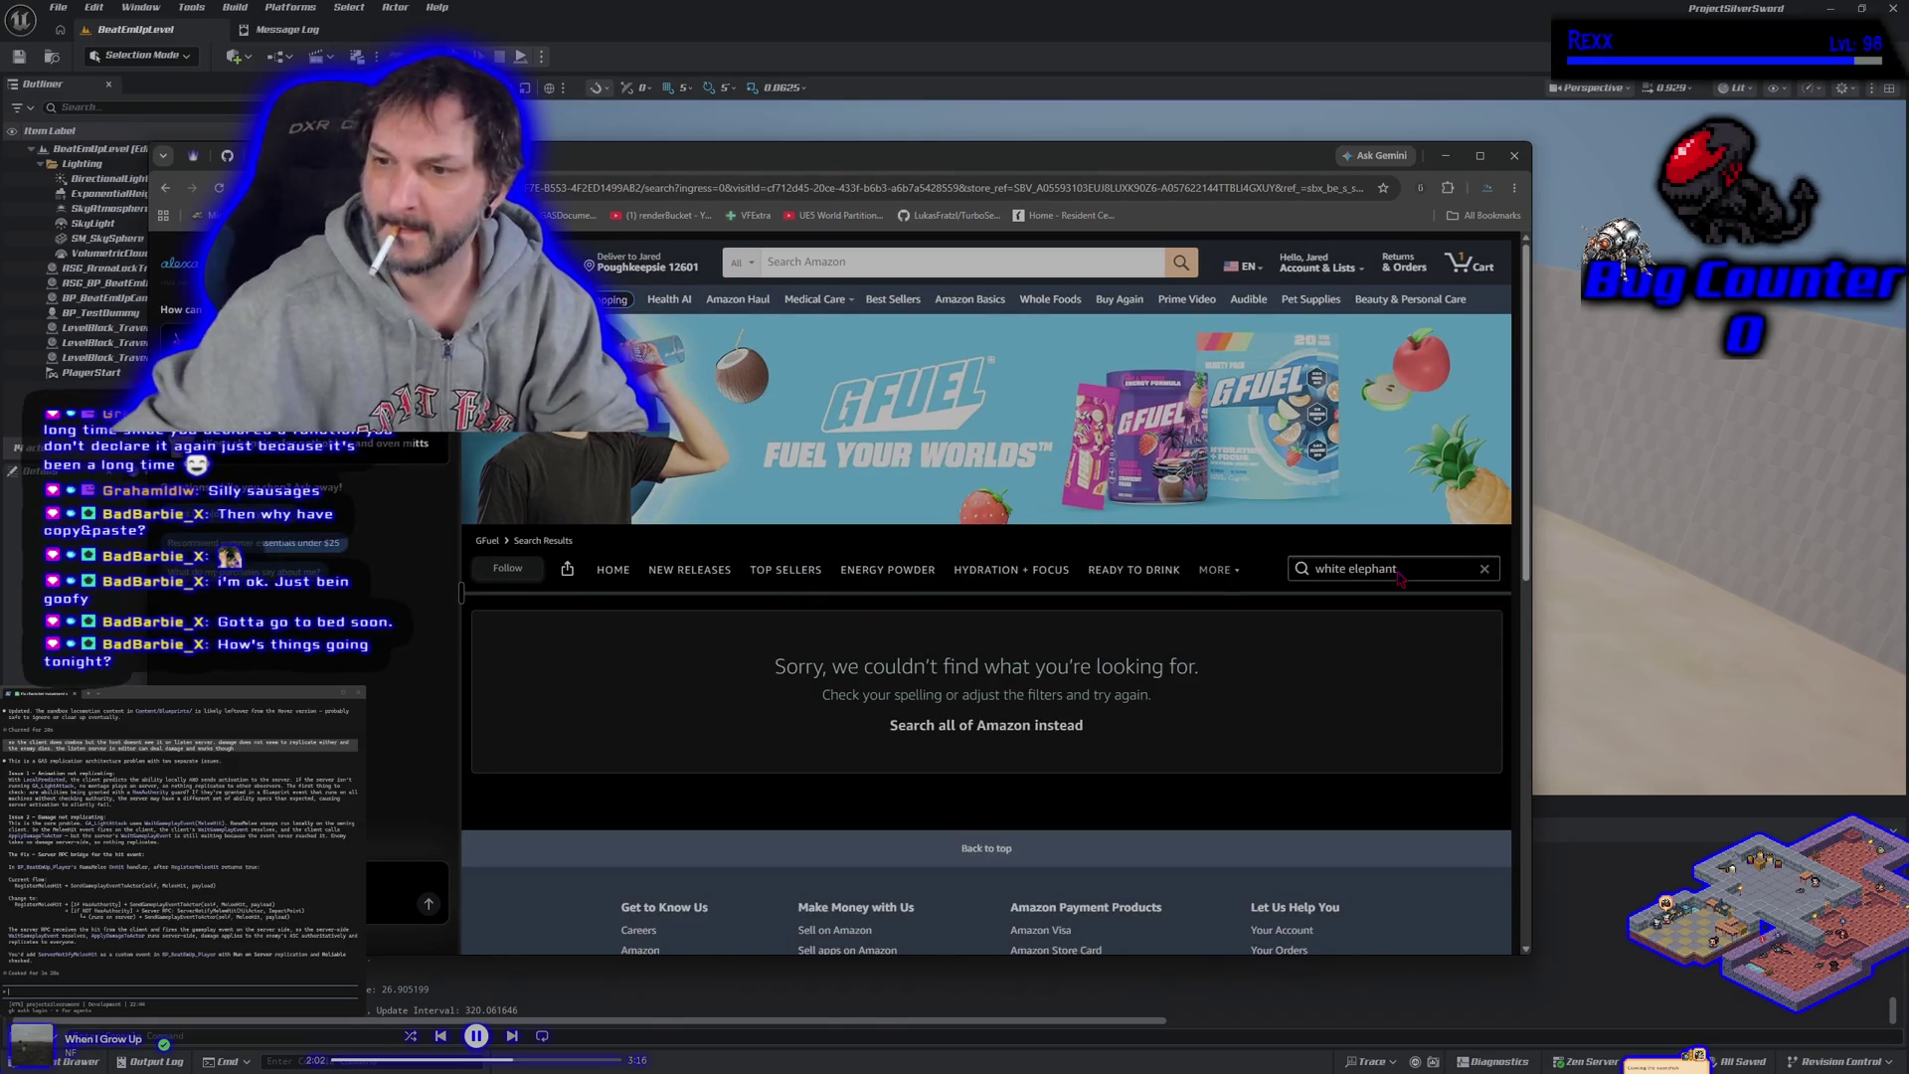
pyautogui.scroll(-3, 1227, 668)
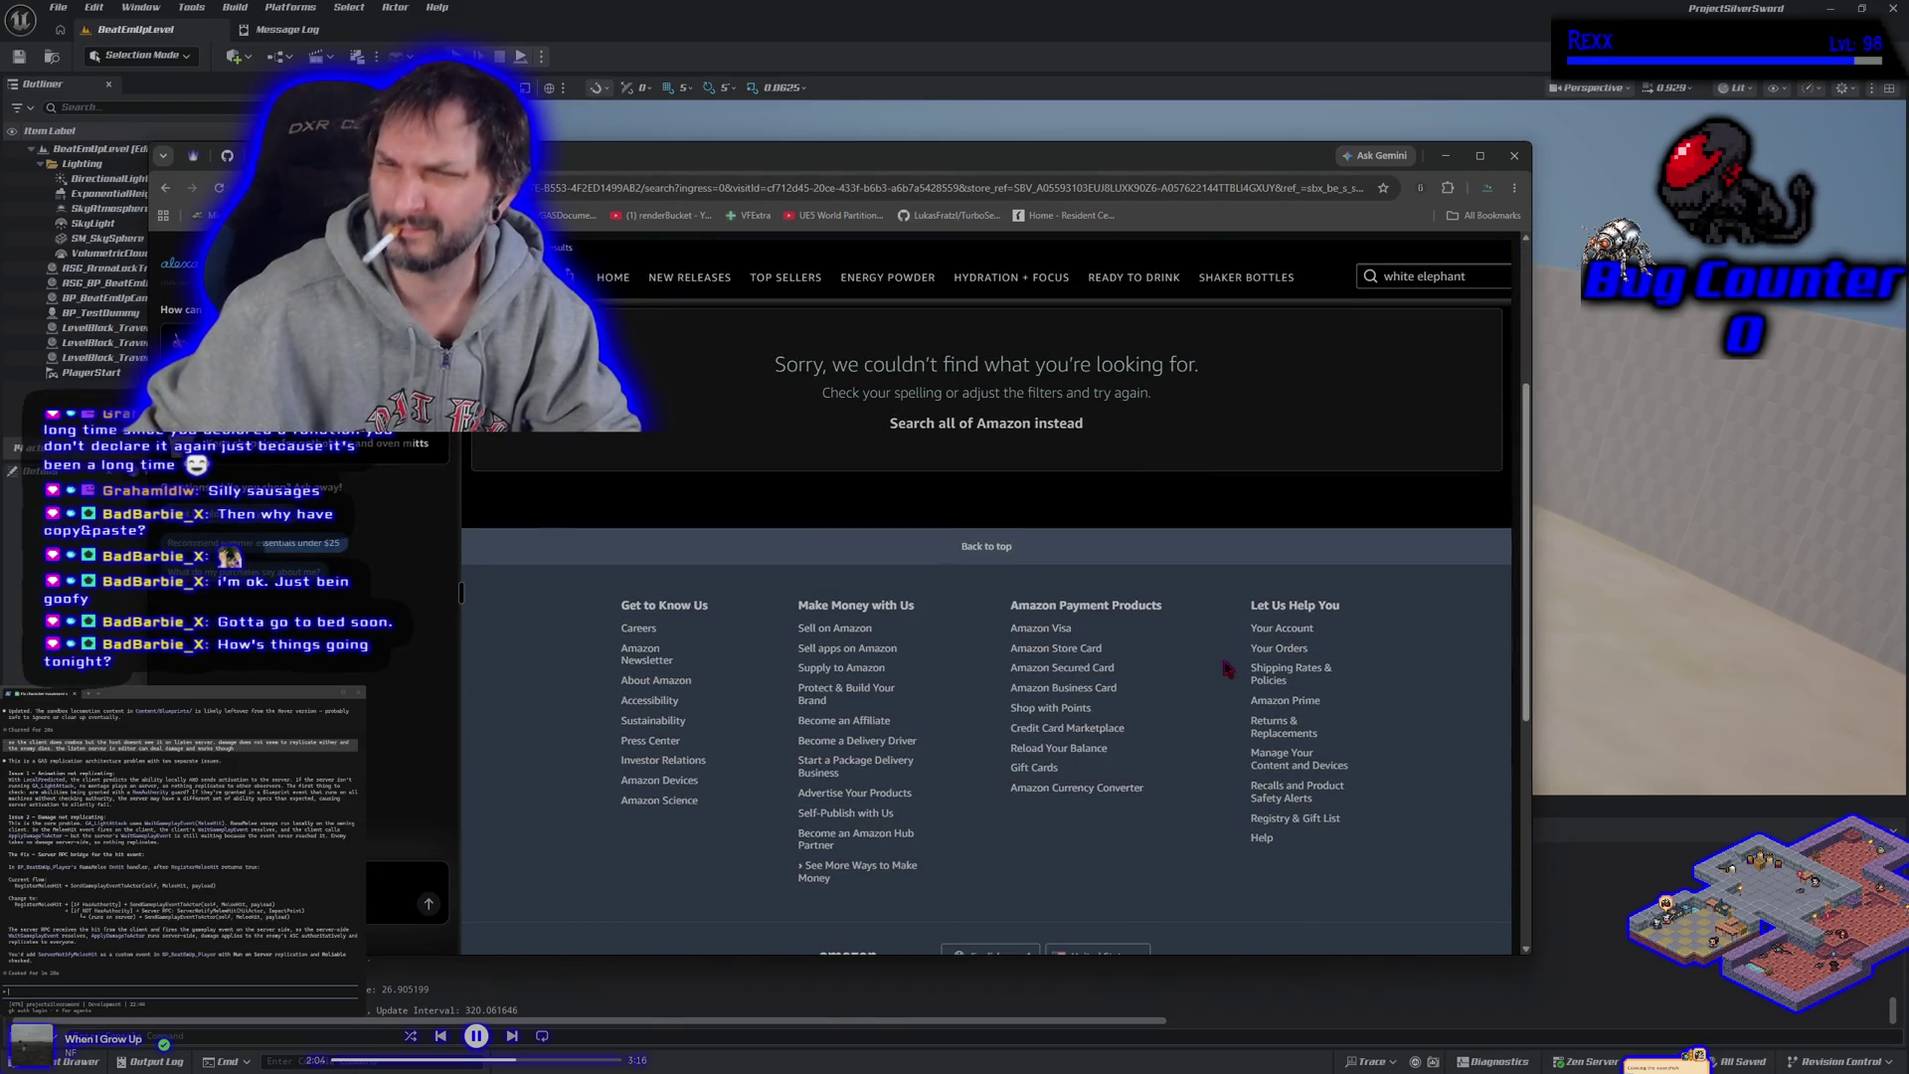
pyautogui.scroll(-3, 1227, 668)
pyautogui.scroll(6, 1040, 614)
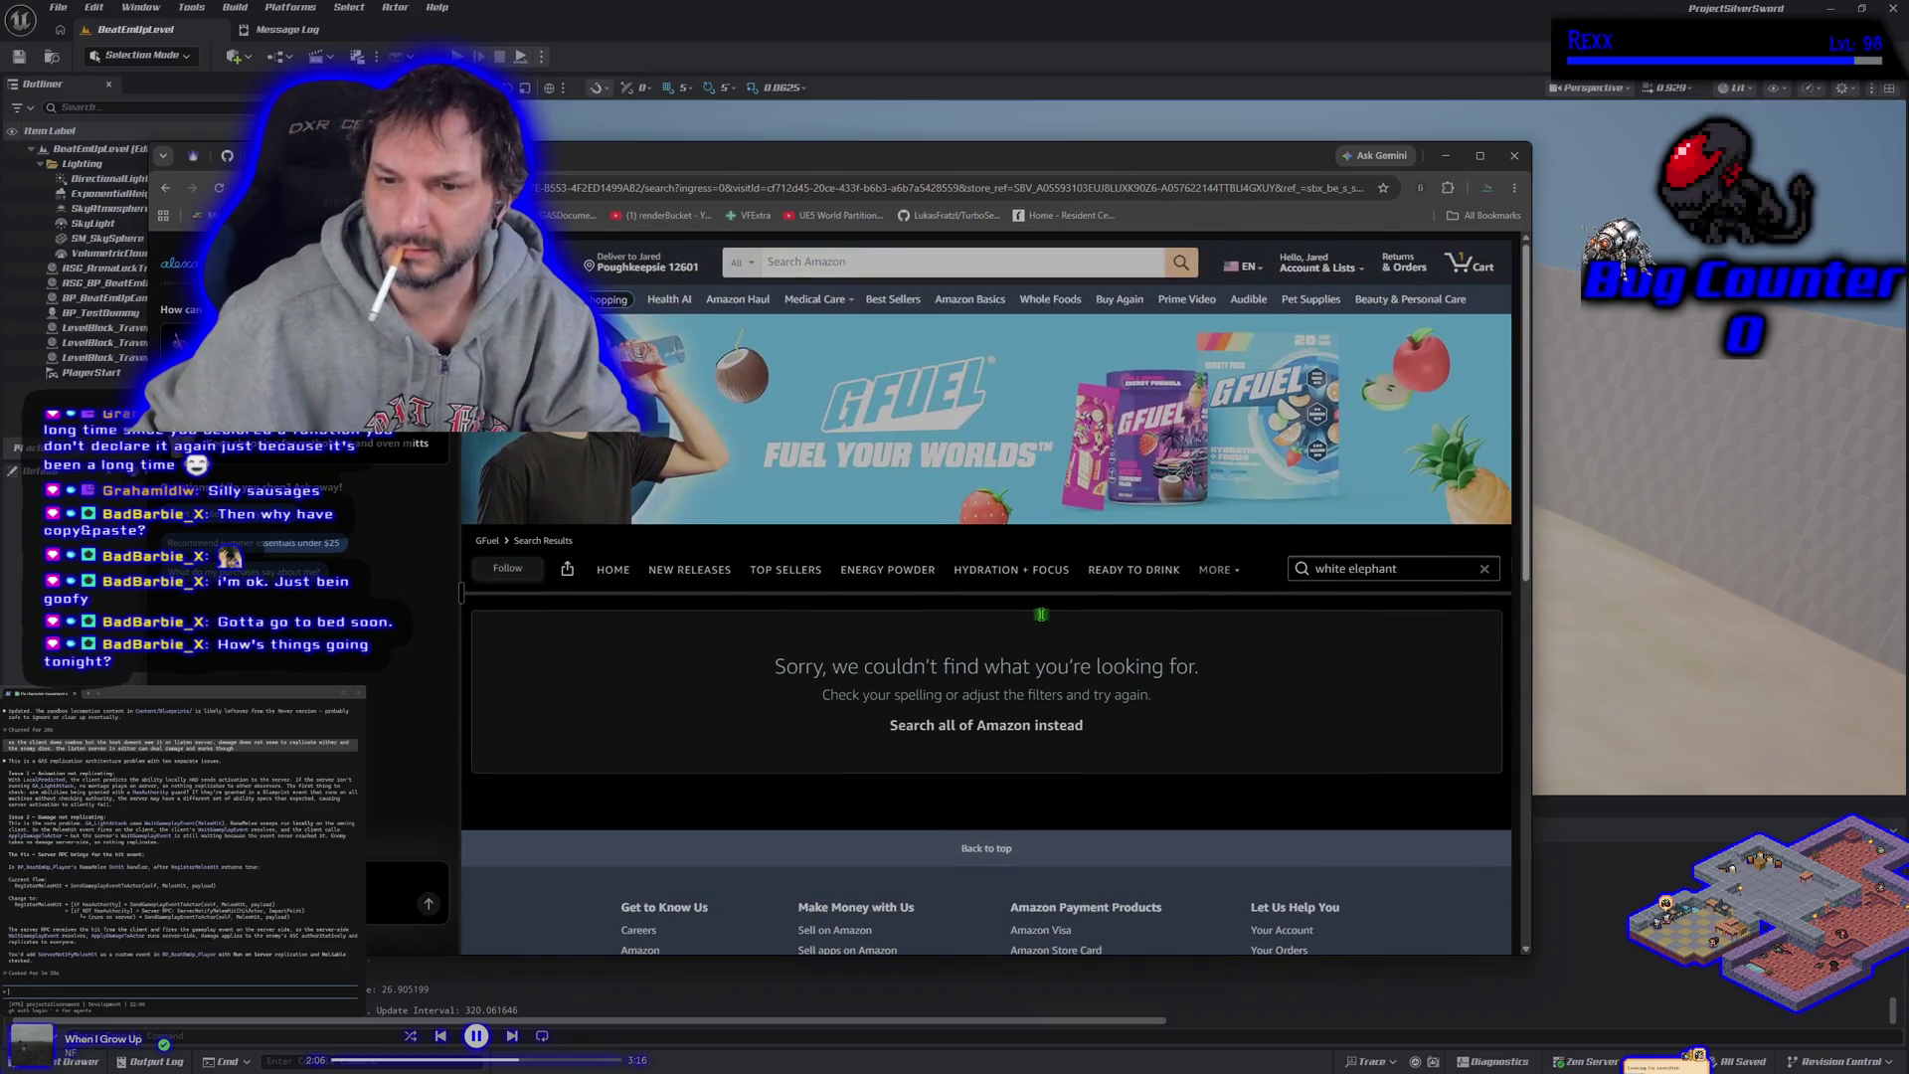
pyautogui.hotkey('alt', 'Tab')
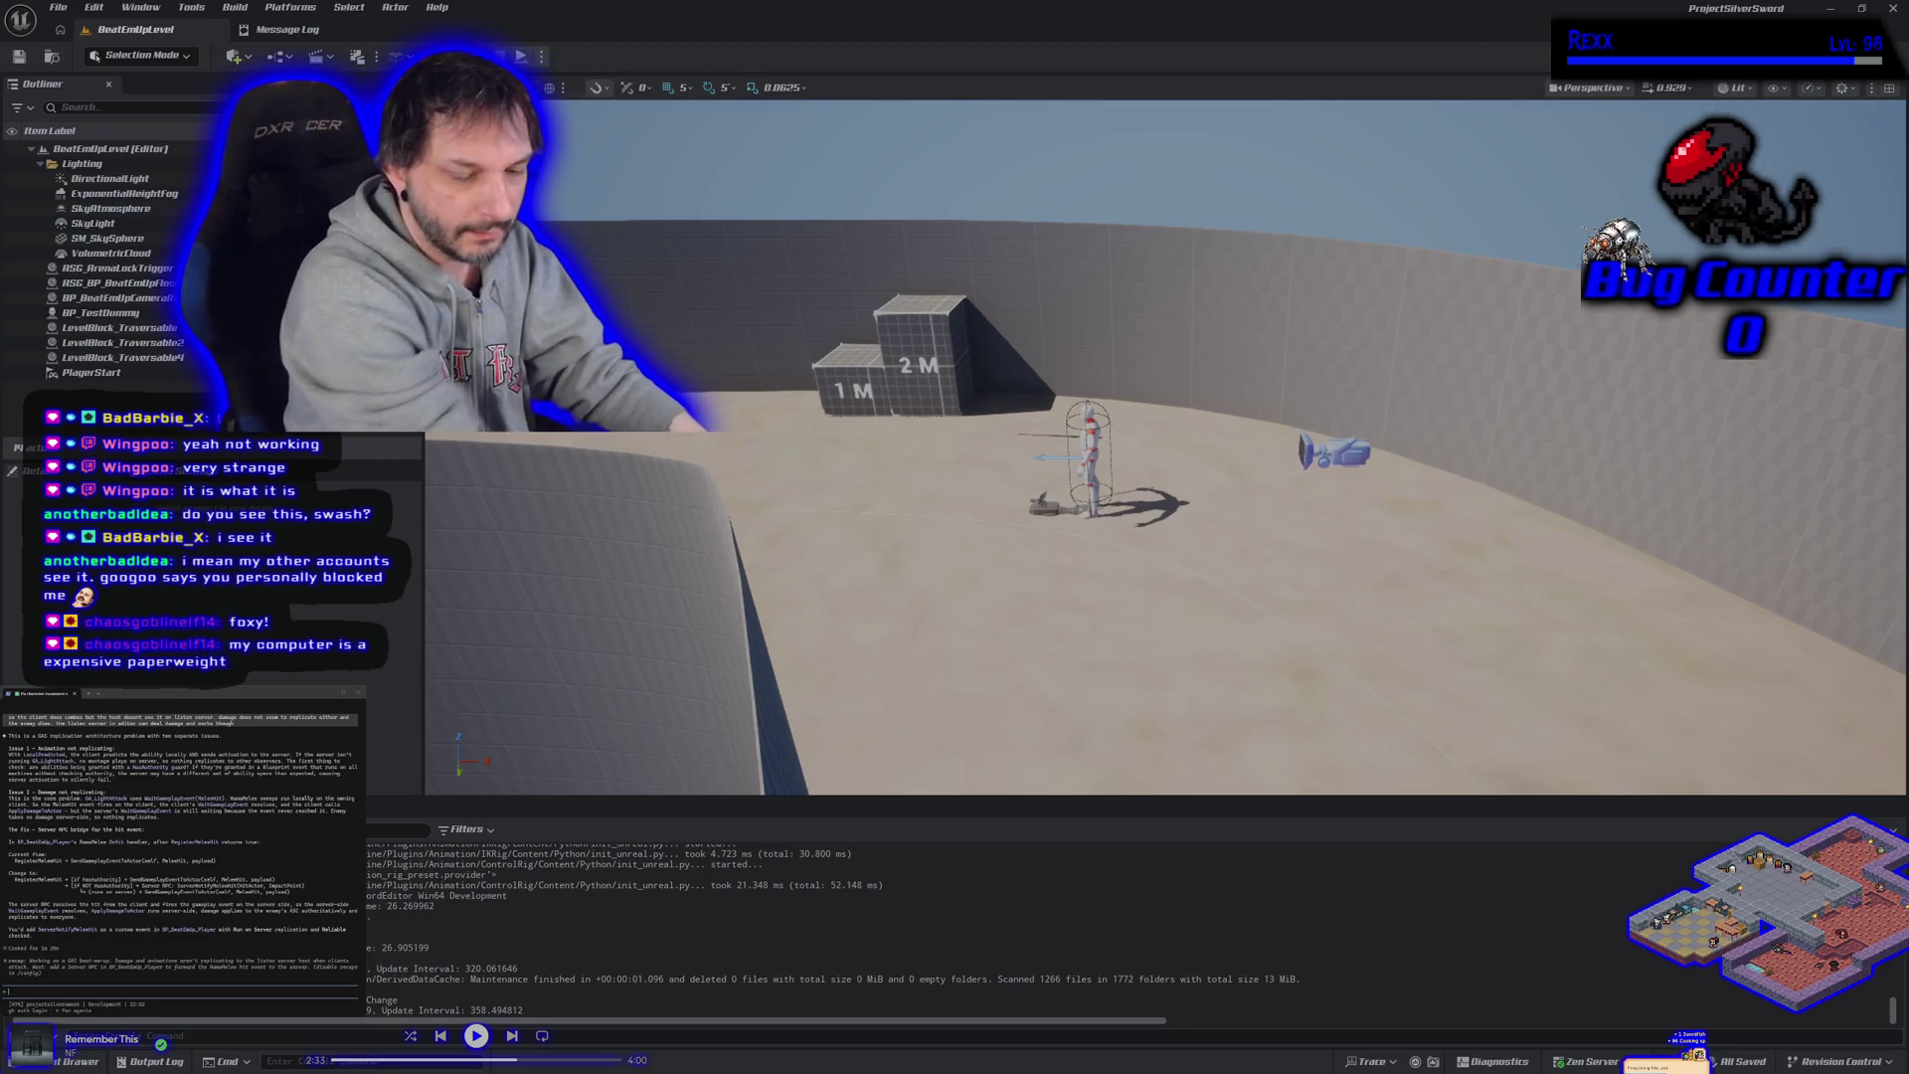
# Pause and then resume the background music.
pyautogui.press('XF86AudioPlay')
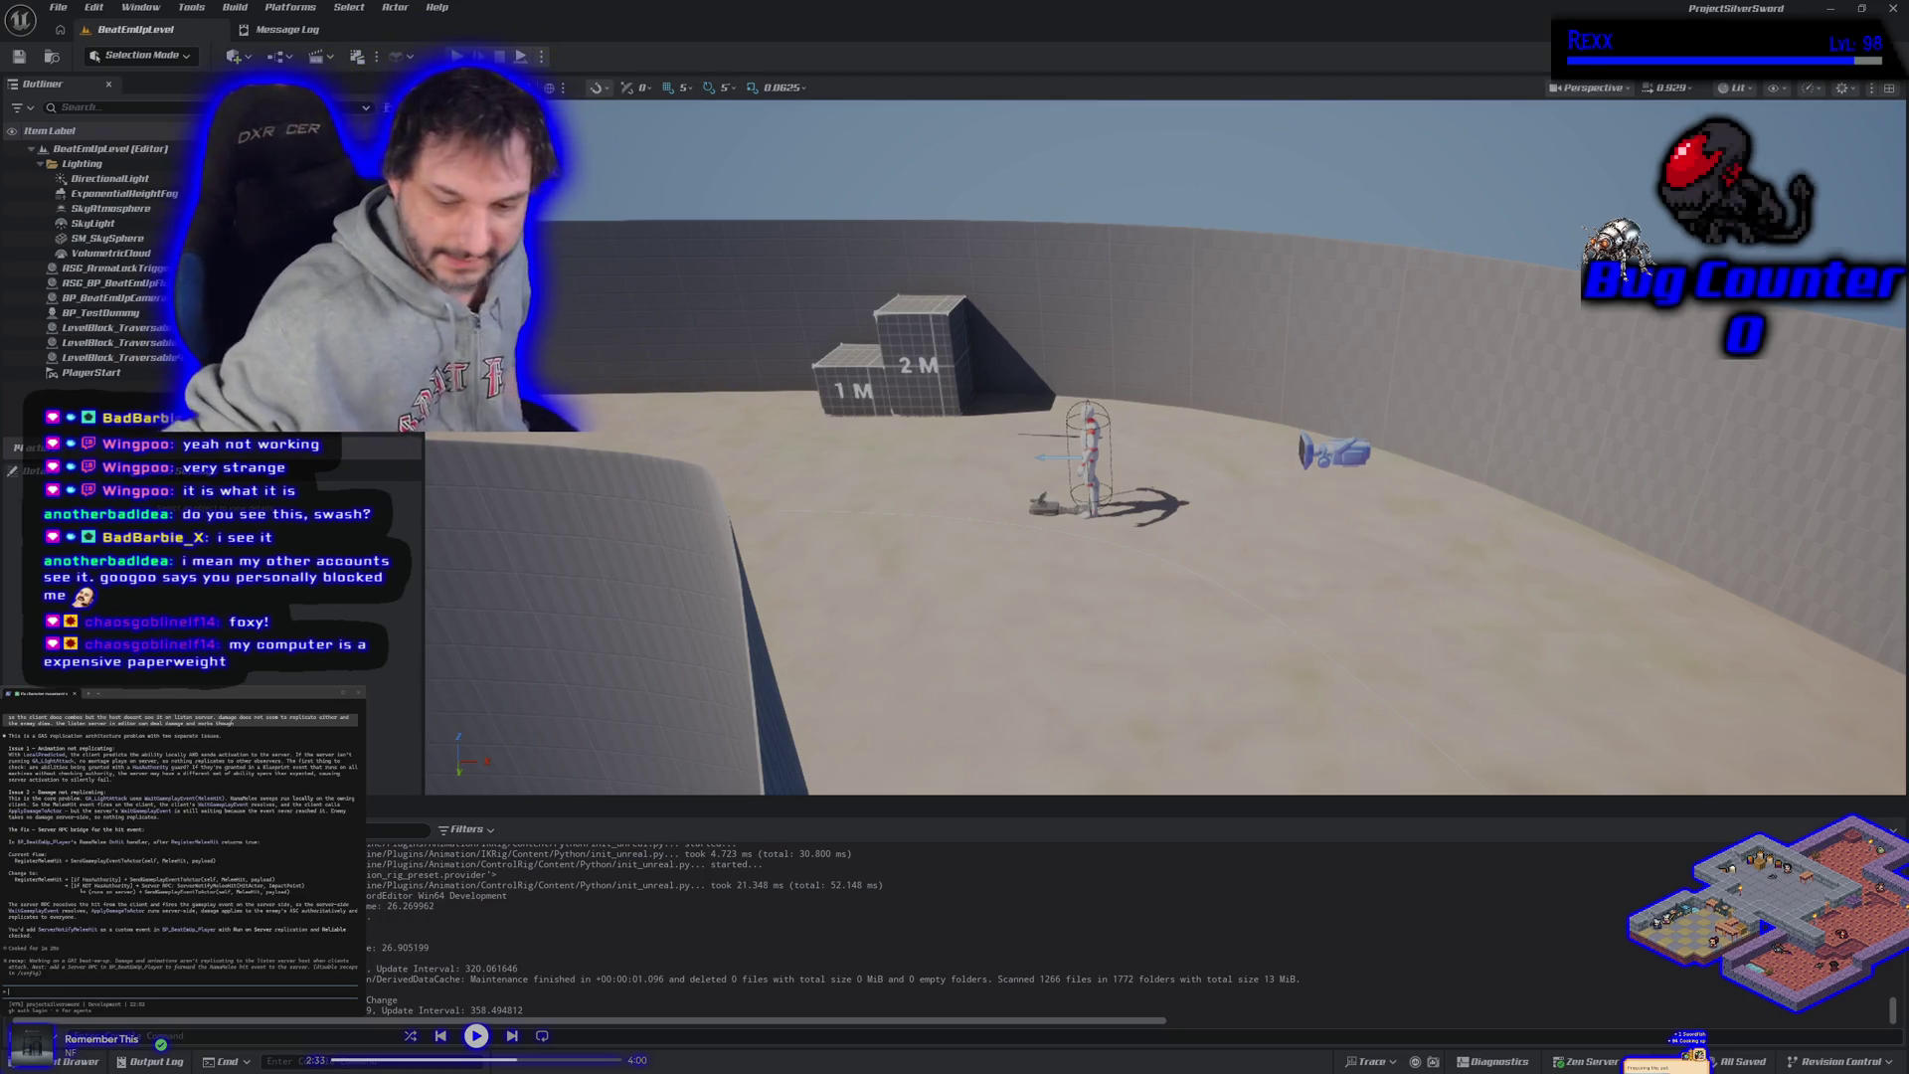
pyautogui.press('XF86AudioPlay')
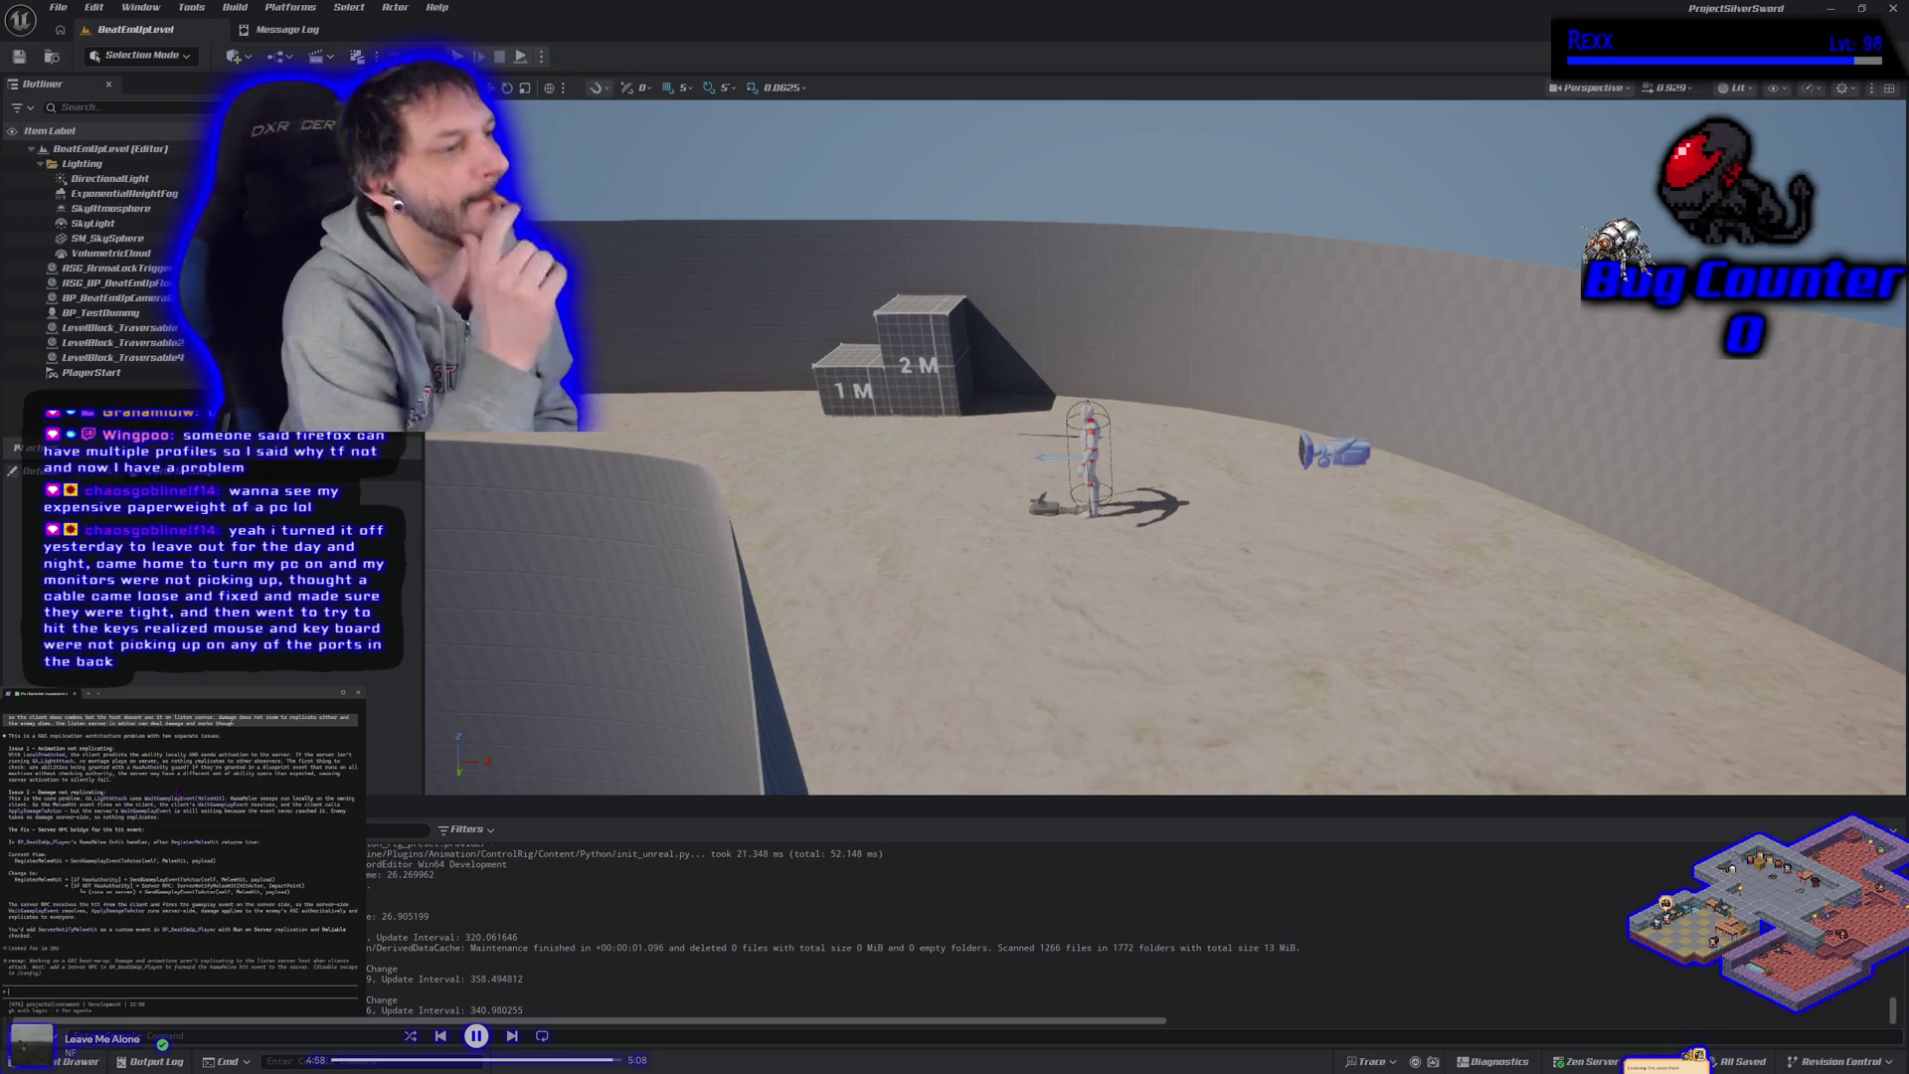
pyautogui.write('ok')
pyautogui.write('there')
pyautogui.write('ly')
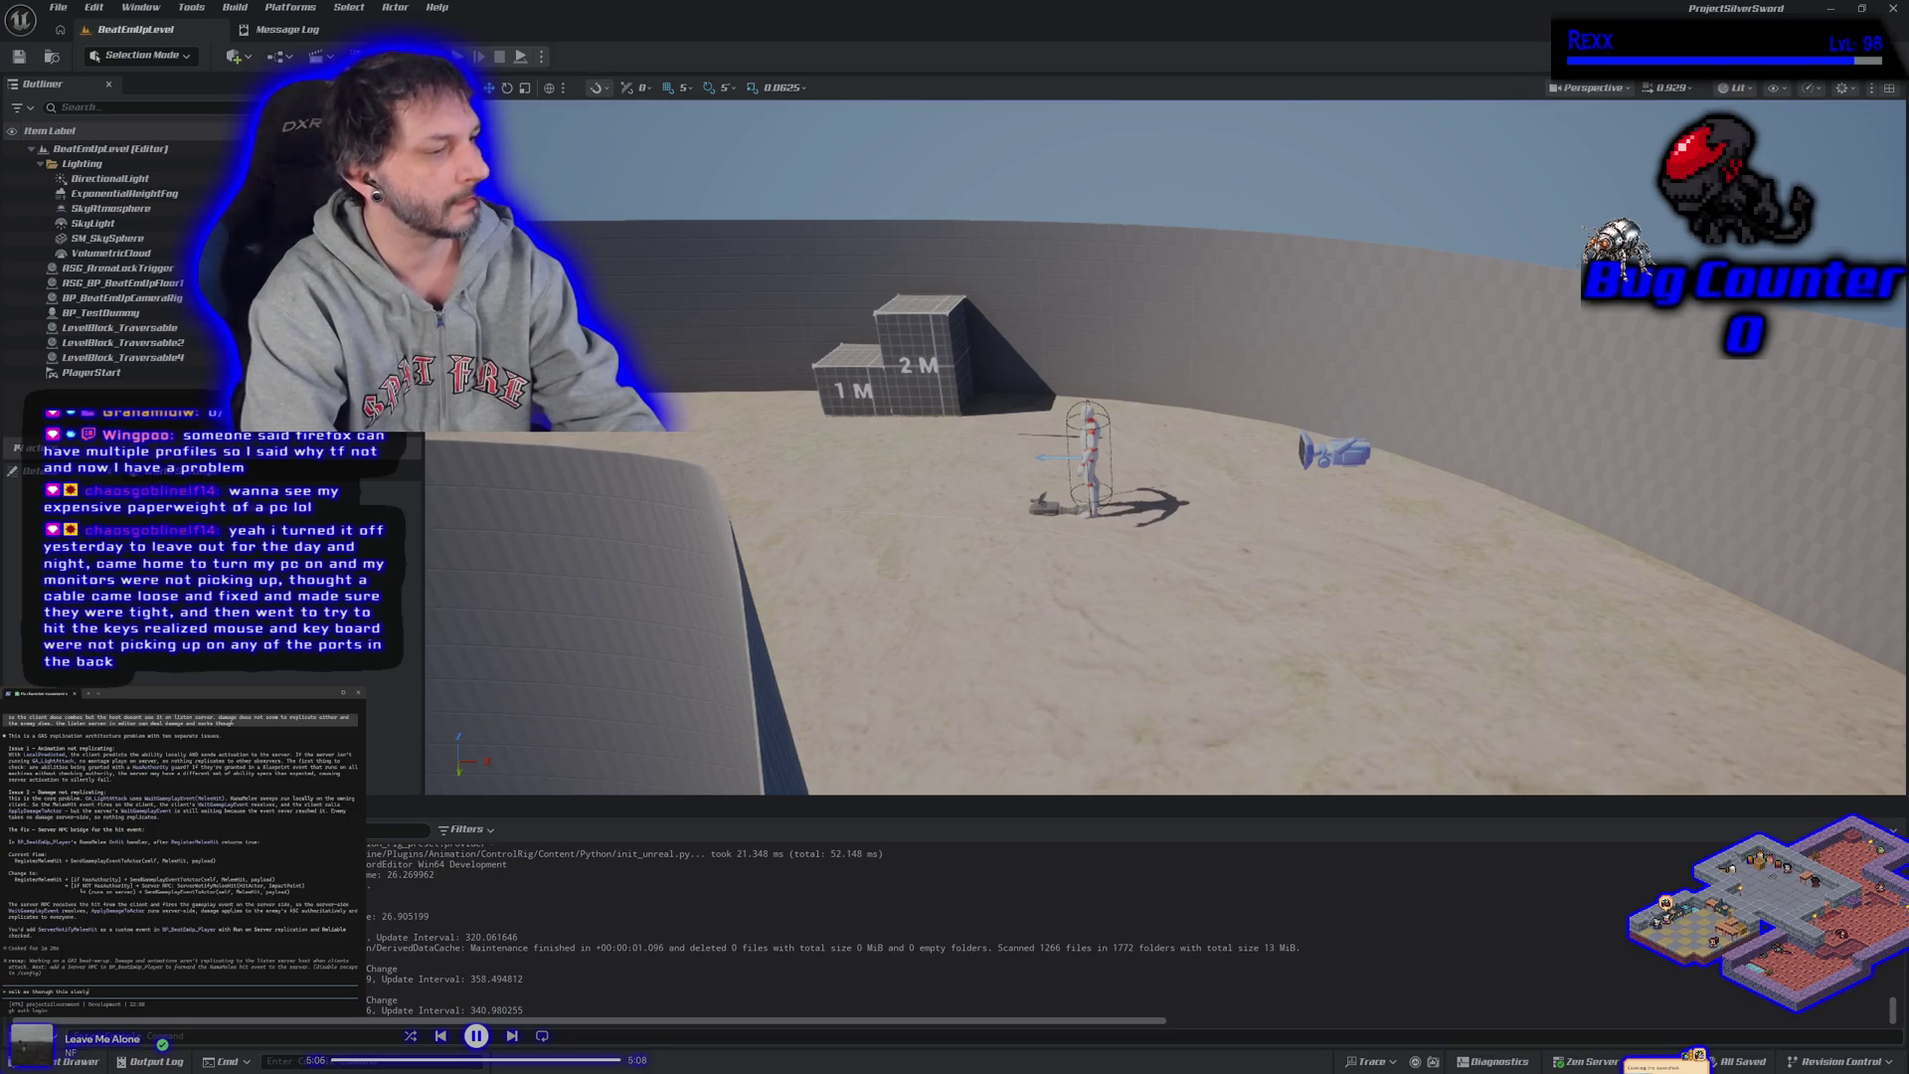
pyautogui.press('Return')
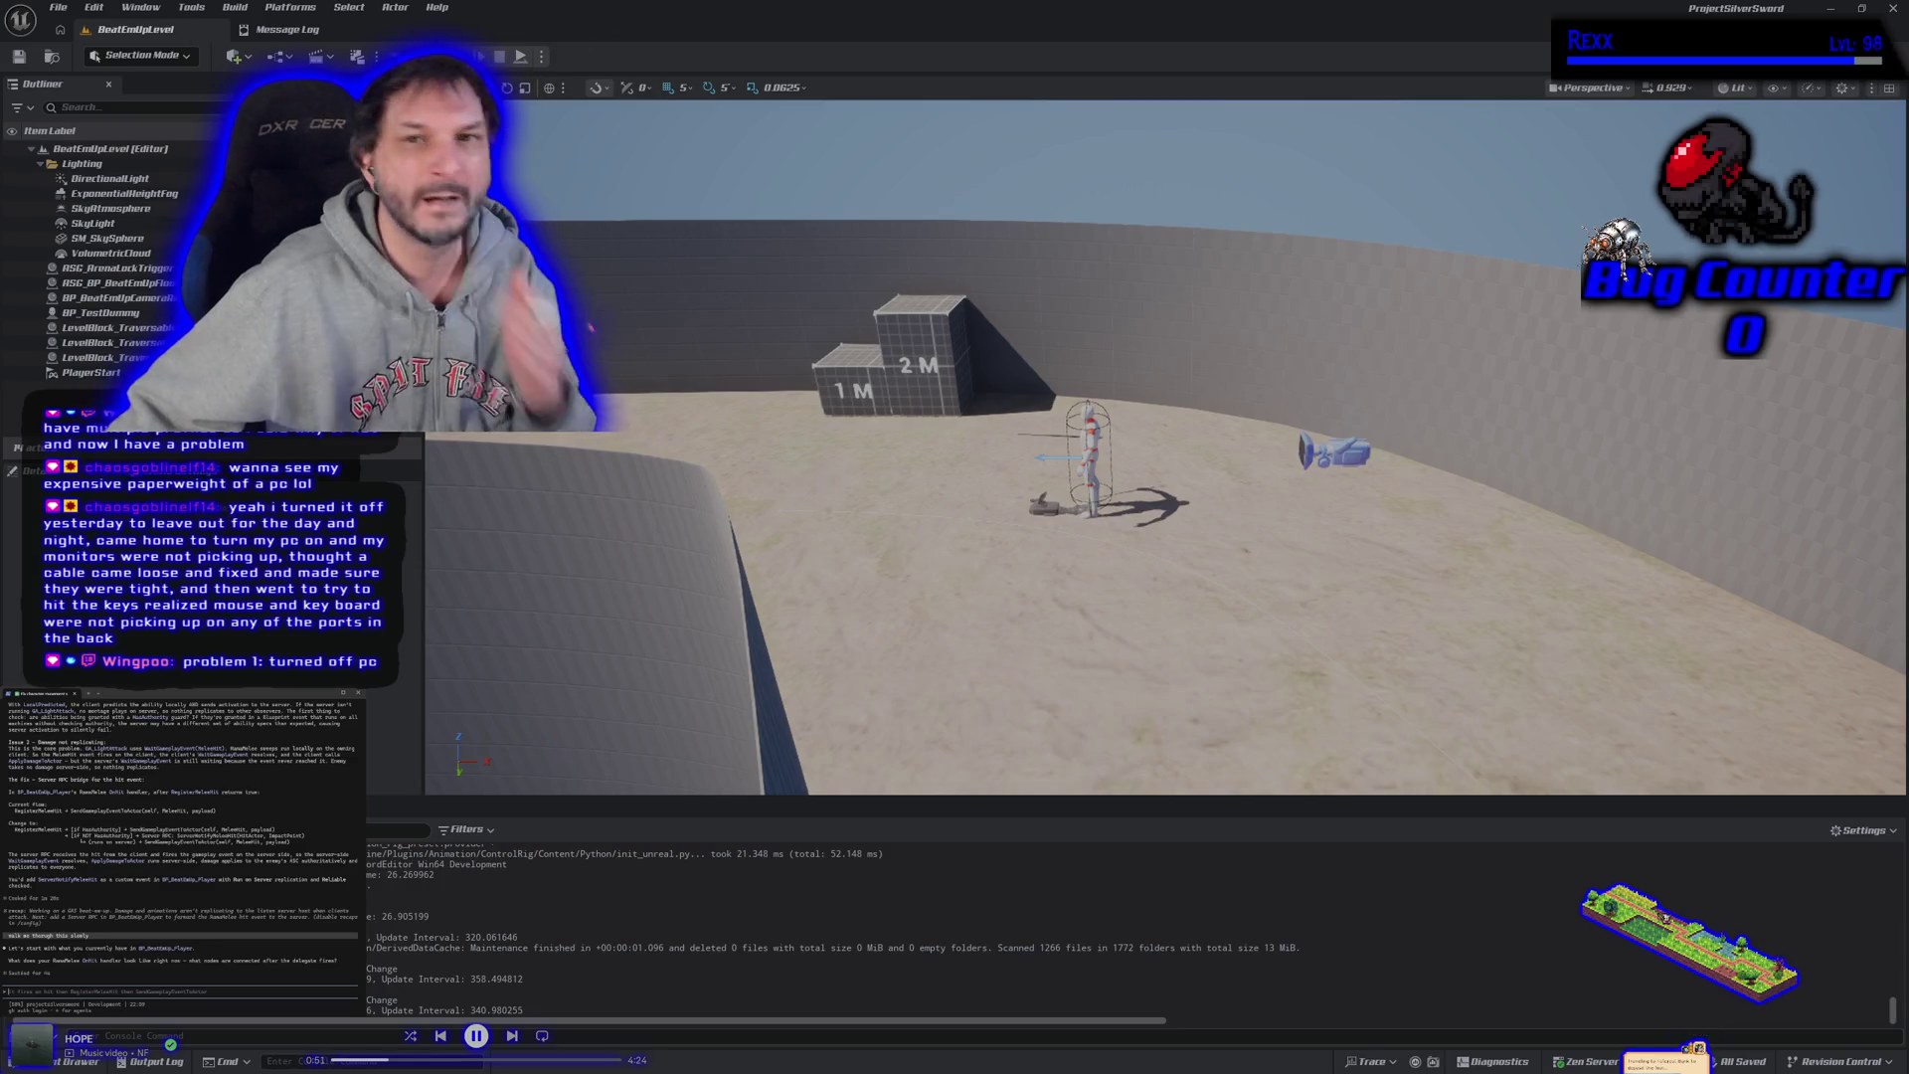
pyautogui.hotkey('ctrl', 'space')
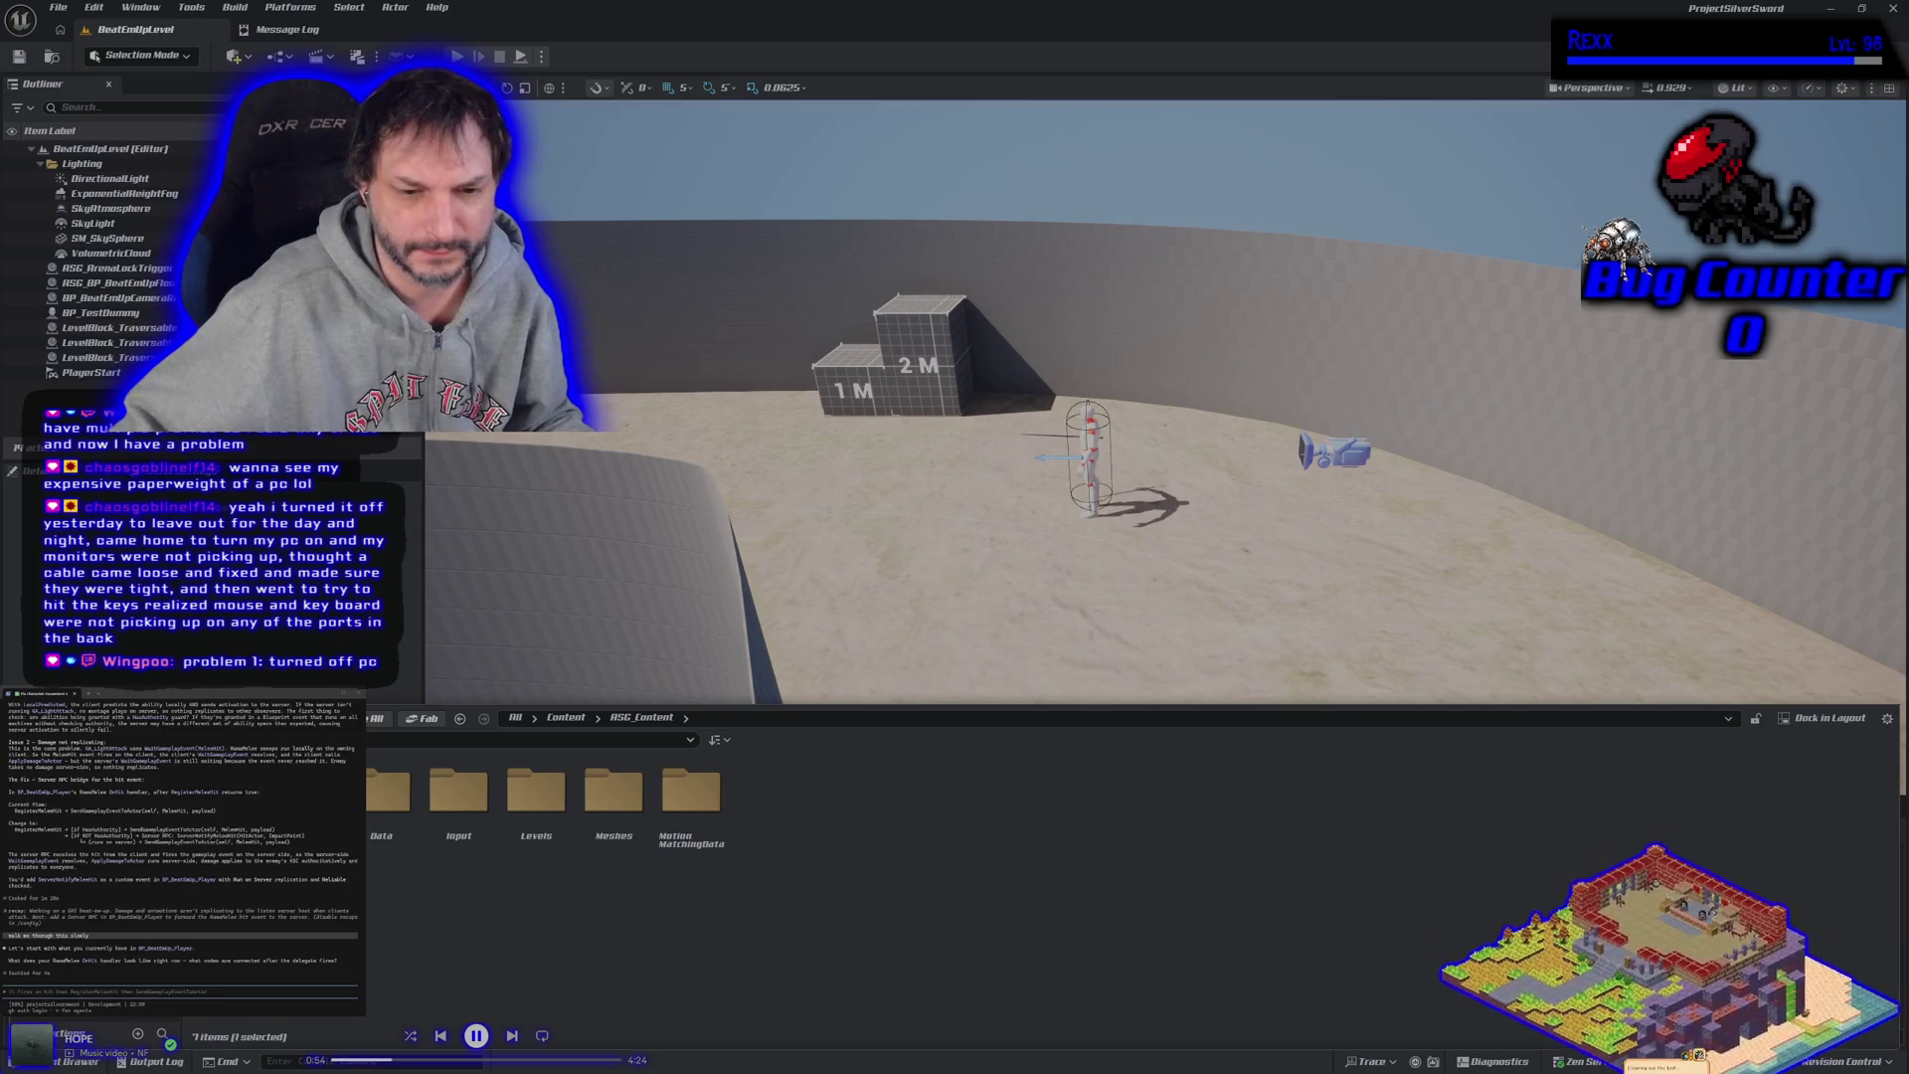
# Open BP_BeatEmUp_Player from Blueprints > Characters > Players and pan its EventGraph to Melee Hit Trace.
pyautogui.doubleClick(310, 790)
pyautogui.doubleClick(310, 790)
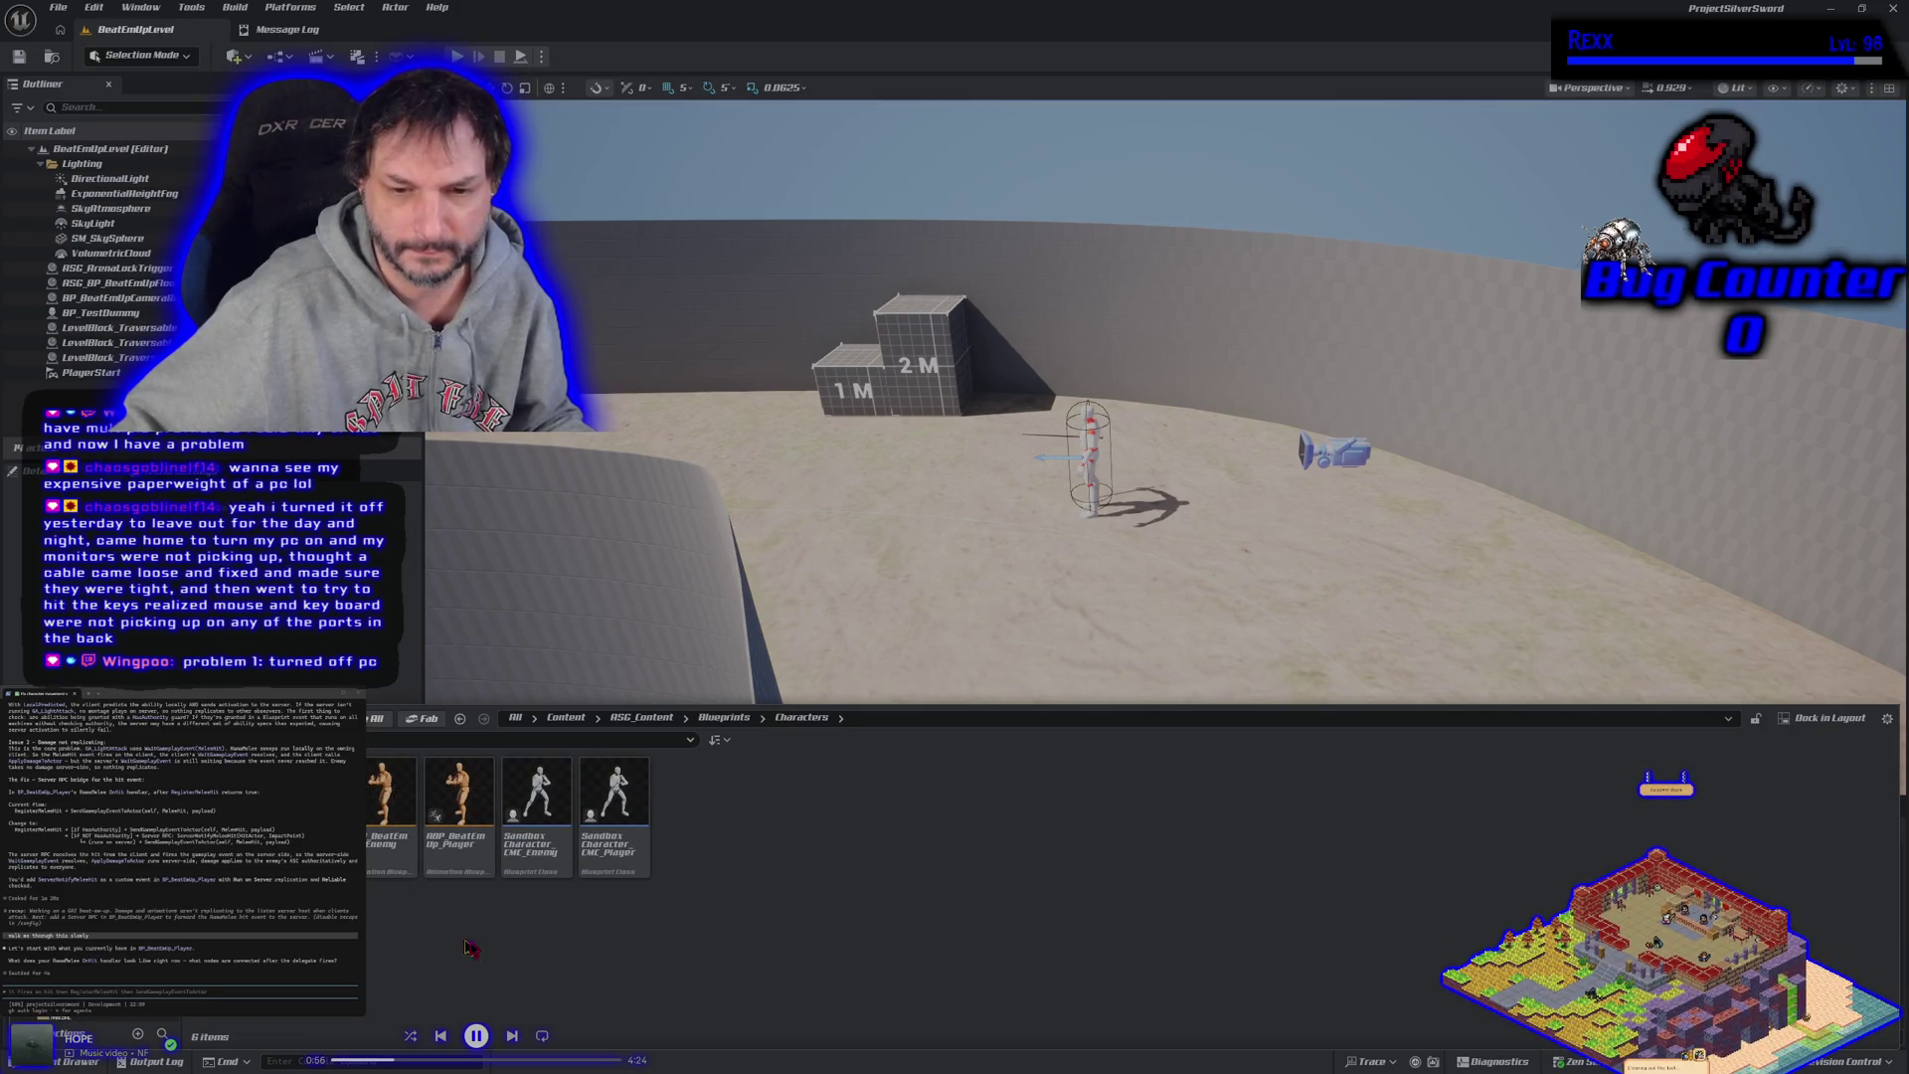
pyautogui.click(305, 795)
pyautogui.doubleClick(310, 790)
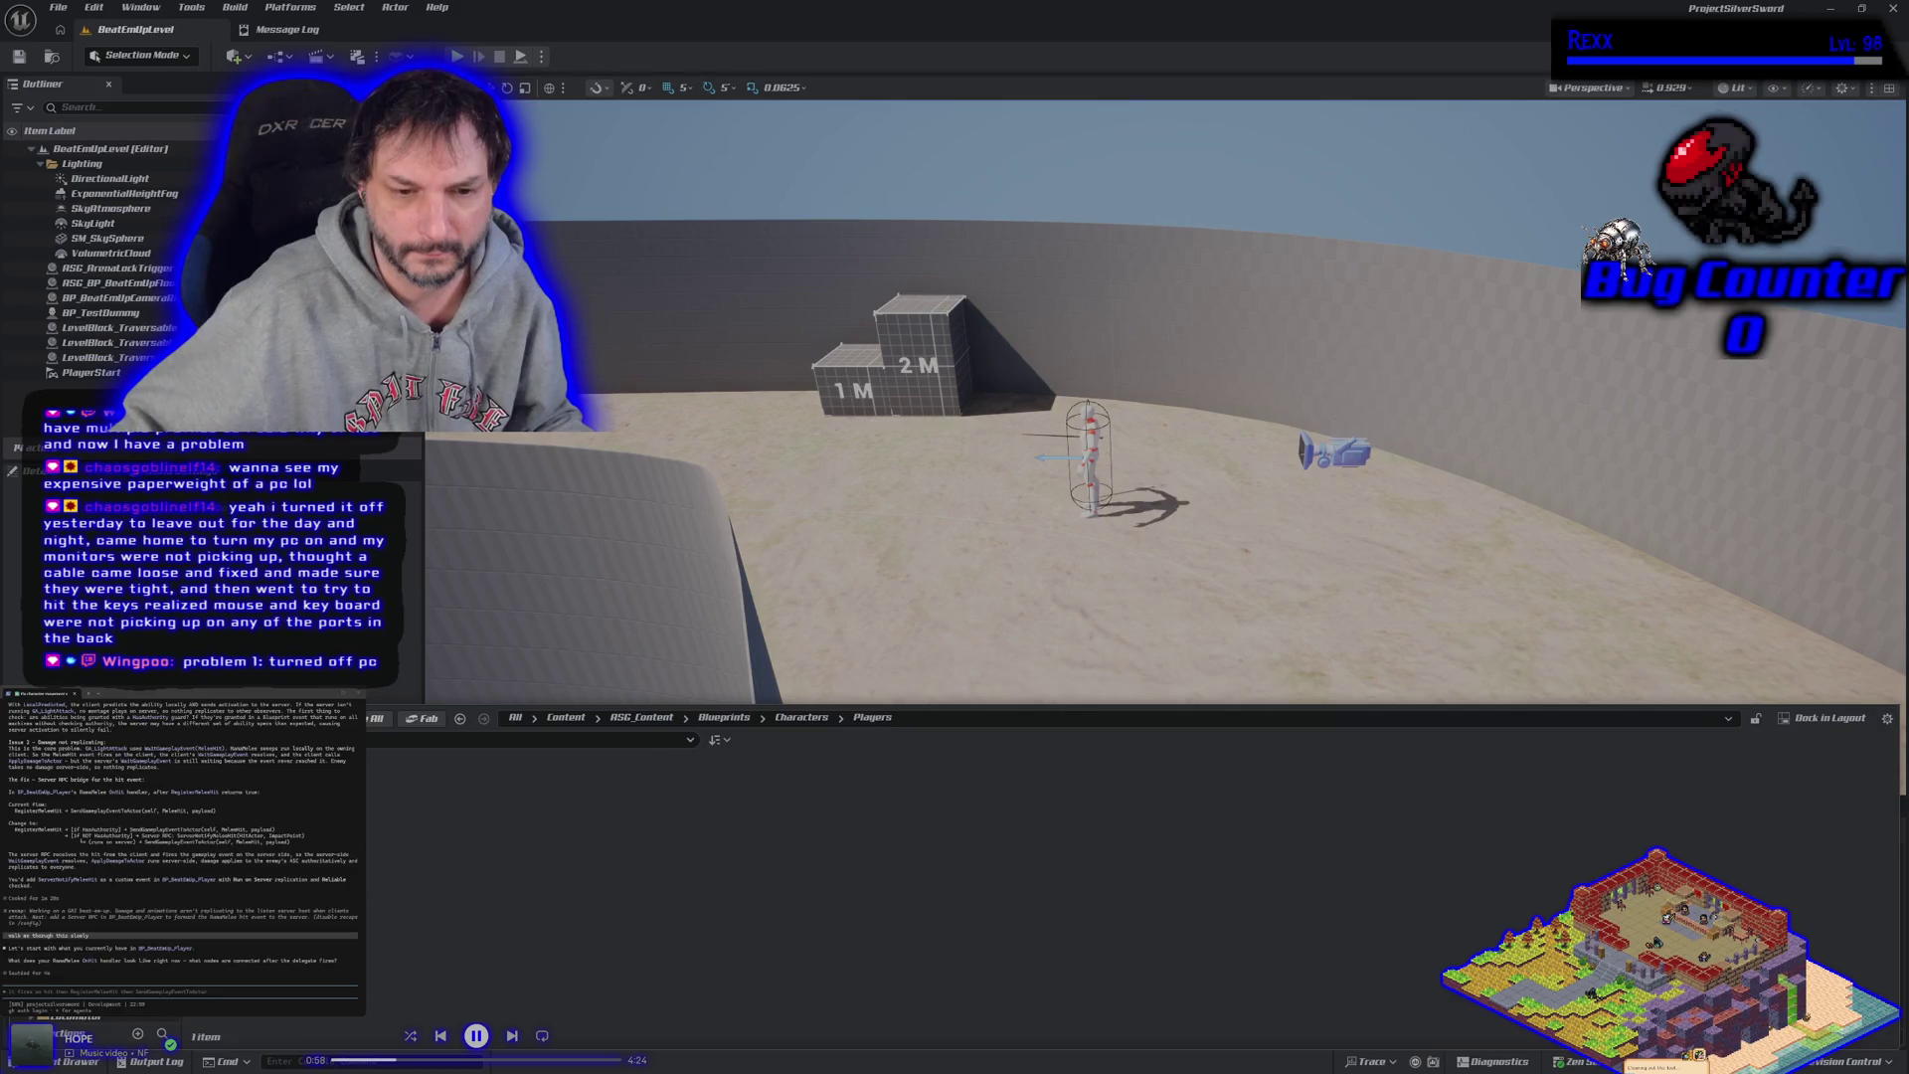
pyautogui.doubleClick(310, 790)
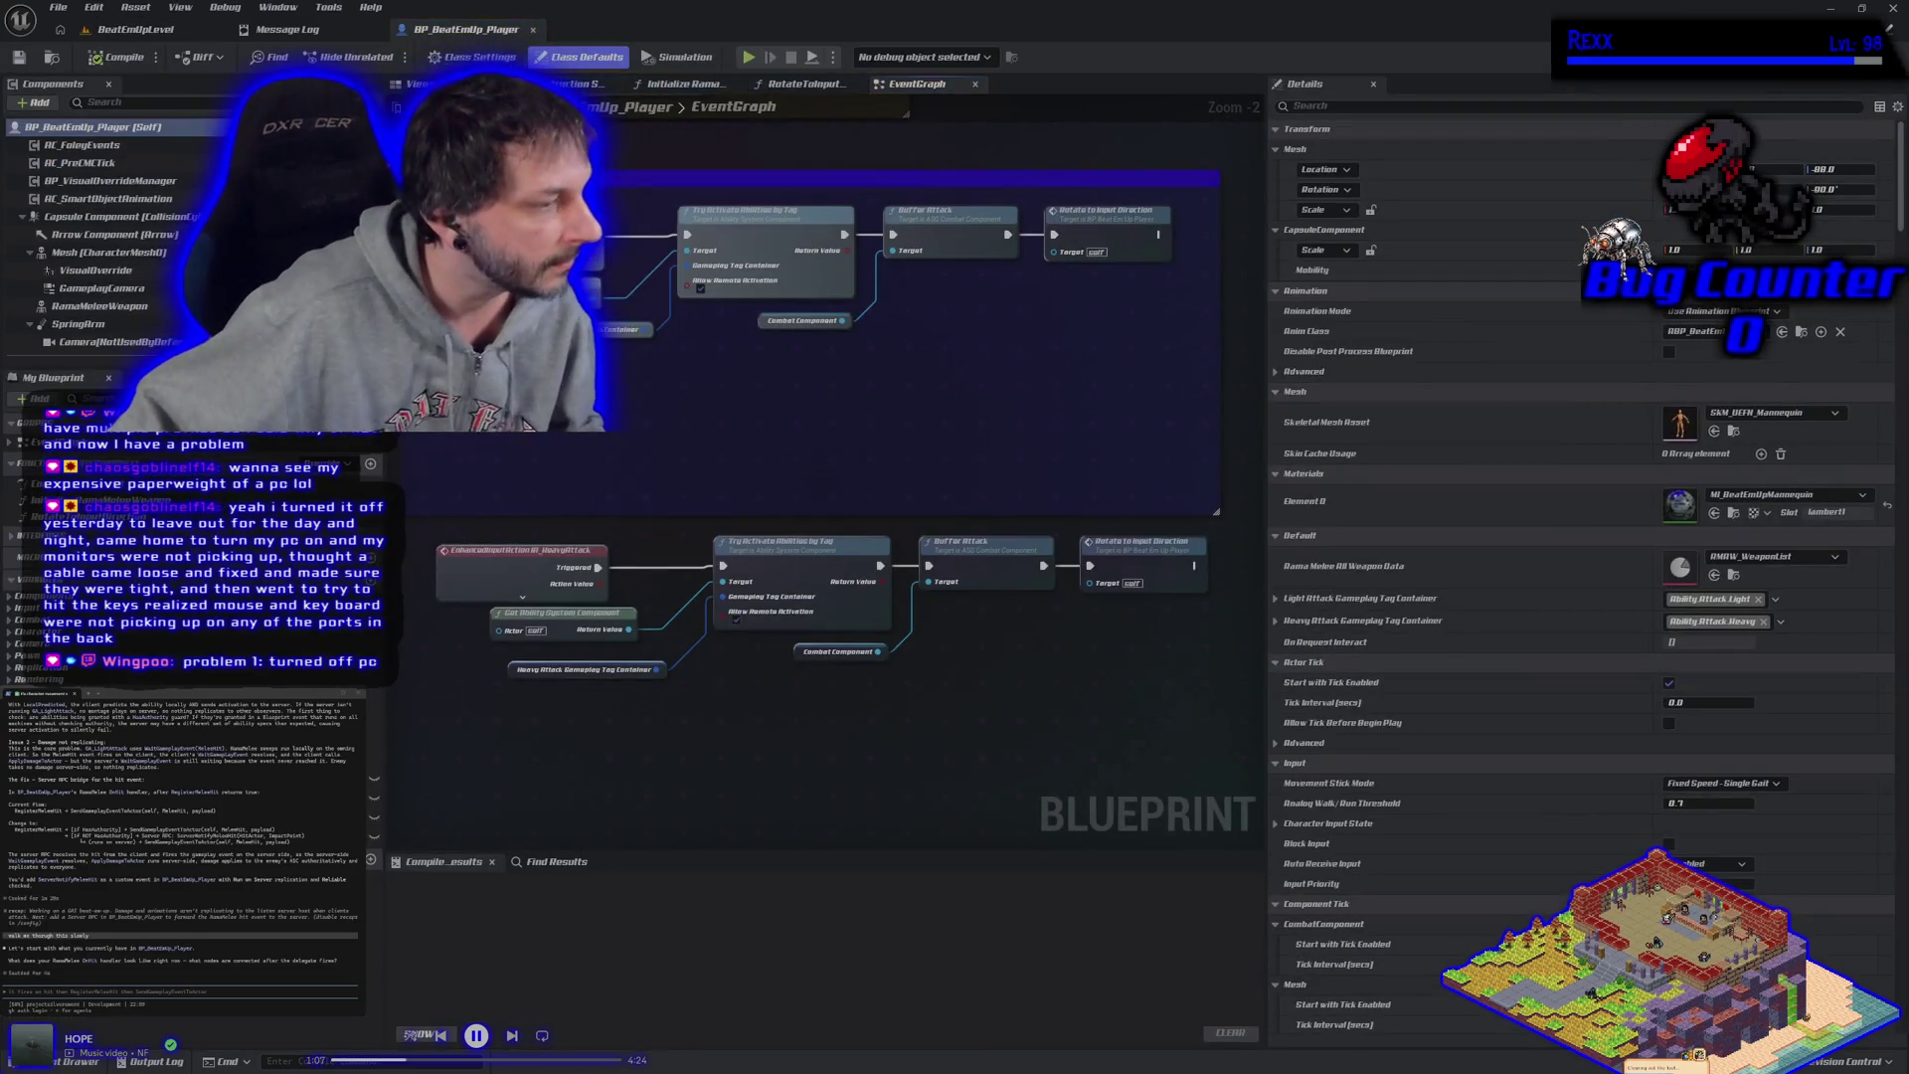
pyautogui.moveTo(542, 454)
pyautogui.mouseDown()
pyautogui.moveTo(620, 484)
pyautogui.moveTo(713, 395)
pyautogui.moveTo(725, 554)
pyautogui.mouseUp()
pyautogui.scroll(-1, 620, 484)
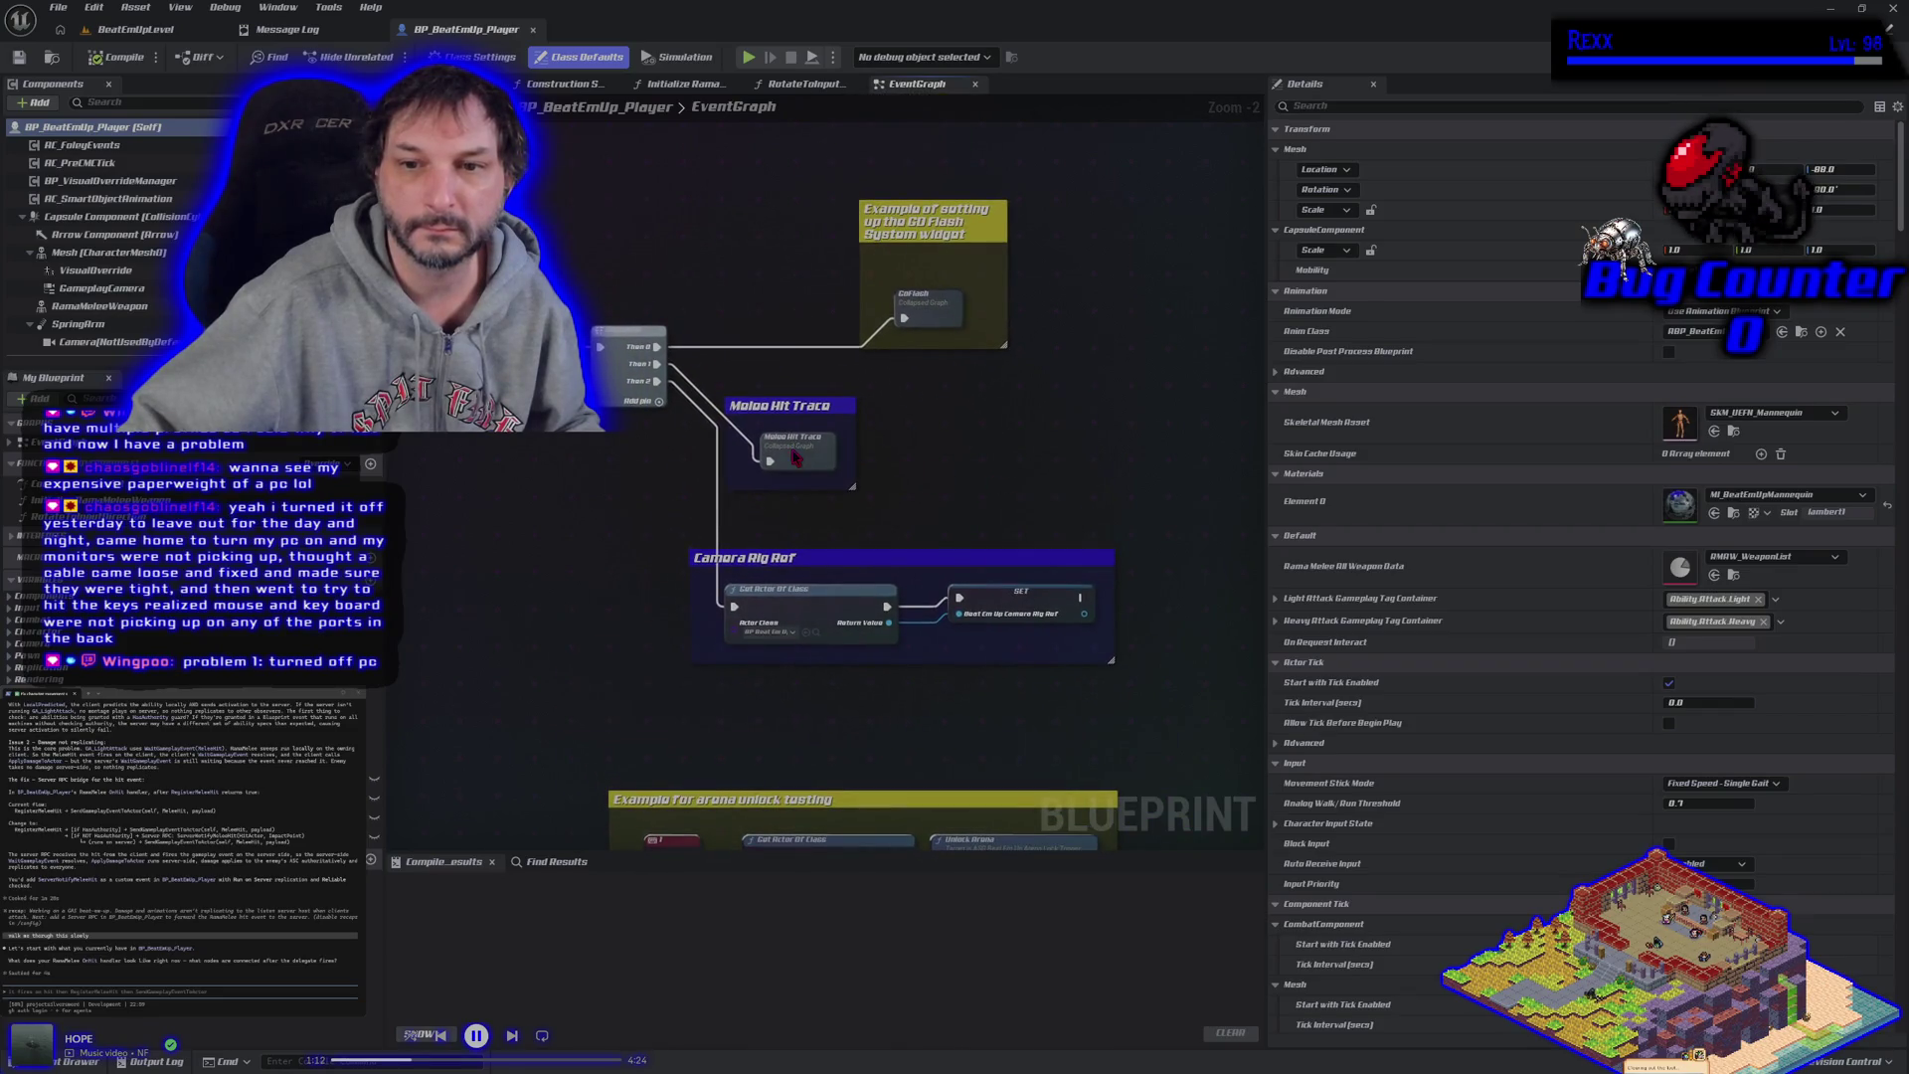
pyautogui.doubleClick(796, 459)
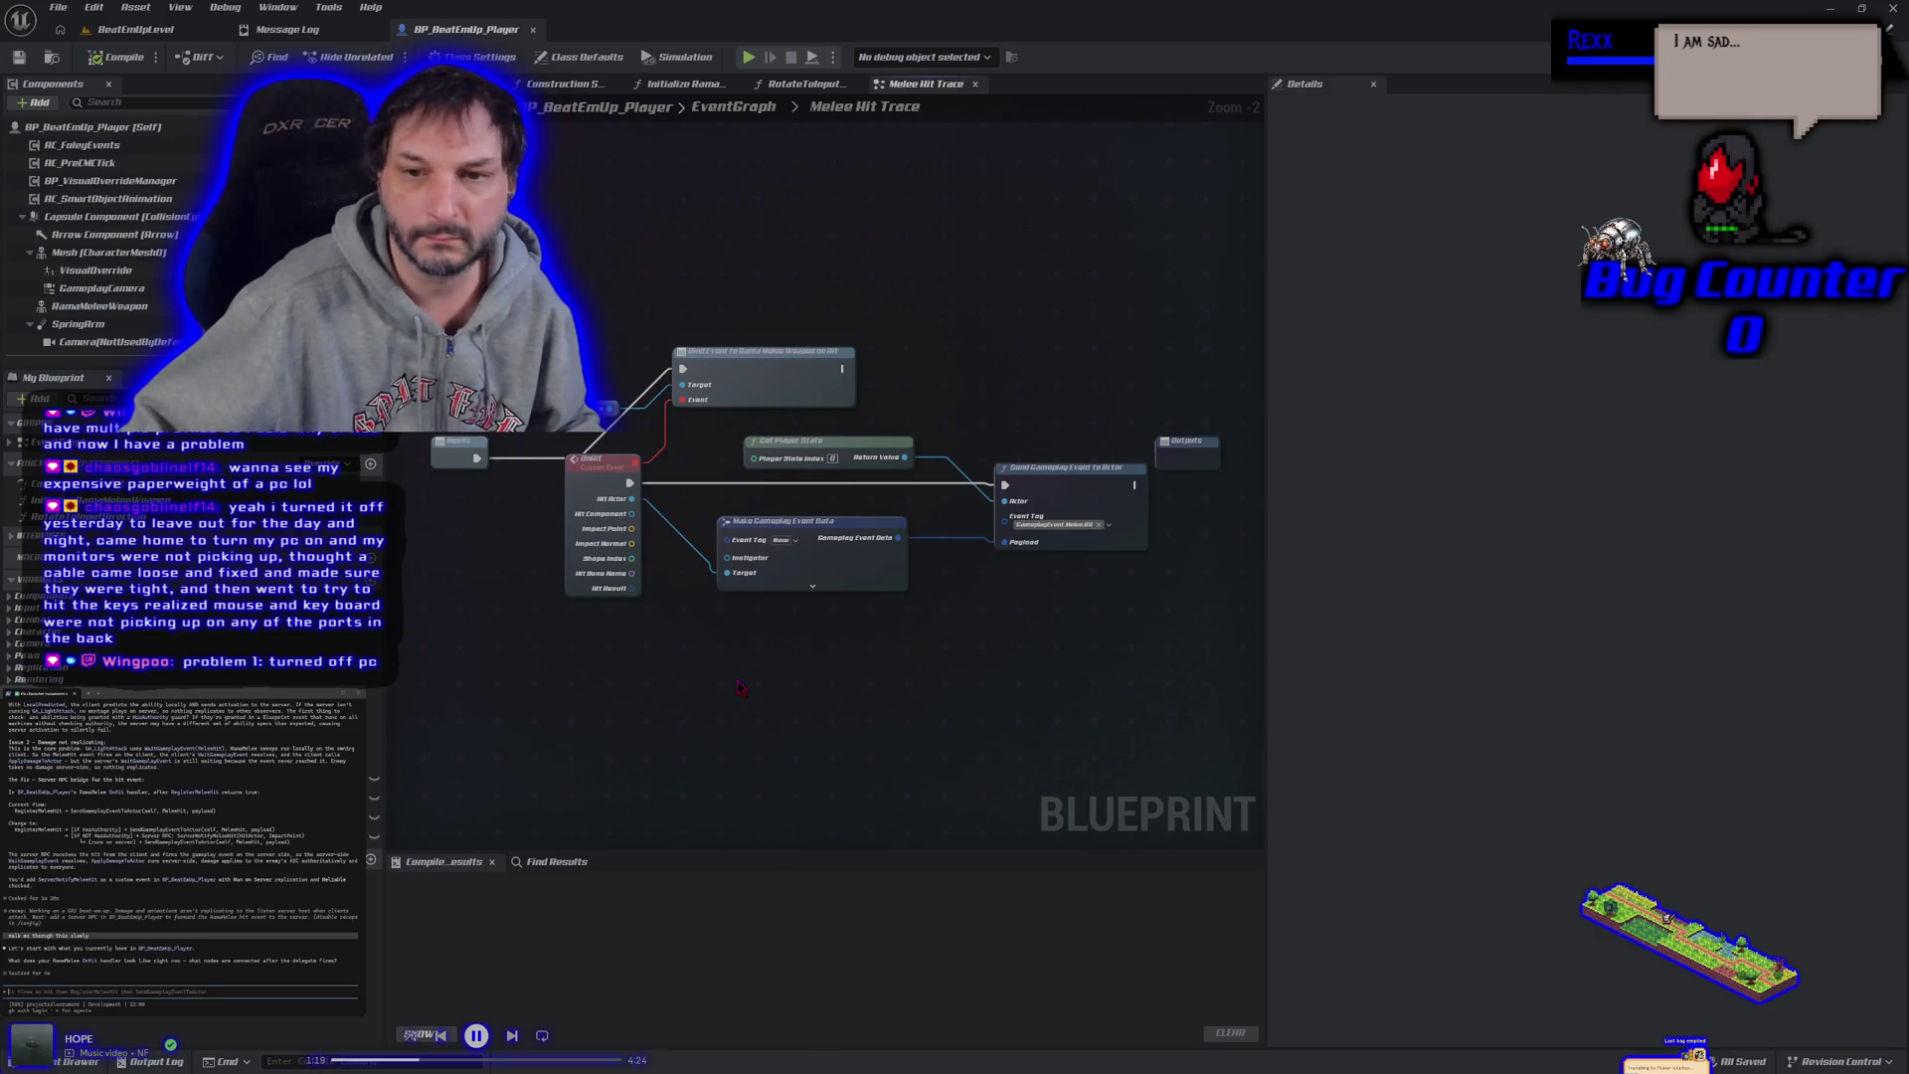
pyautogui.moveTo(736, 686)
pyautogui.mouseDown()
pyautogui.moveTo(701, 651)
pyautogui.moveTo(724, 653)
pyautogui.mouseUp()
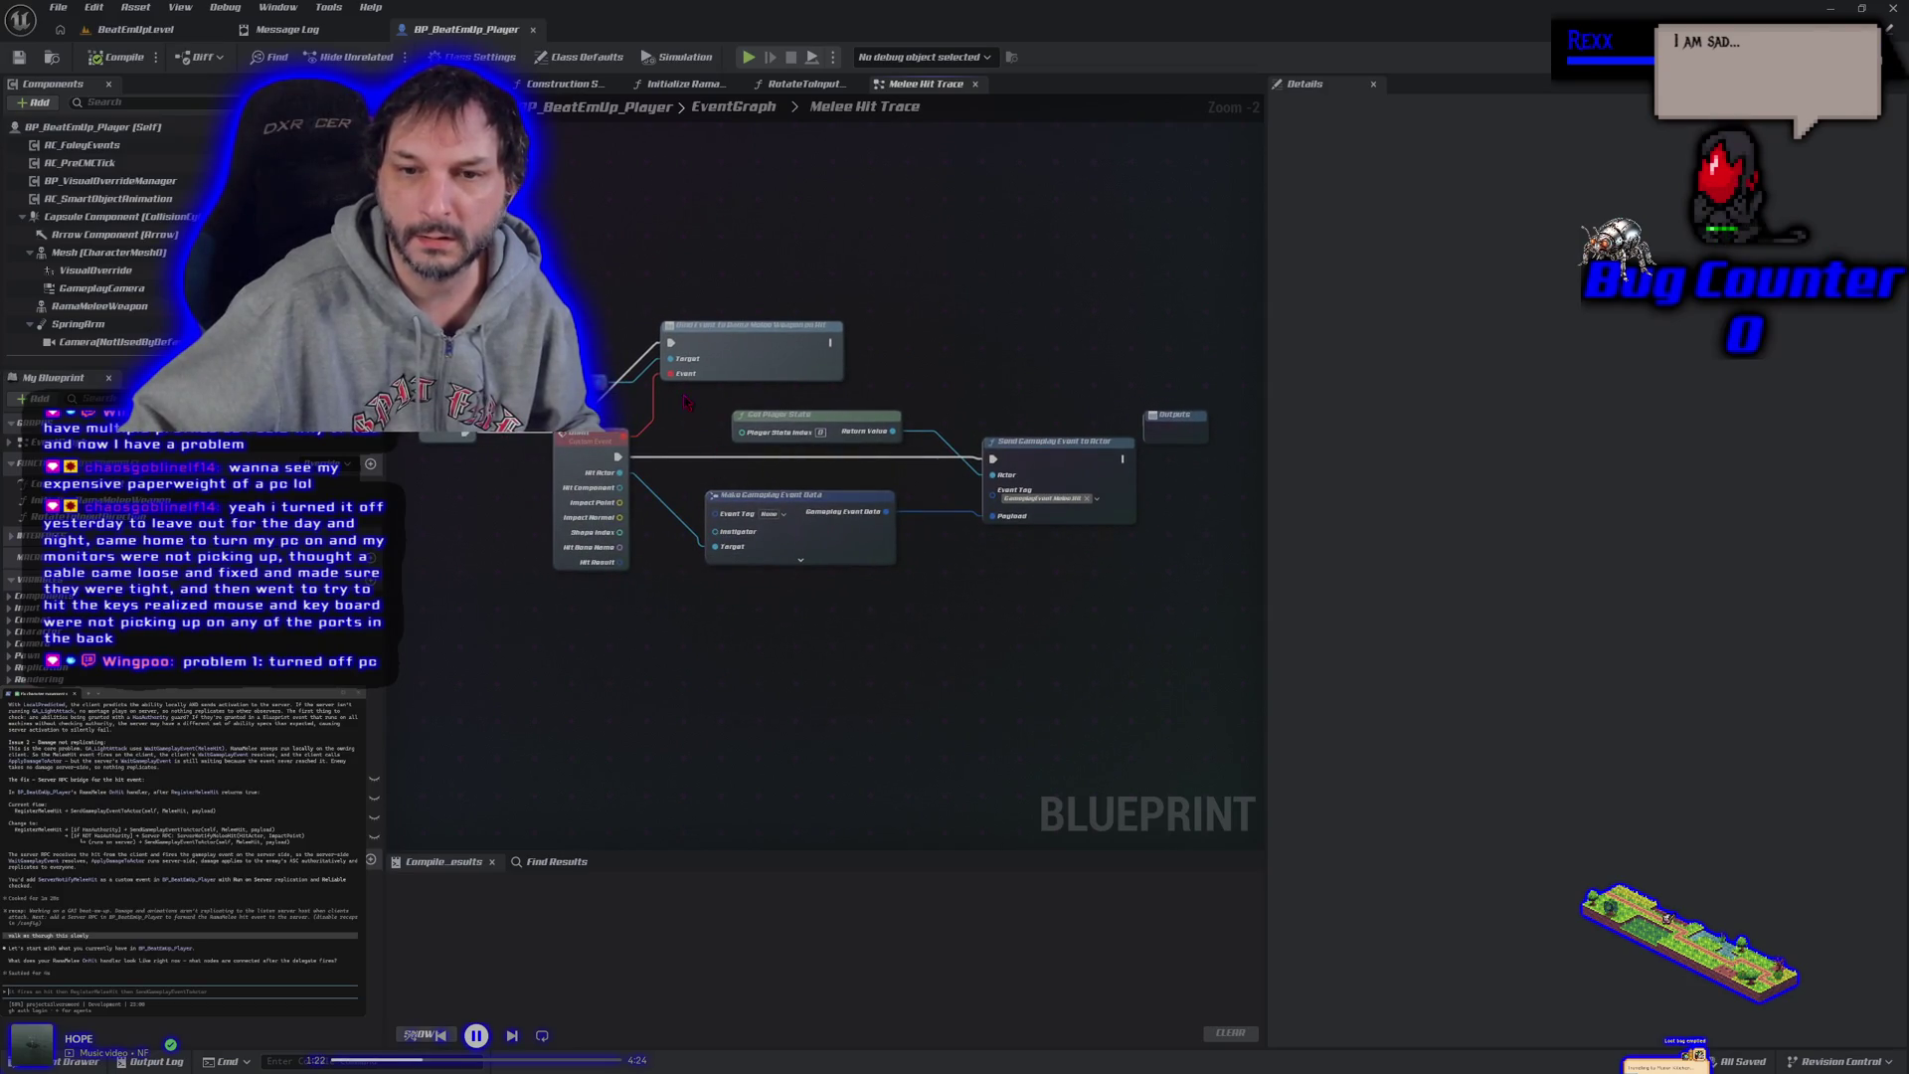
pyautogui.moveTo(586, 398)
pyautogui.mouseDown()
pyautogui.moveTo(944, 537)
pyautogui.moveTo(1024, 577)
pyautogui.moveTo(1052, 625)
pyautogui.mouseUp()
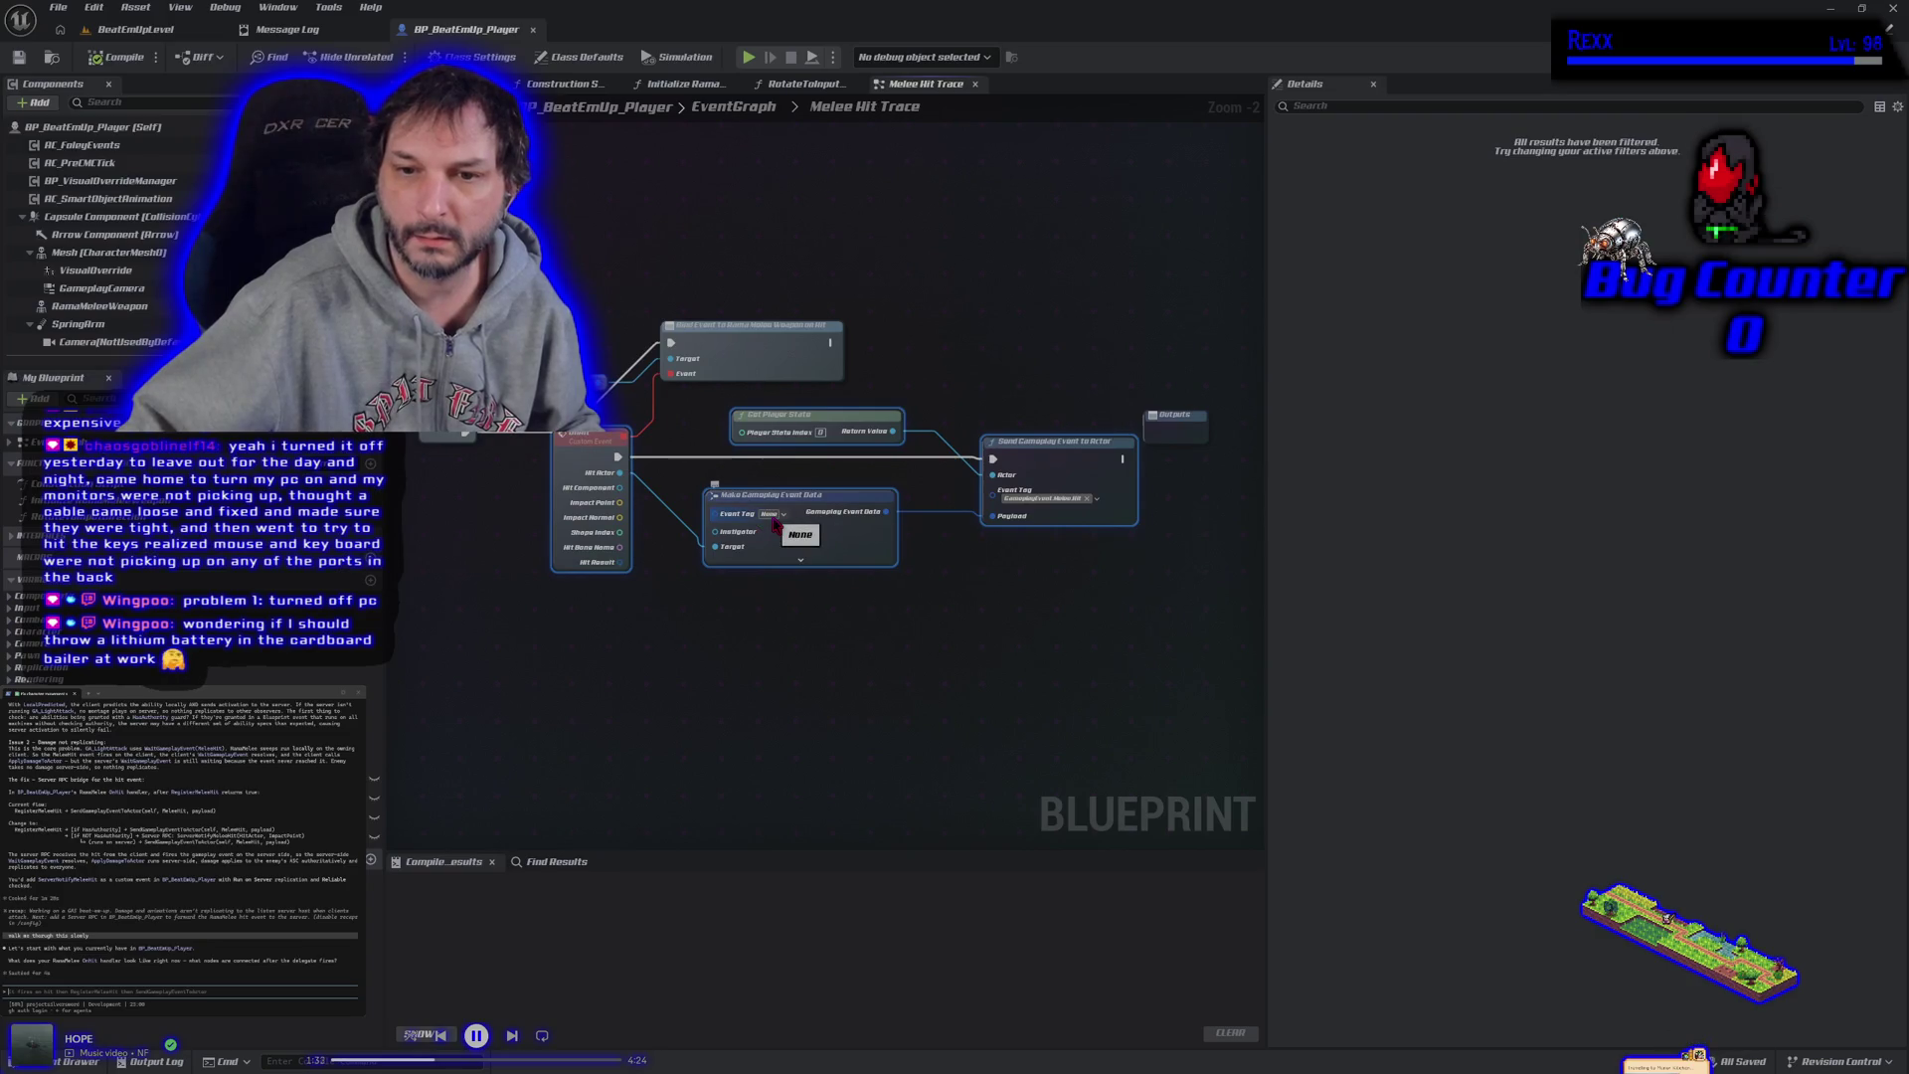
pyautogui.moveTo(776, 524); pyautogui.dragTo(741, 563)
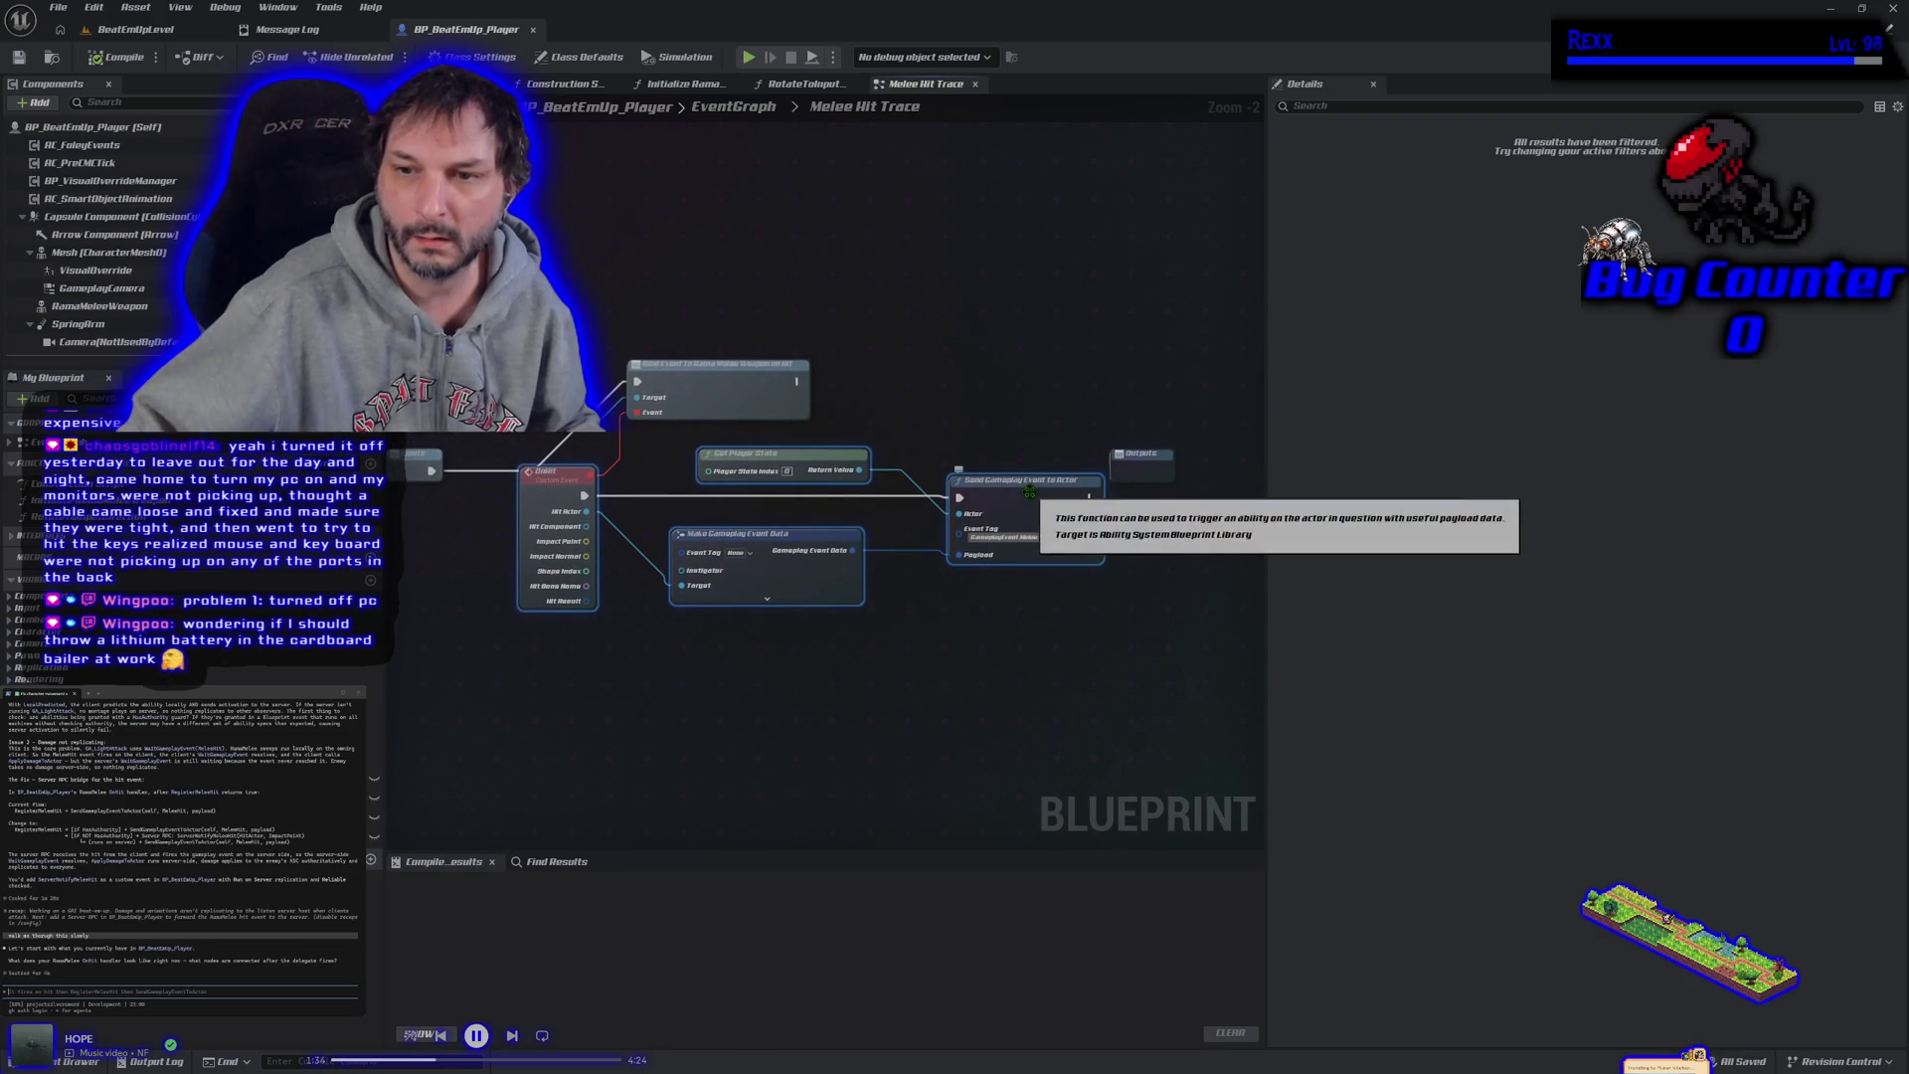
pyautogui.rightClick(1029, 491)
pyautogui.press('Escape')
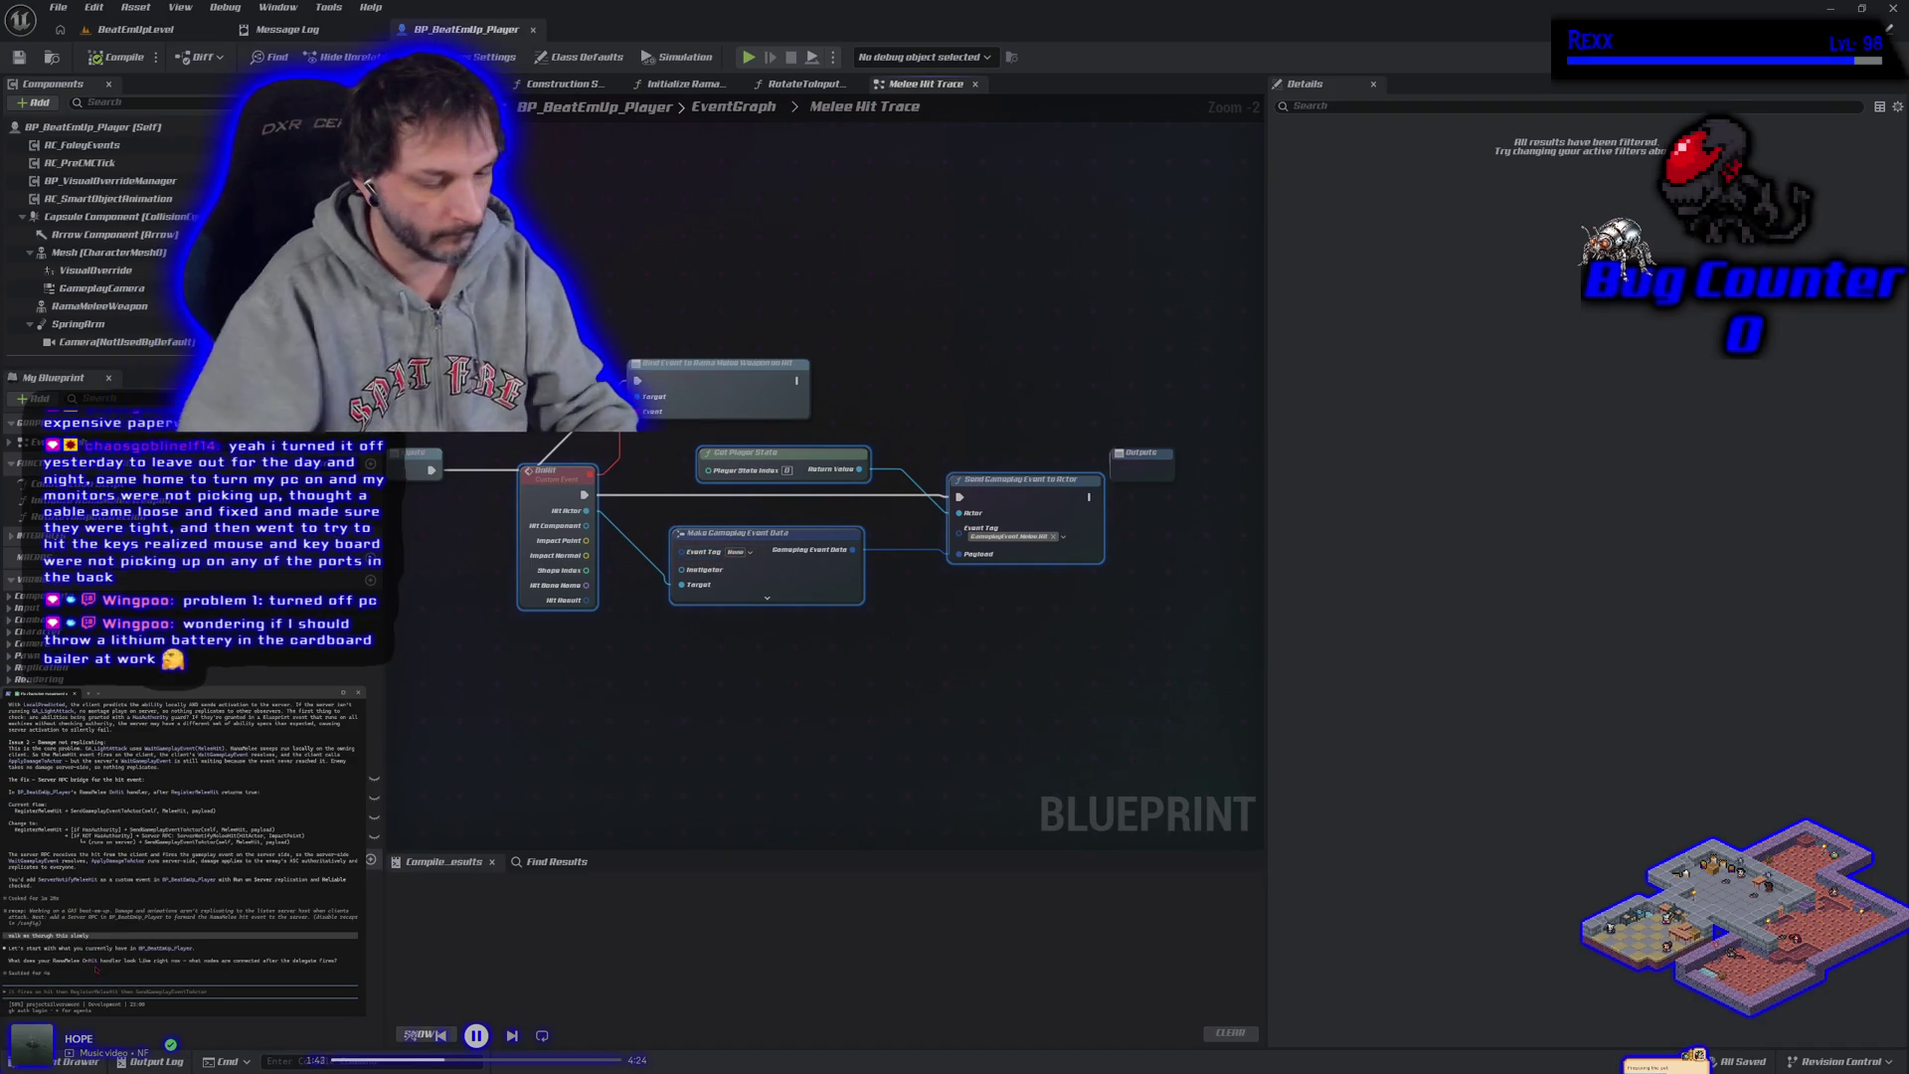
pyautogui.hotkey('ctrl', 'v')
pyautogui.press('Return')
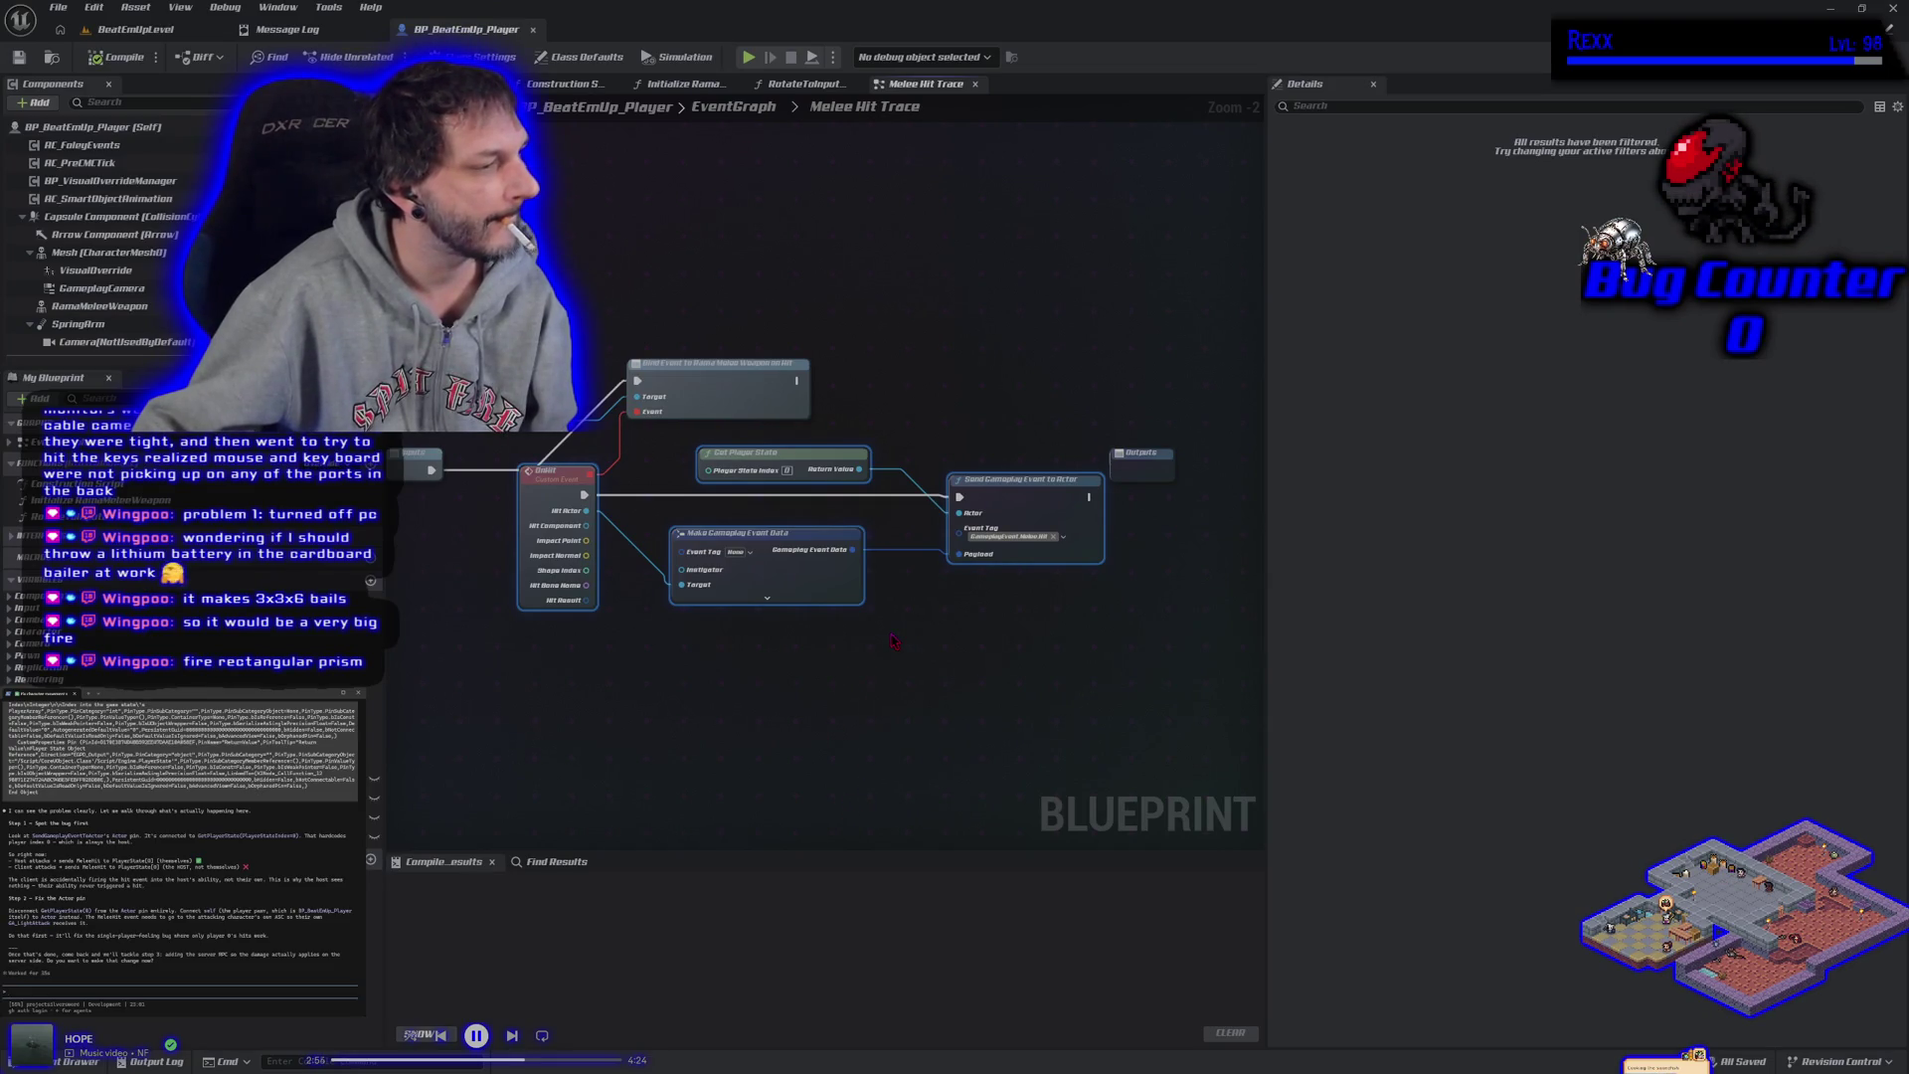
pyautogui.rightClick(909, 408)
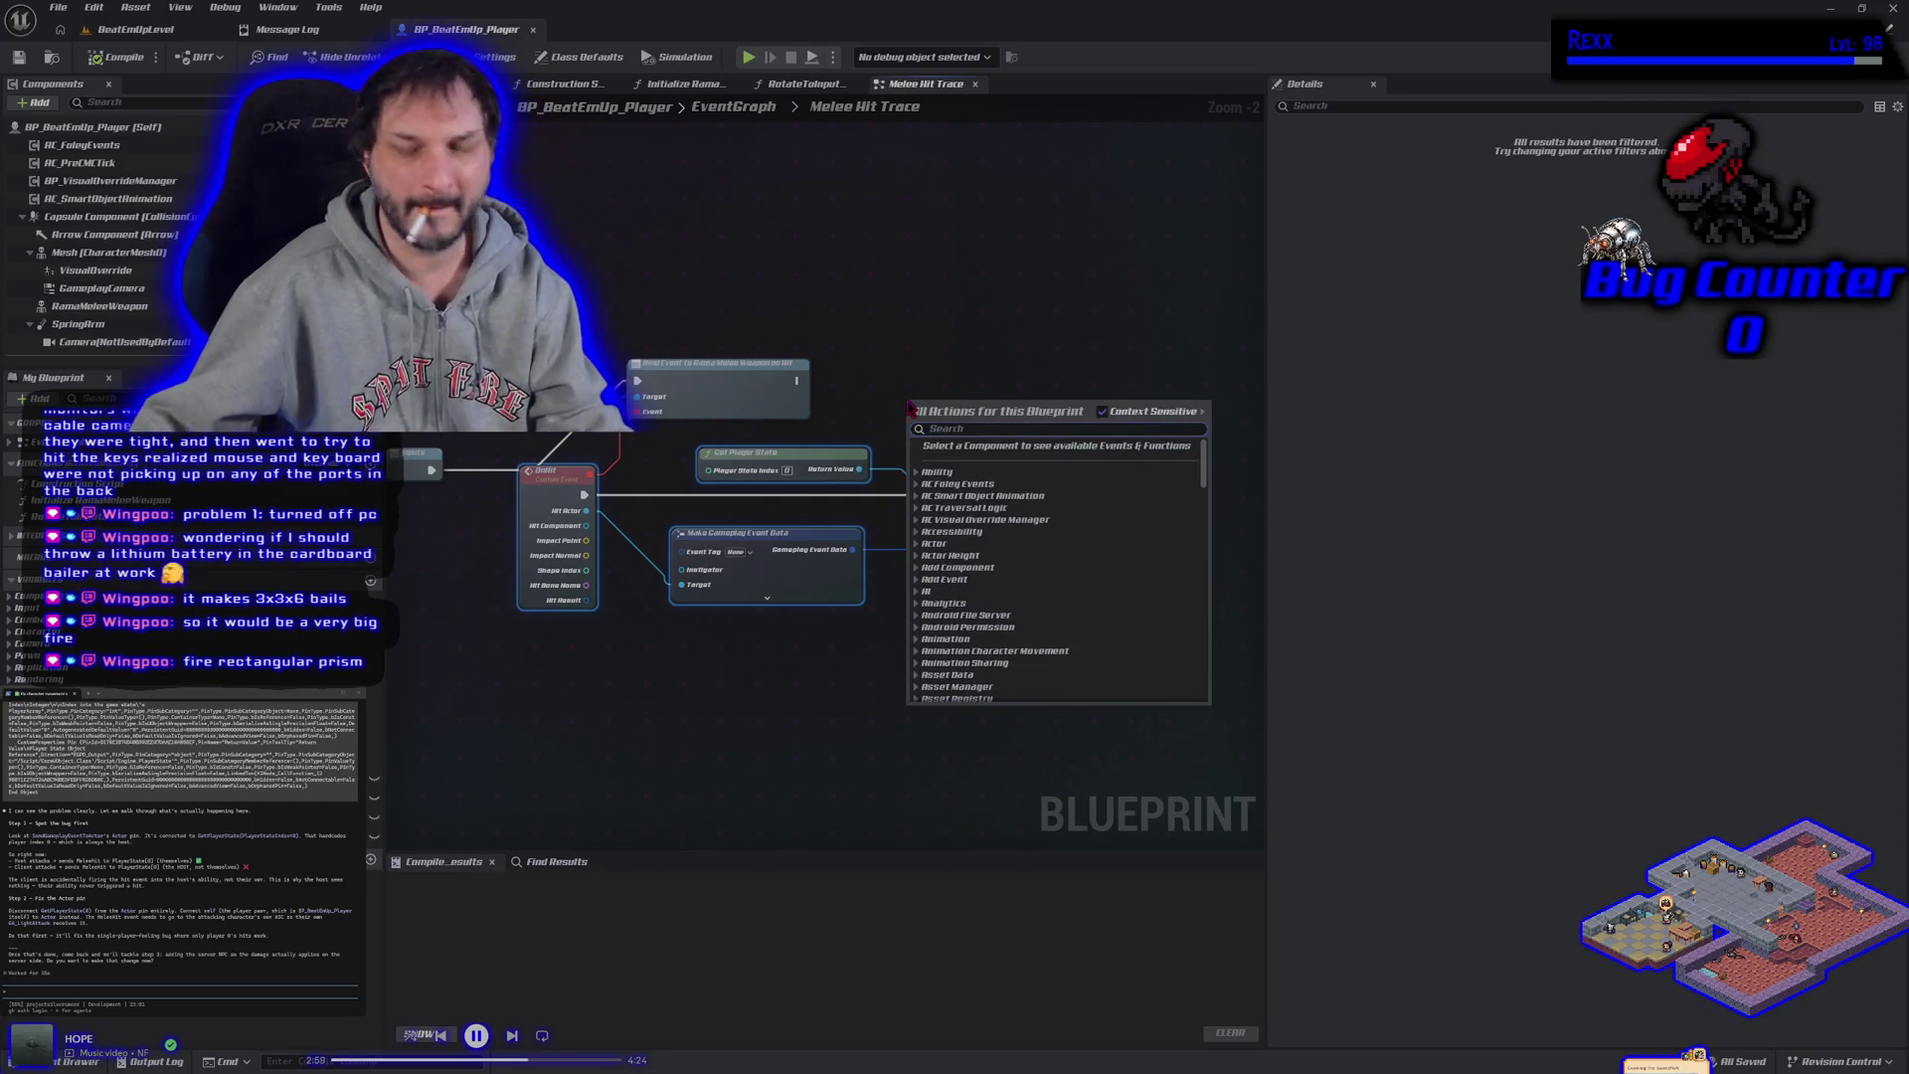
# Wire a Self reference into Send Gameplay Event's Actor input, then compile and save the Blueprint.
pyautogui.write('self')
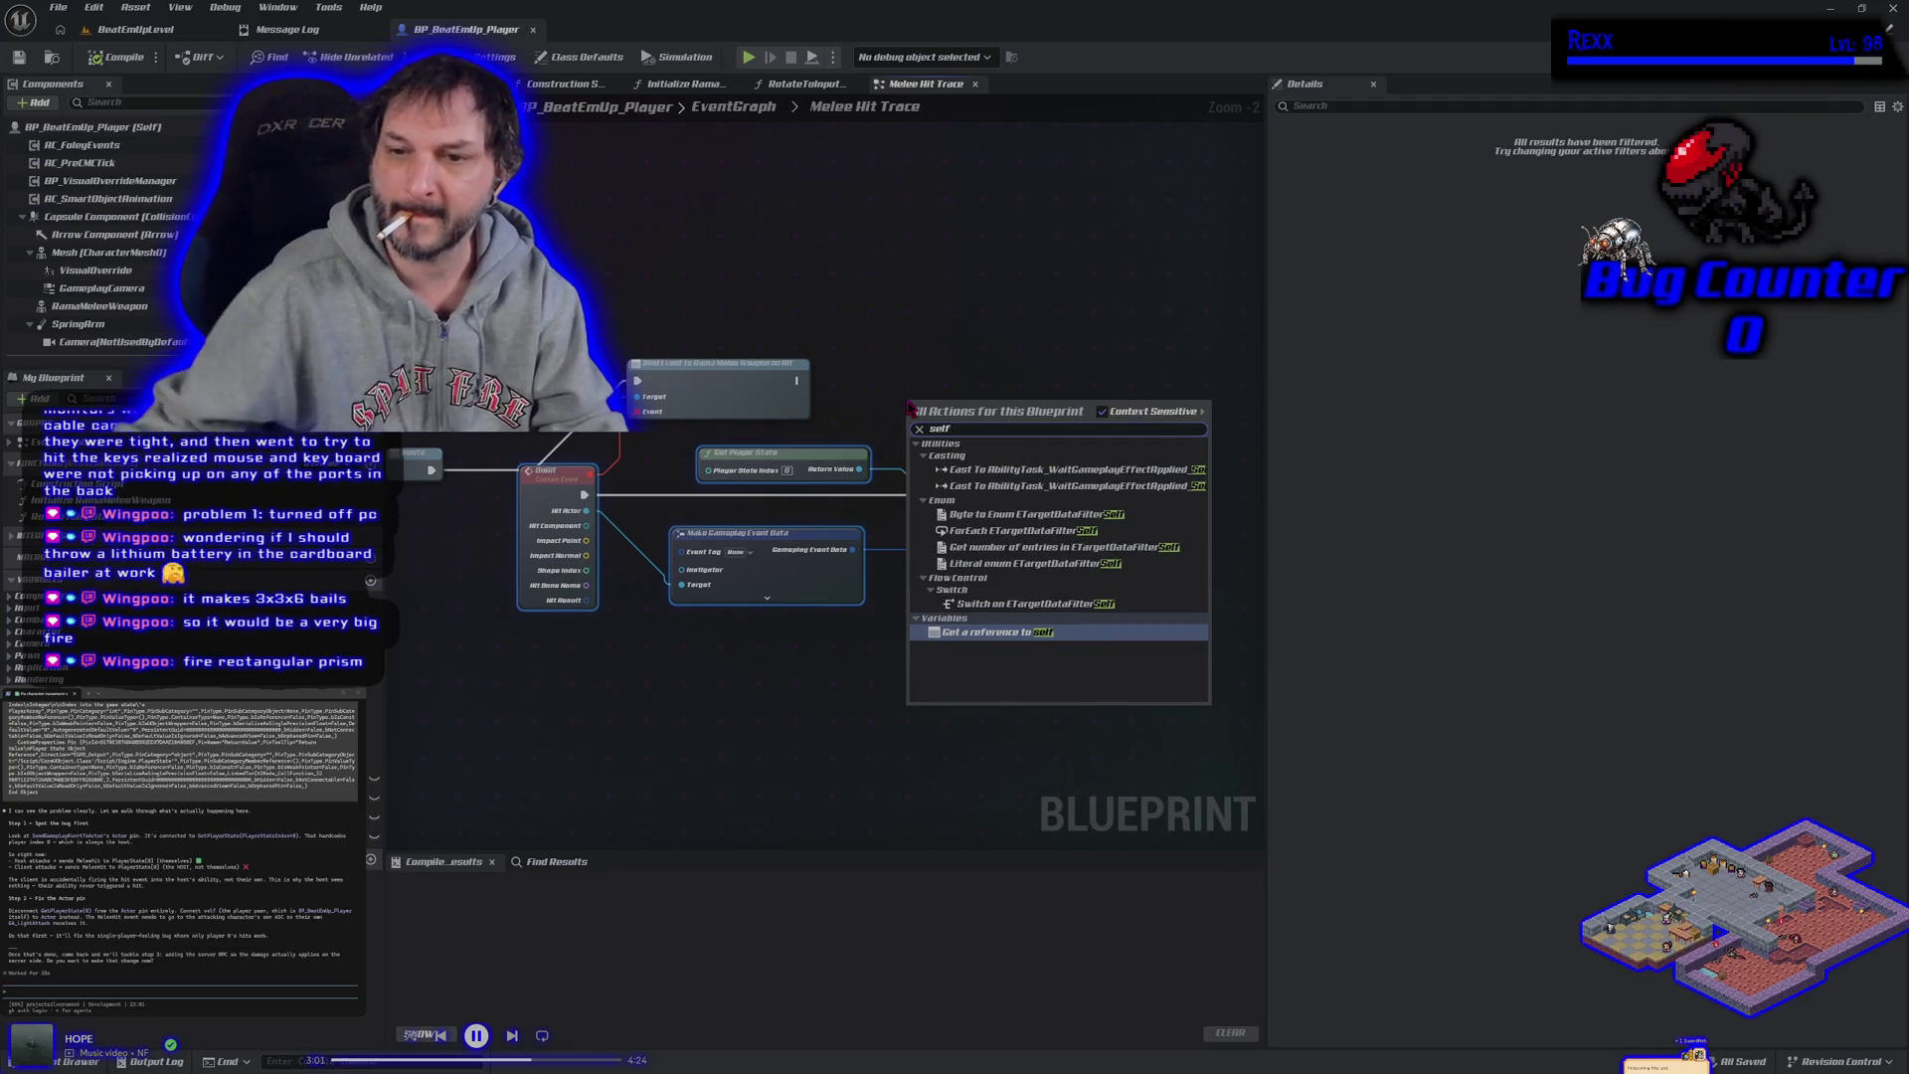
pyautogui.click(1044, 635)
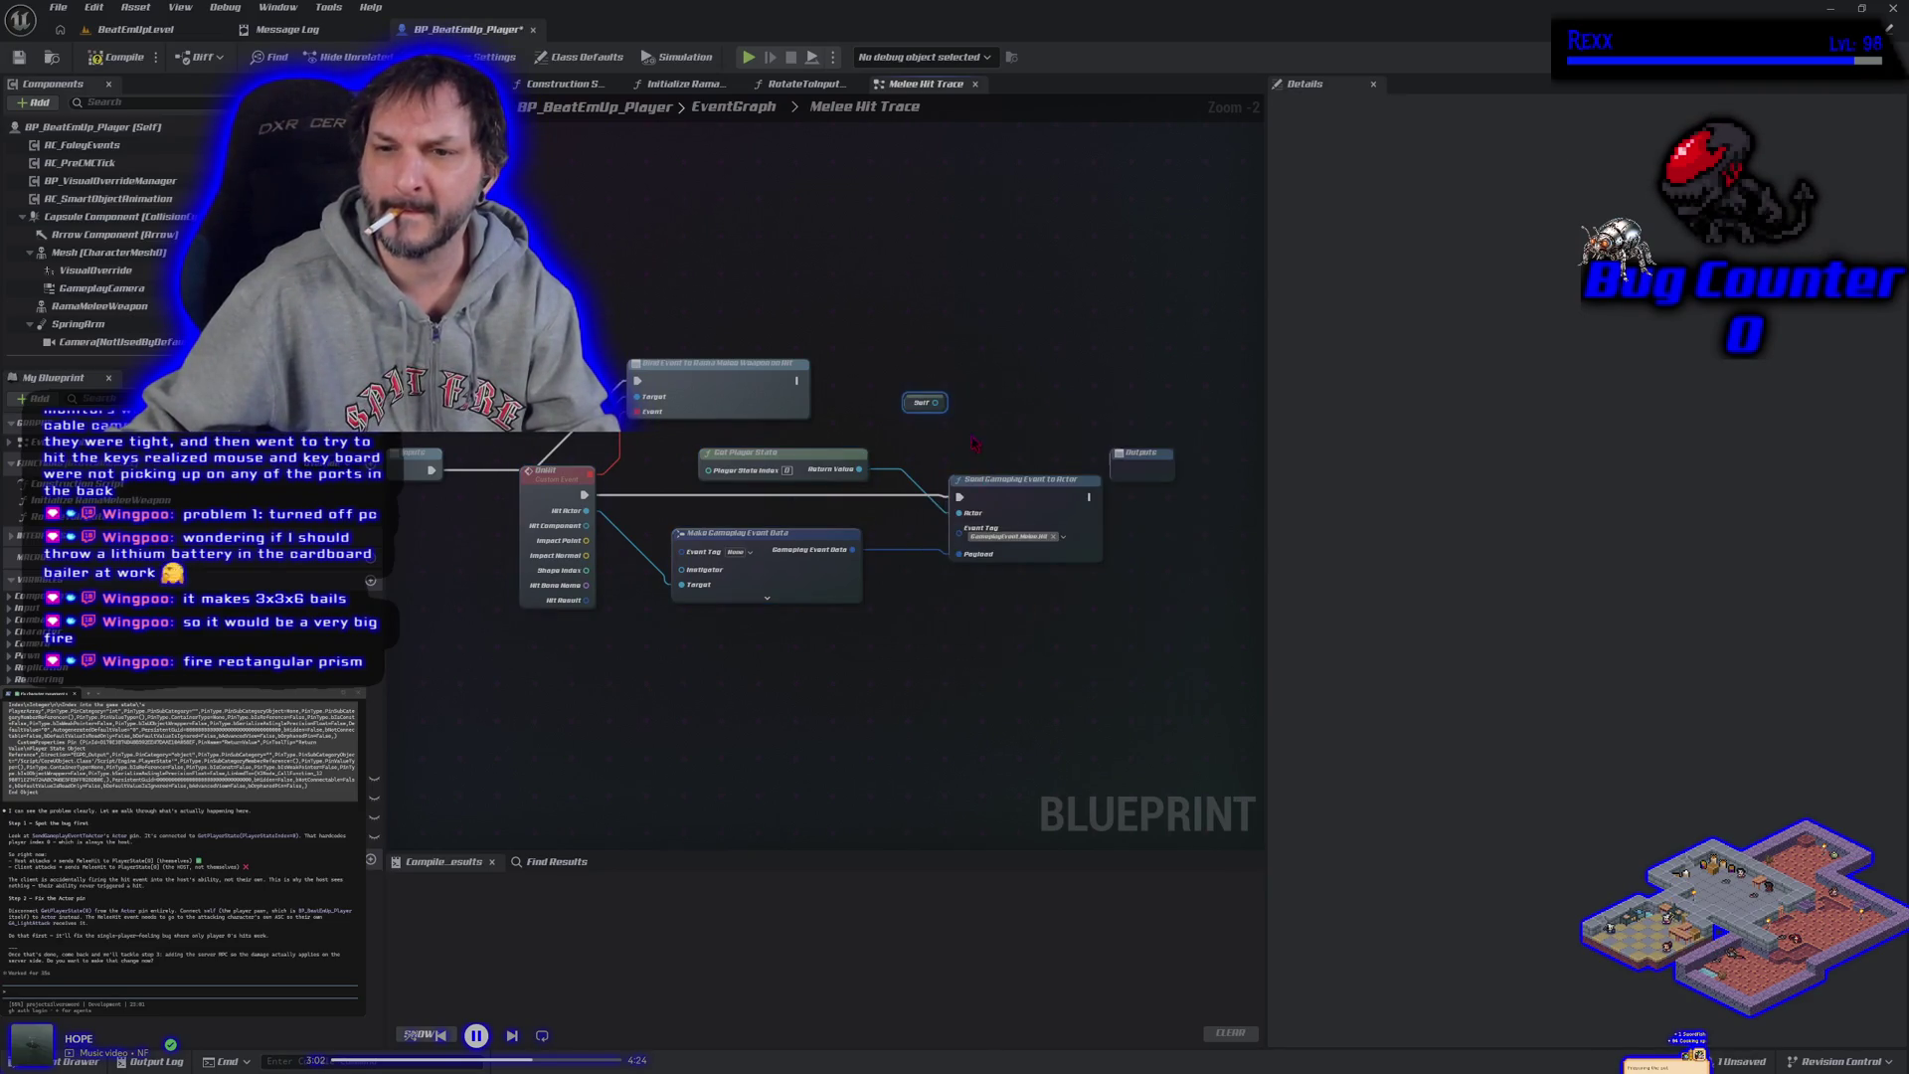
pyautogui.moveTo(913, 405)
pyautogui.mouseDown()
pyautogui.moveTo(884, 510)
pyautogui.moveTo(865, 509)
pyautogui.moveTo(959, 513)
pyautogui.mouseUp()
pyautogui.click(119, 58)
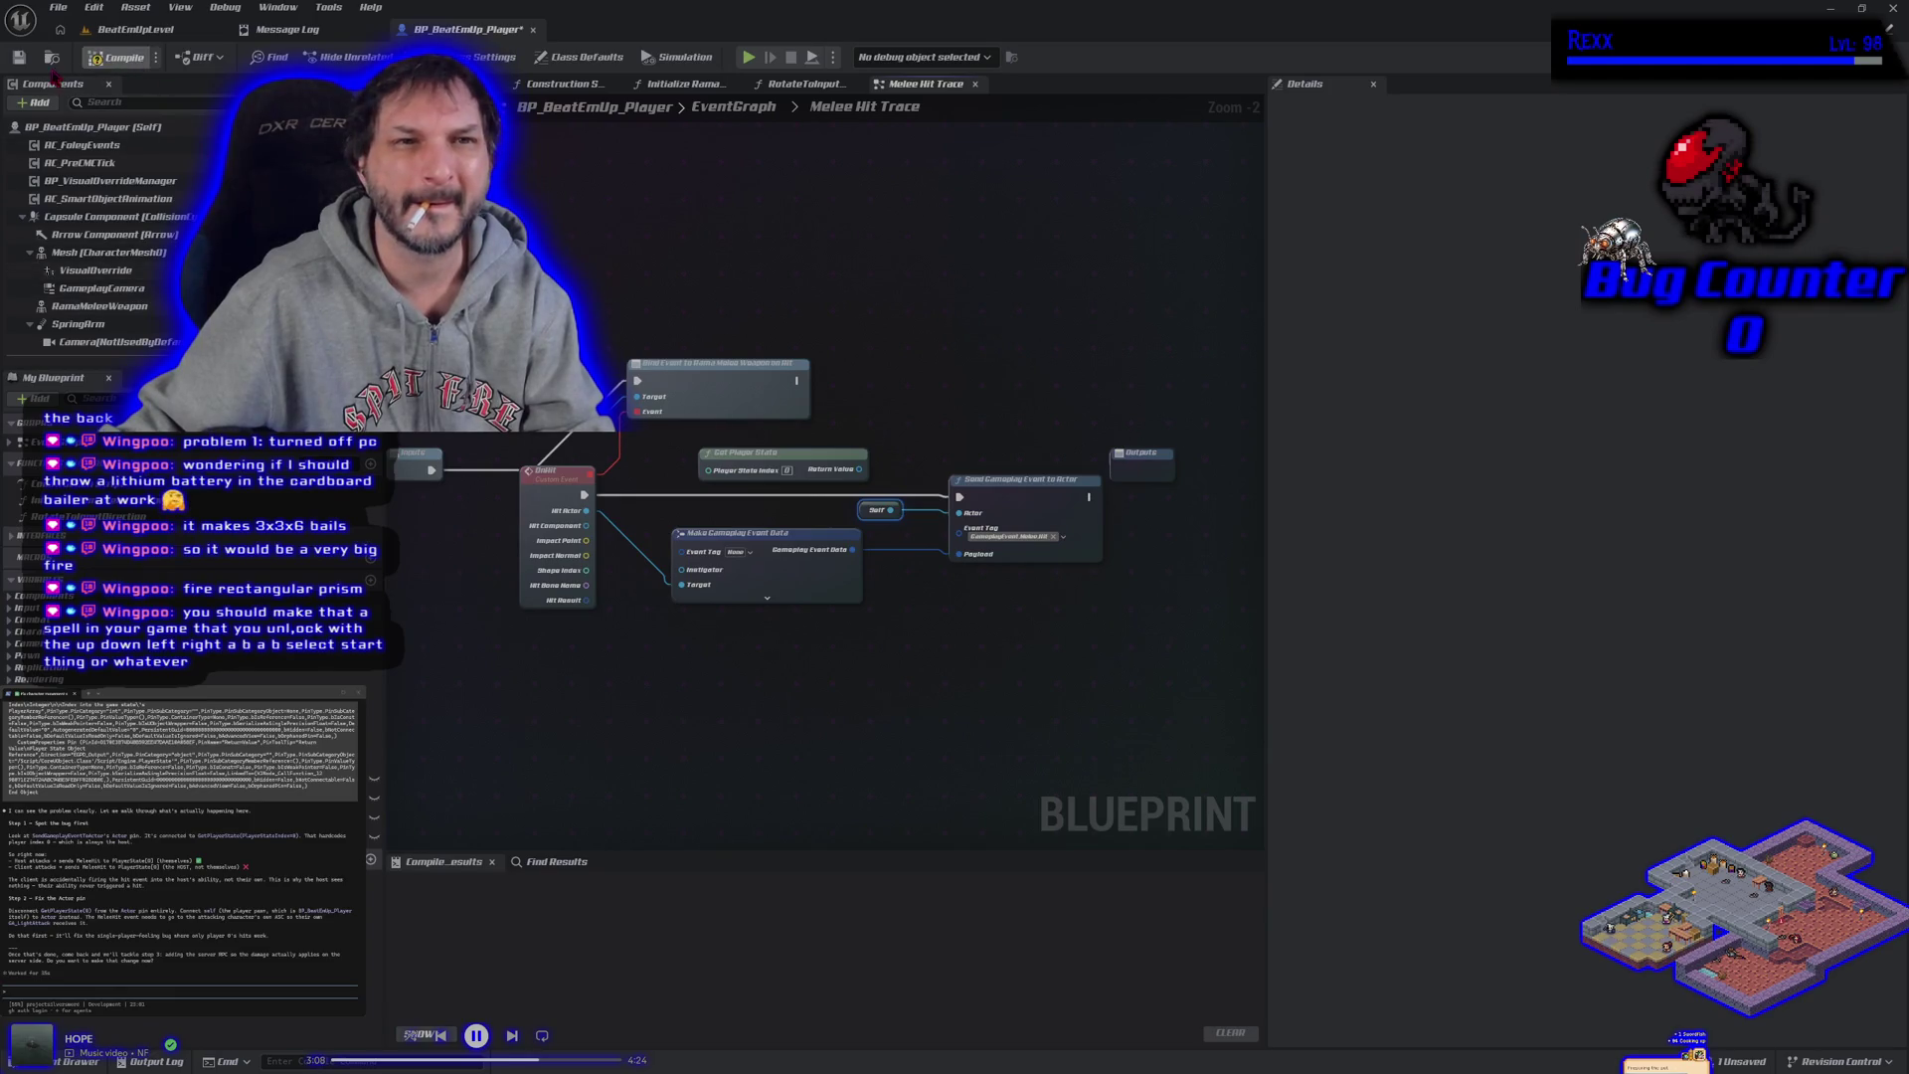
pyautogui.click(20, 57)
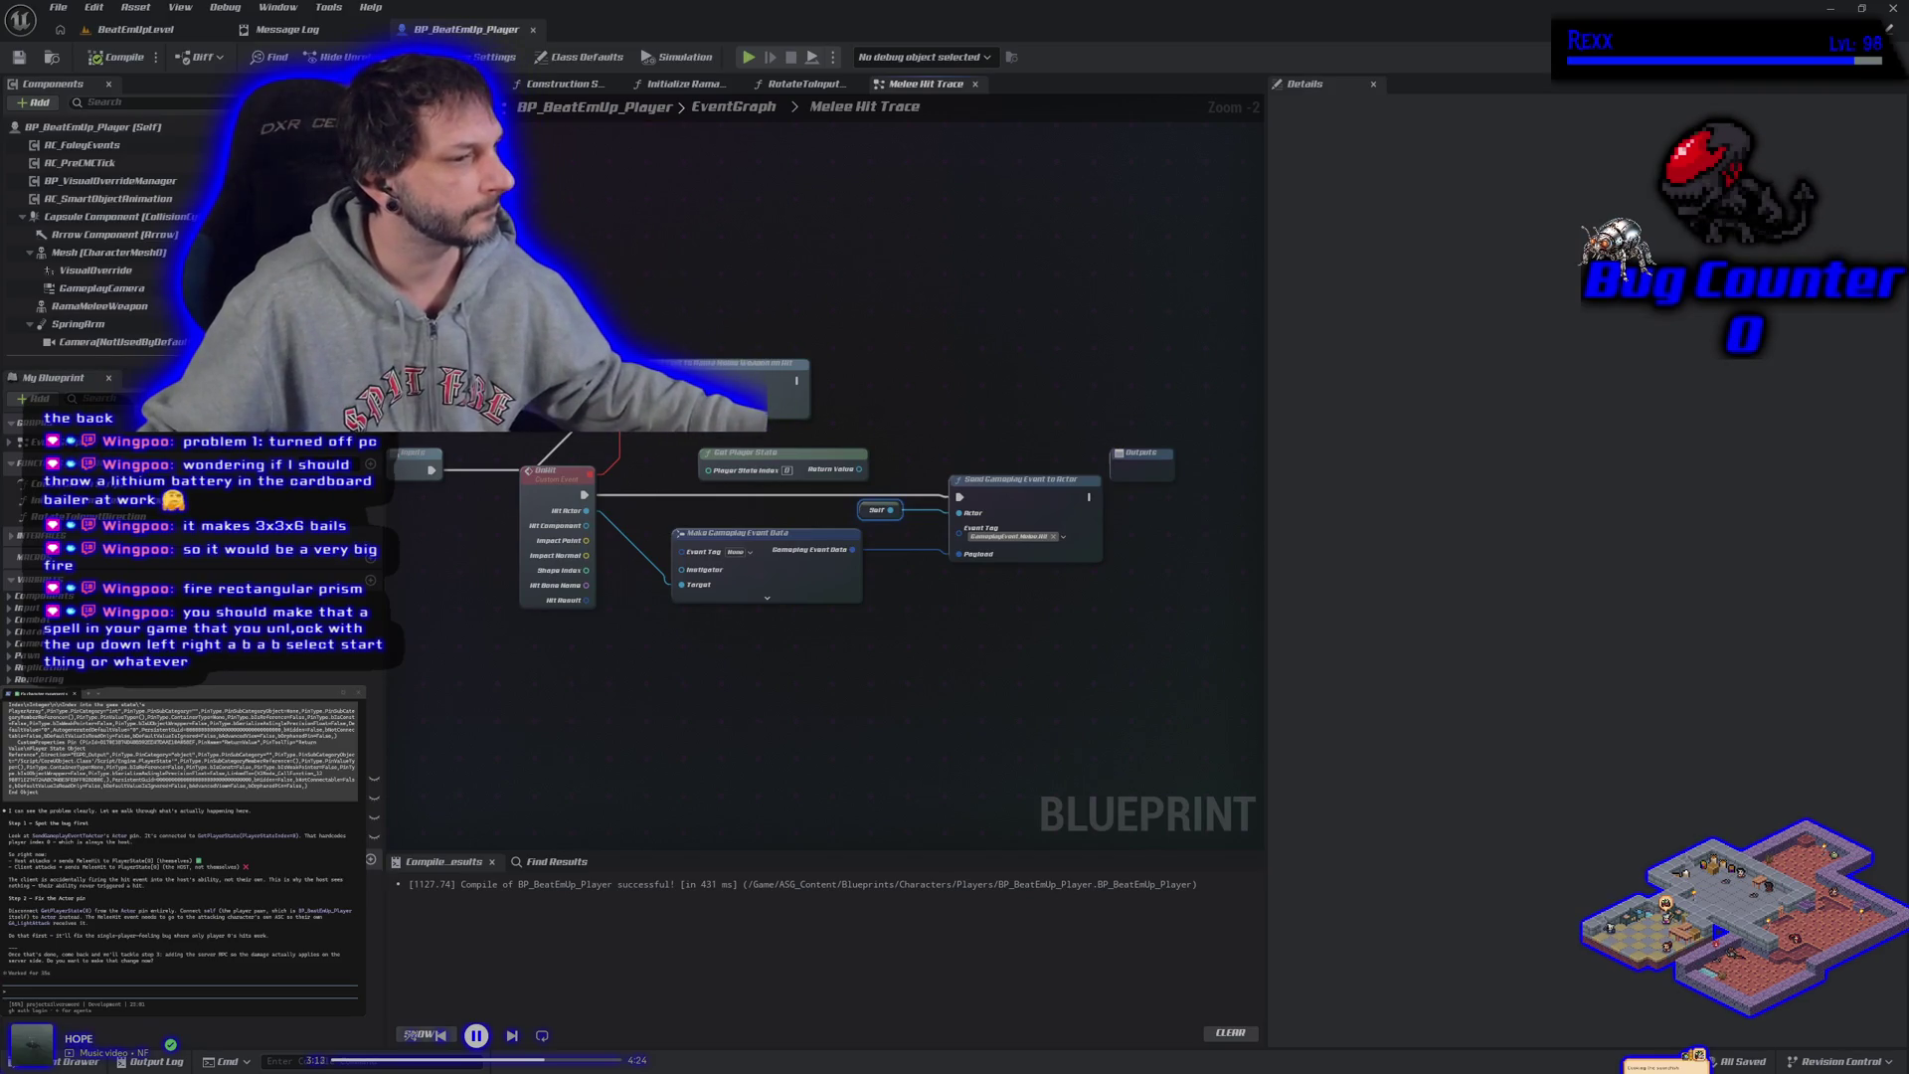
# Launch a multiplayer Play-in-Editor session of BeatEmUpLevel and bring up the Client 1 window.
pyautogui.click(129, 29)
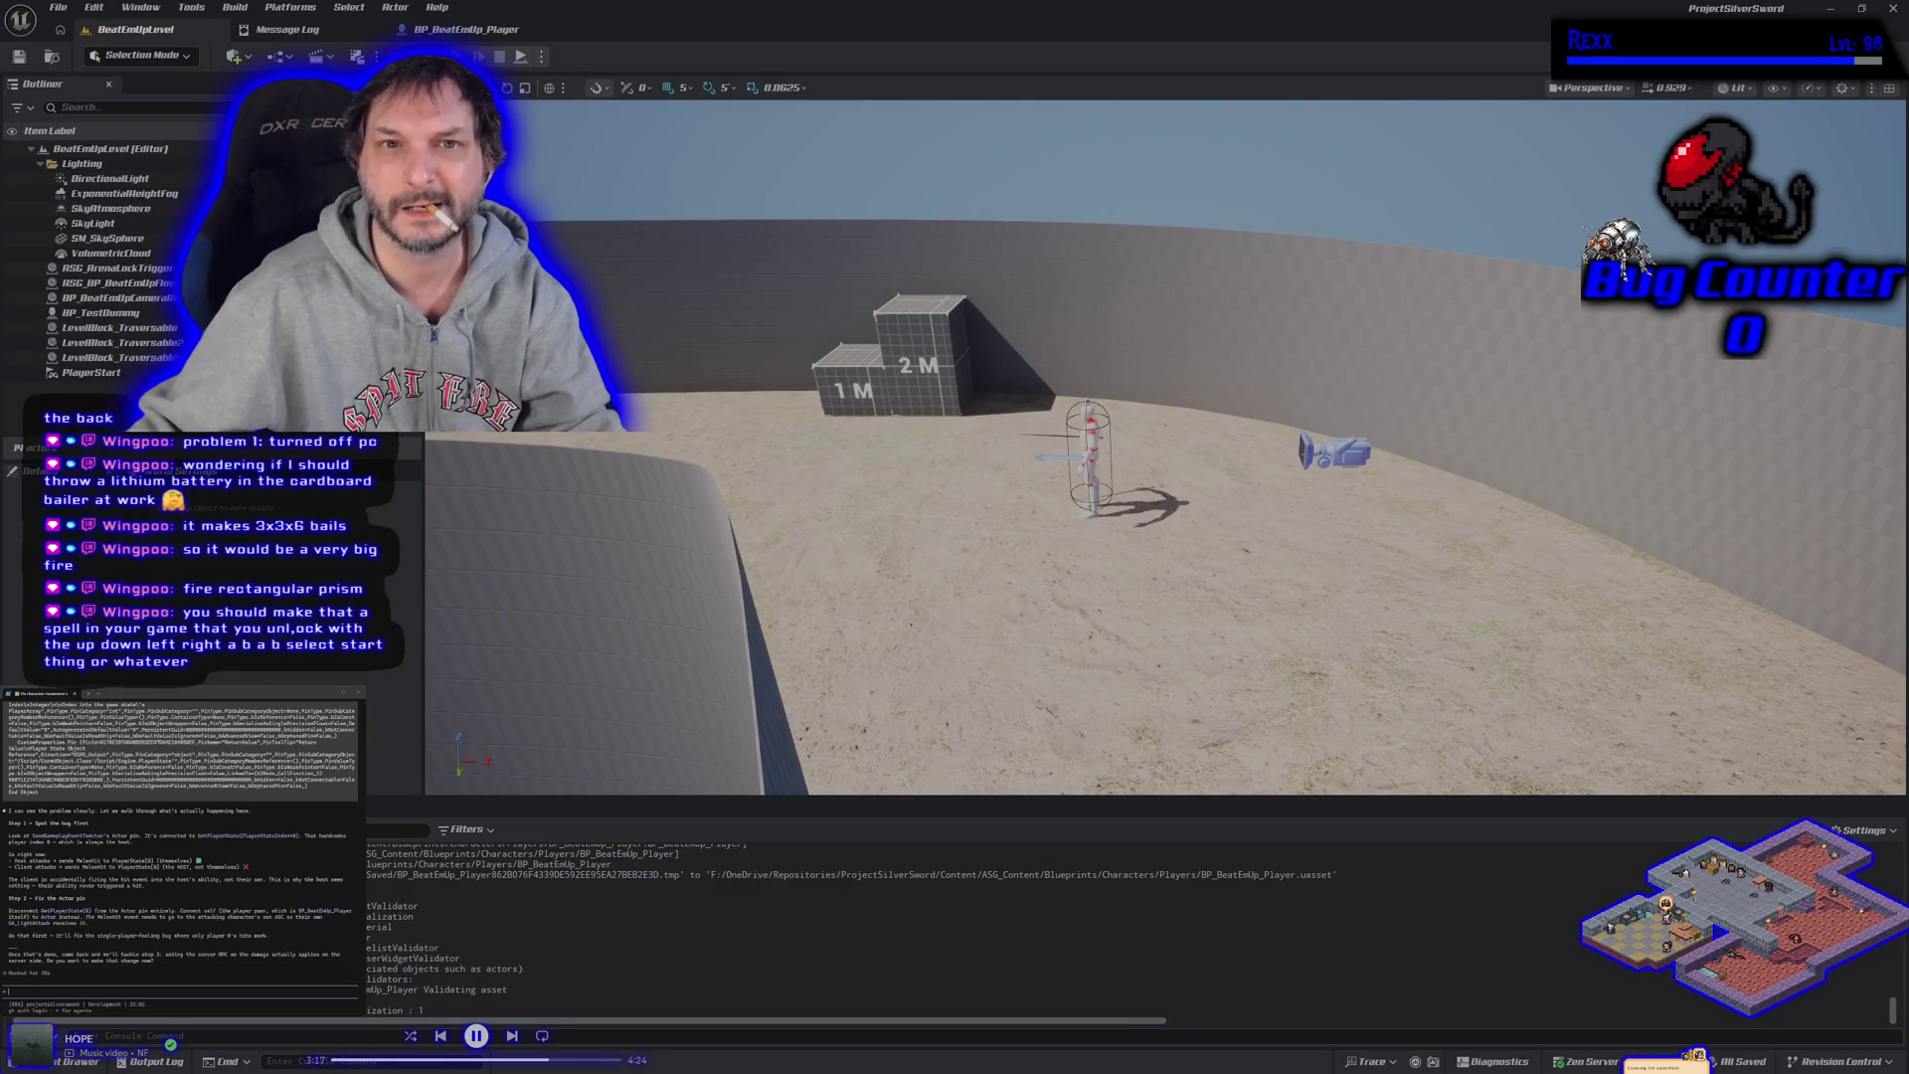
pyautogui.hotkey('alt', 'p')
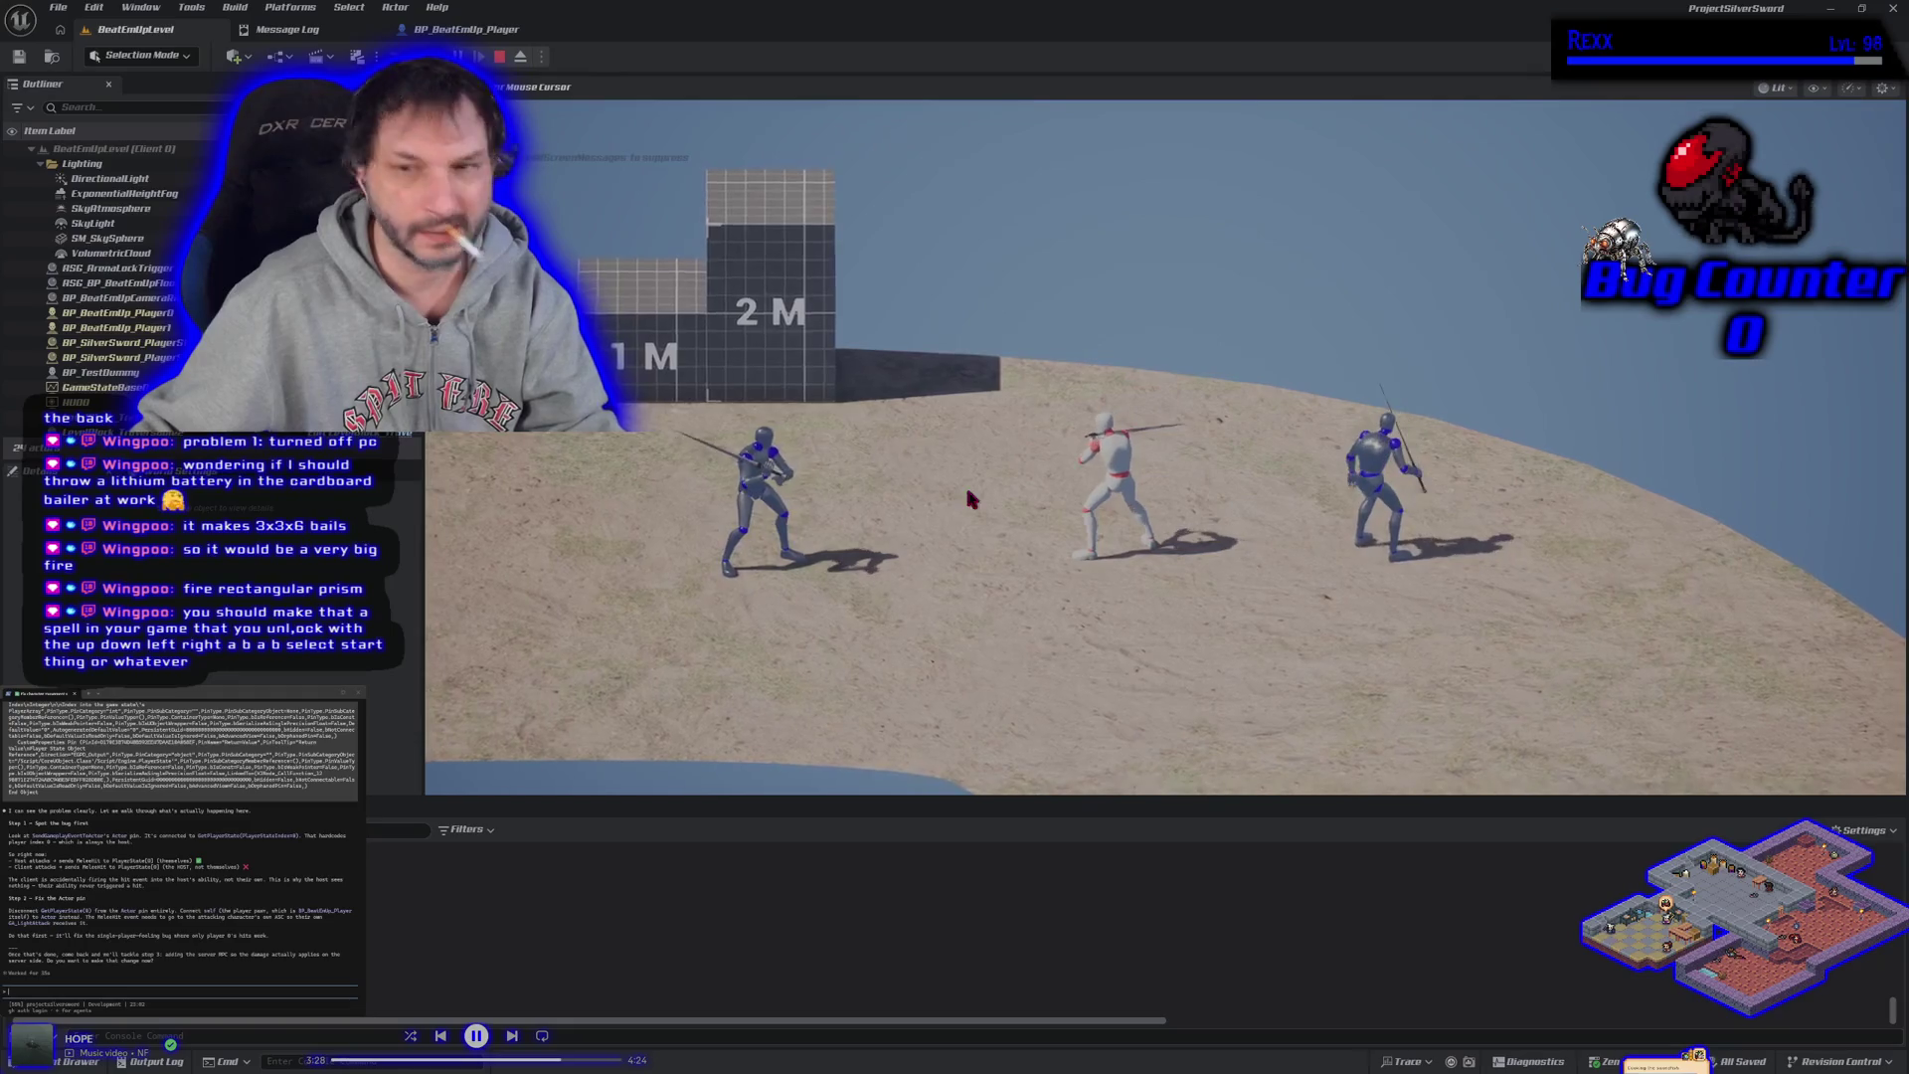
pyautogui.hotkey('alt', 'Tab')
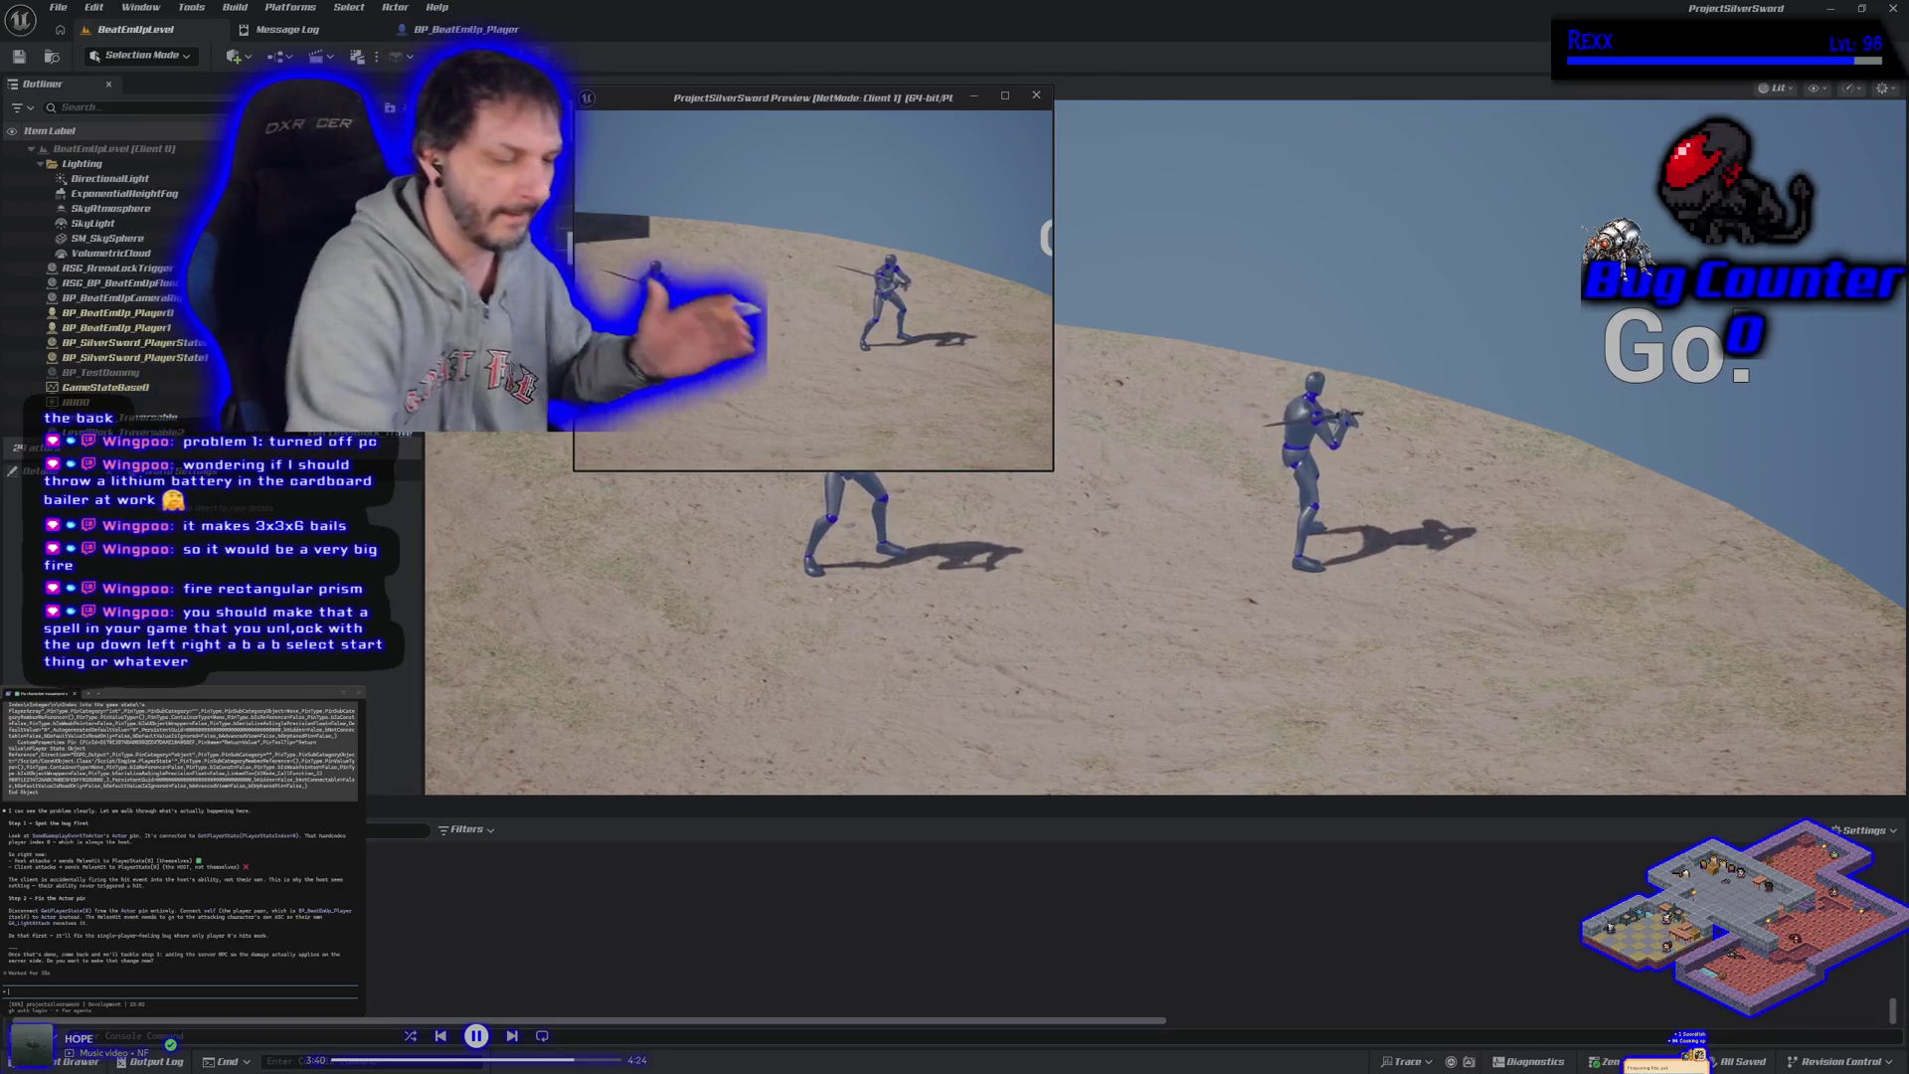
# Stop the play session, then start a fresh multiplayer session.
pyautogui.press('Escape')
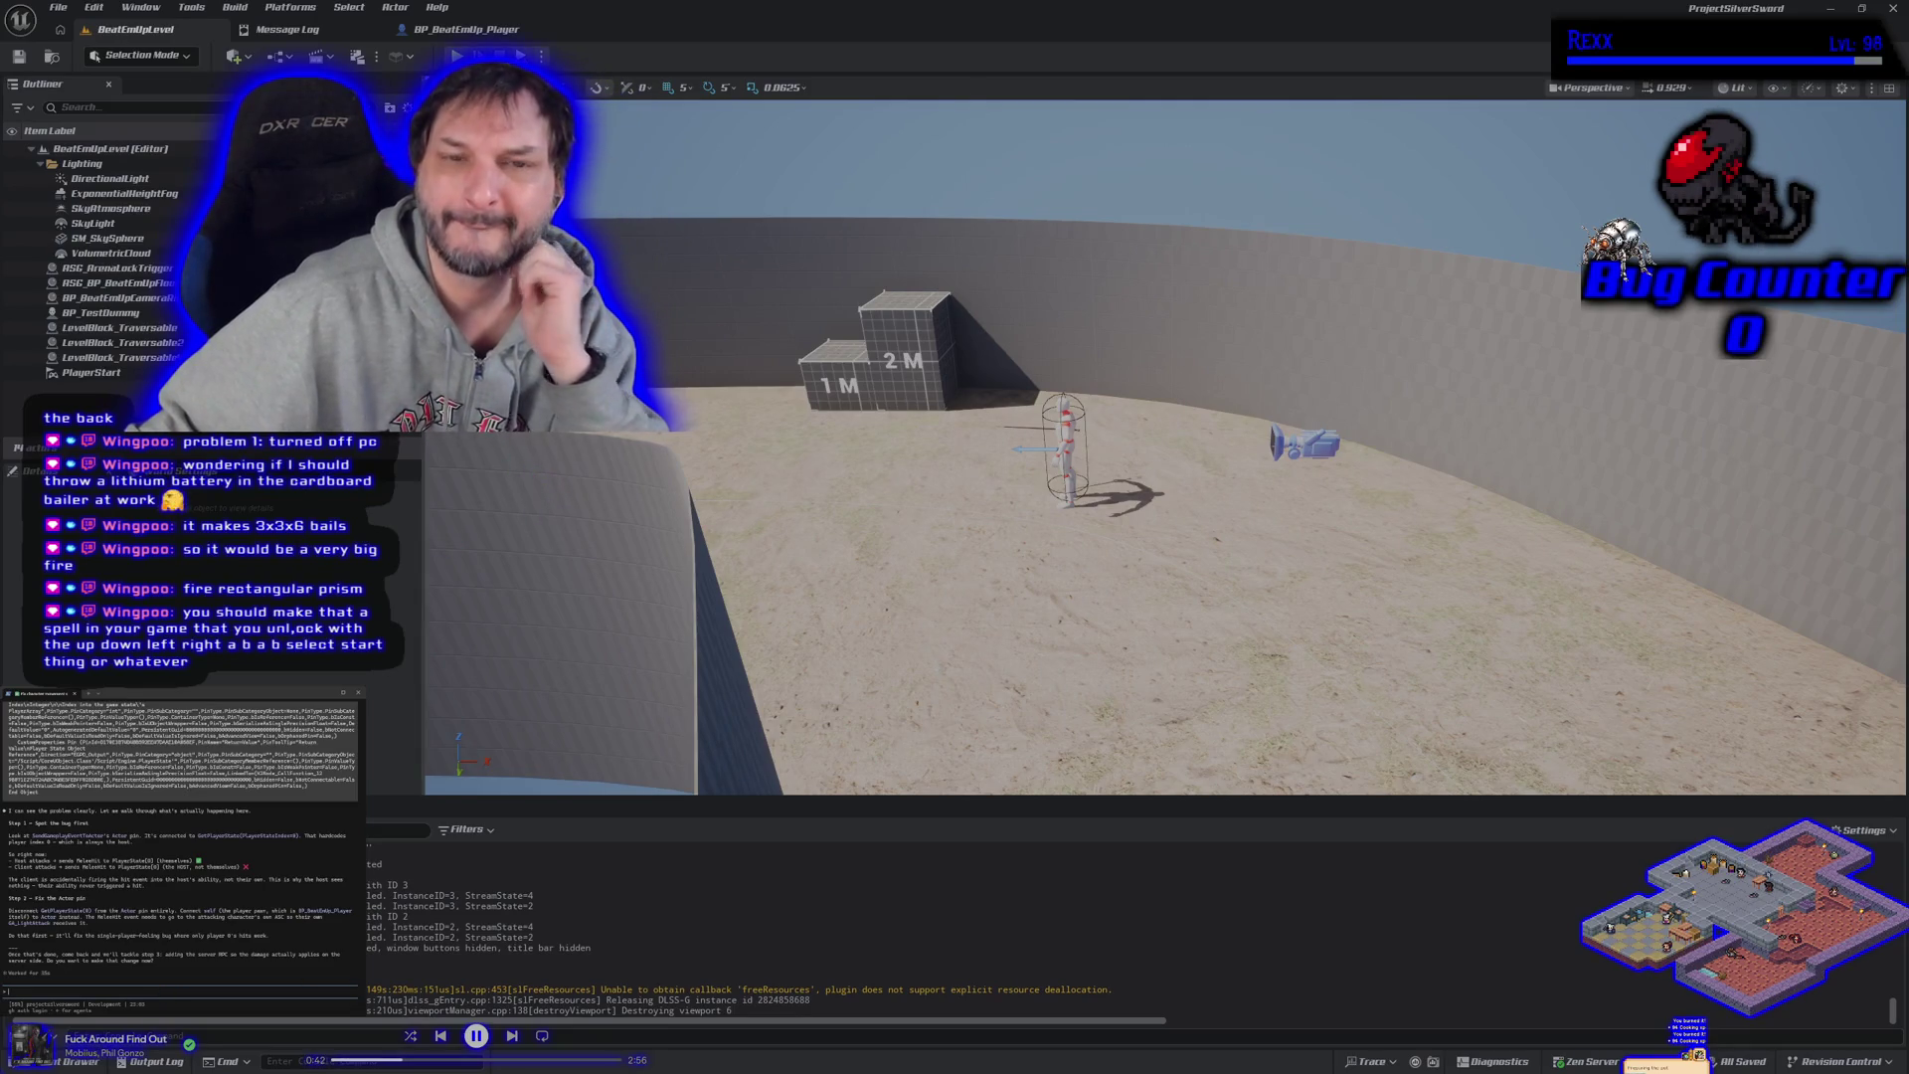
pyautogui.hotkey('alt', 'p')
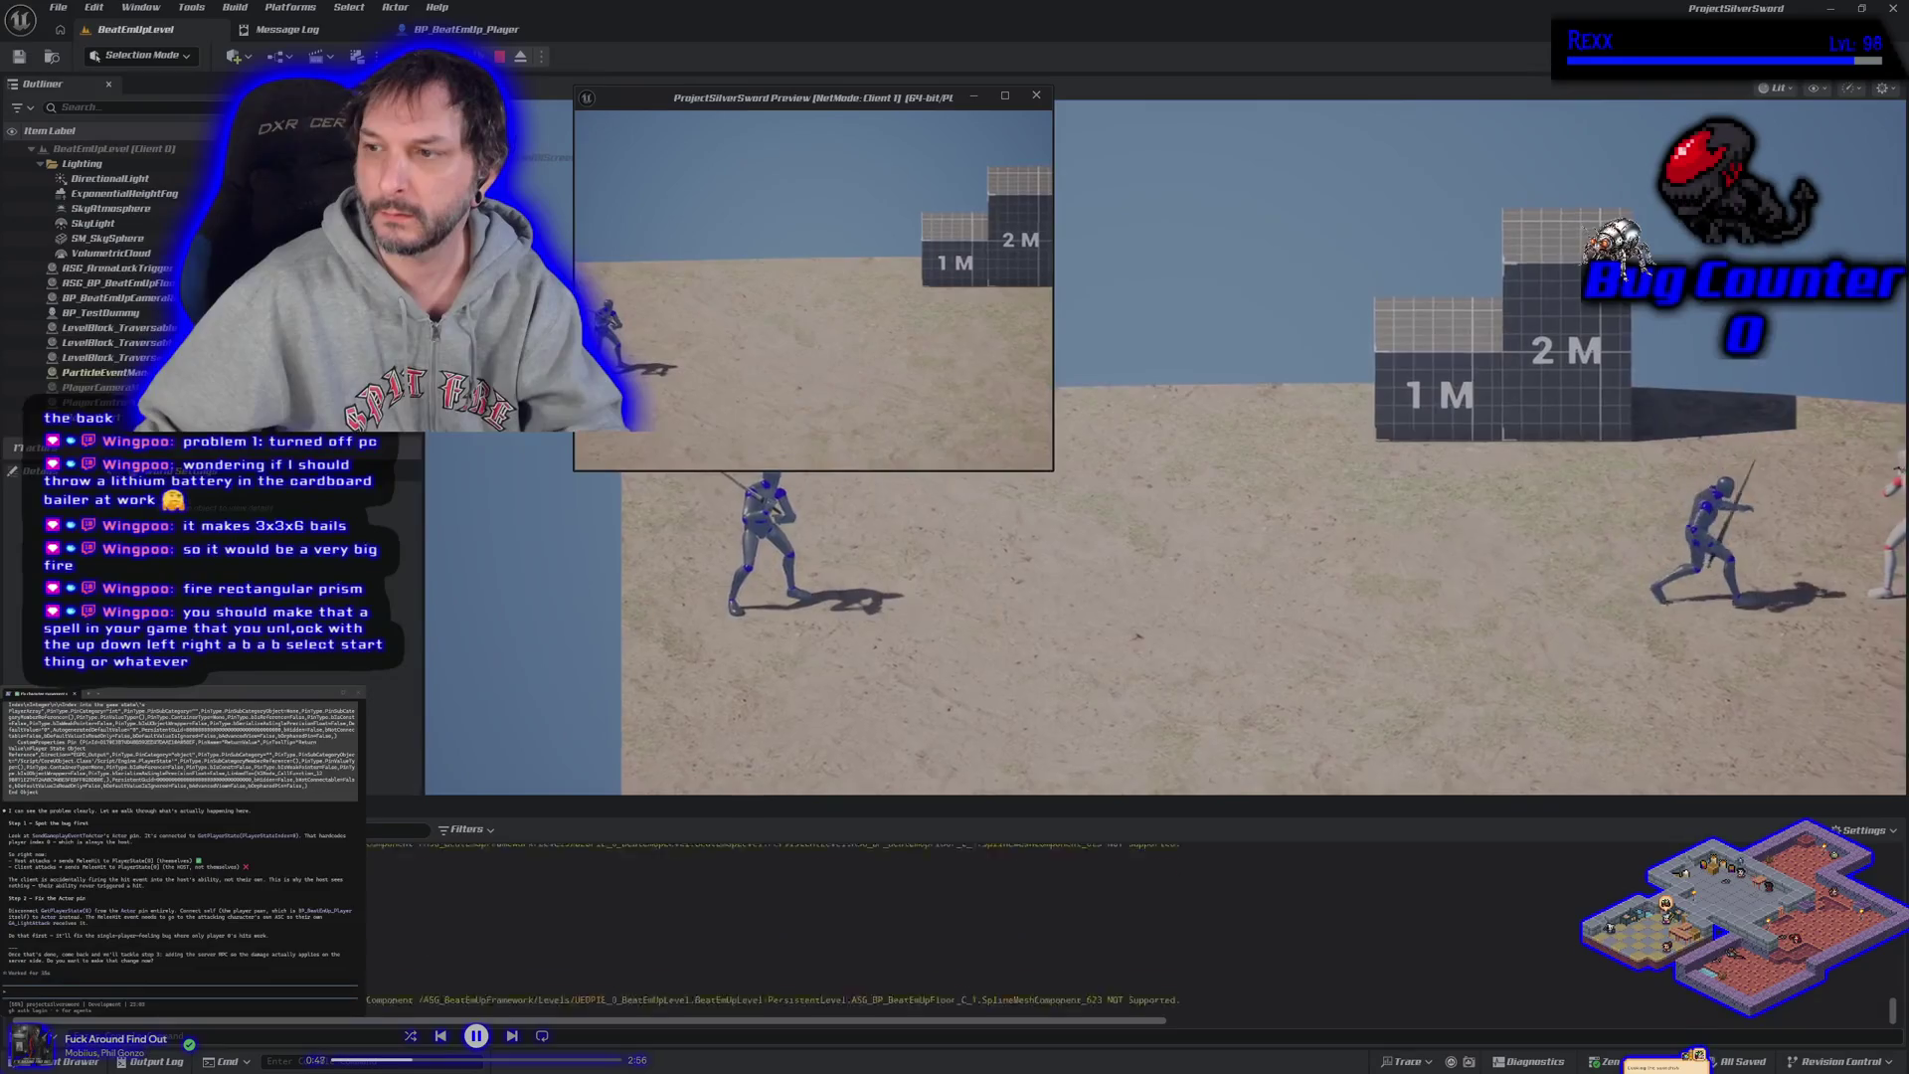
# Run the host fighter left, walk the Client 1 fighter to the opponent, then stop playing.
pyautogui.click(1052, 295)
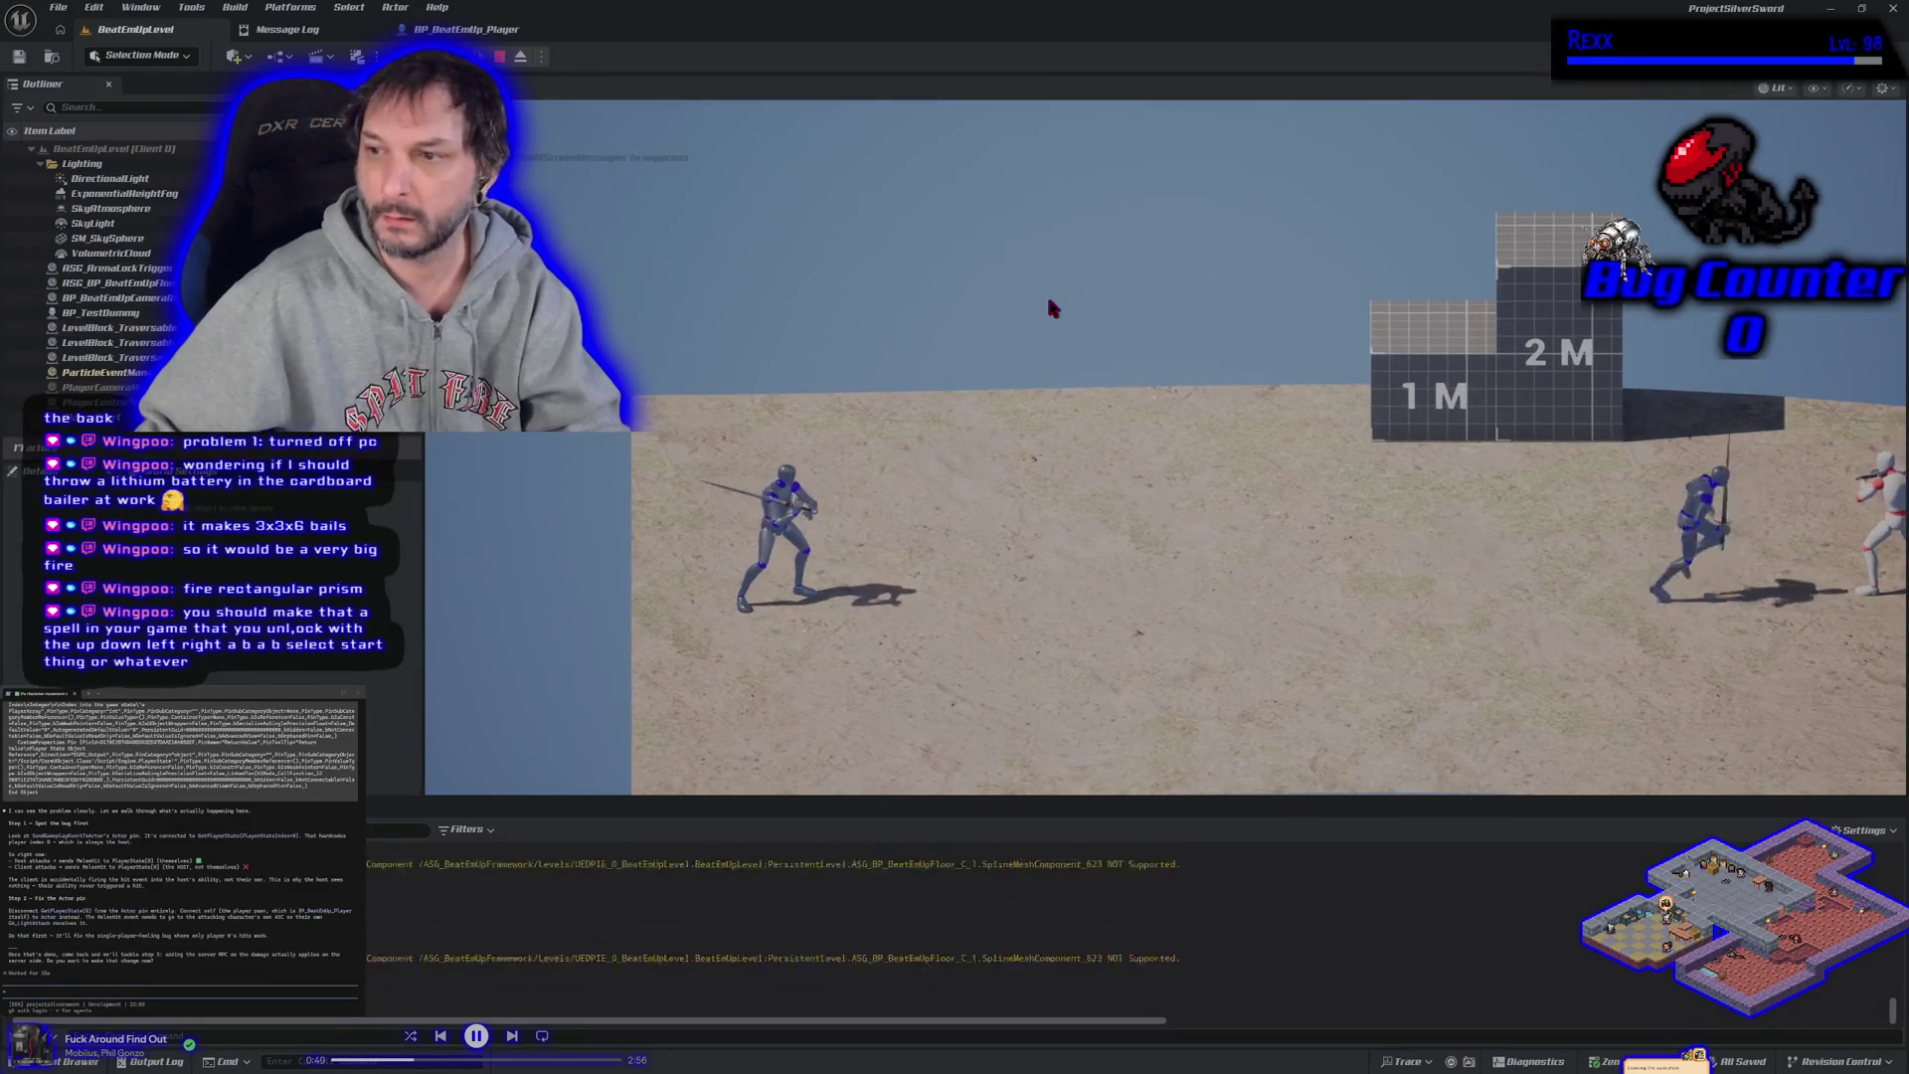
pyautogui.click(1039, 304)
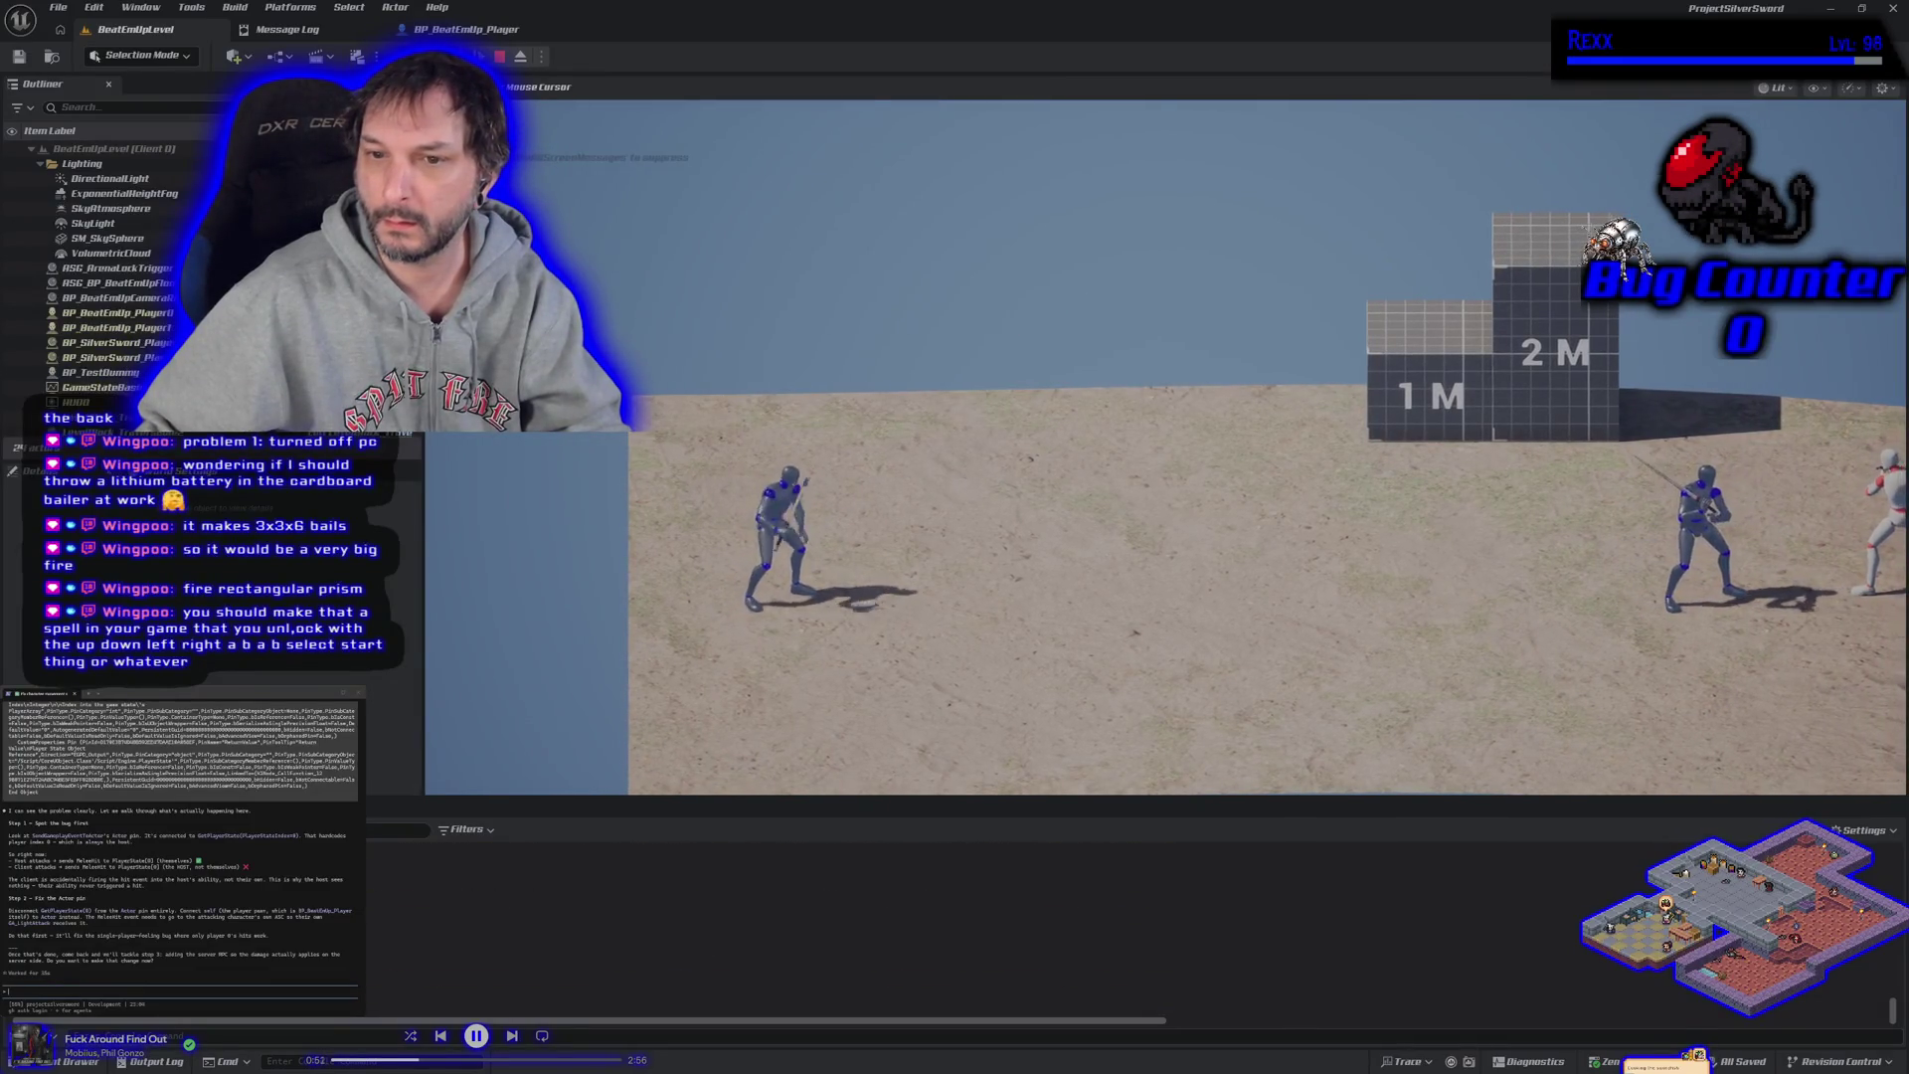
pyautogui.press('a')
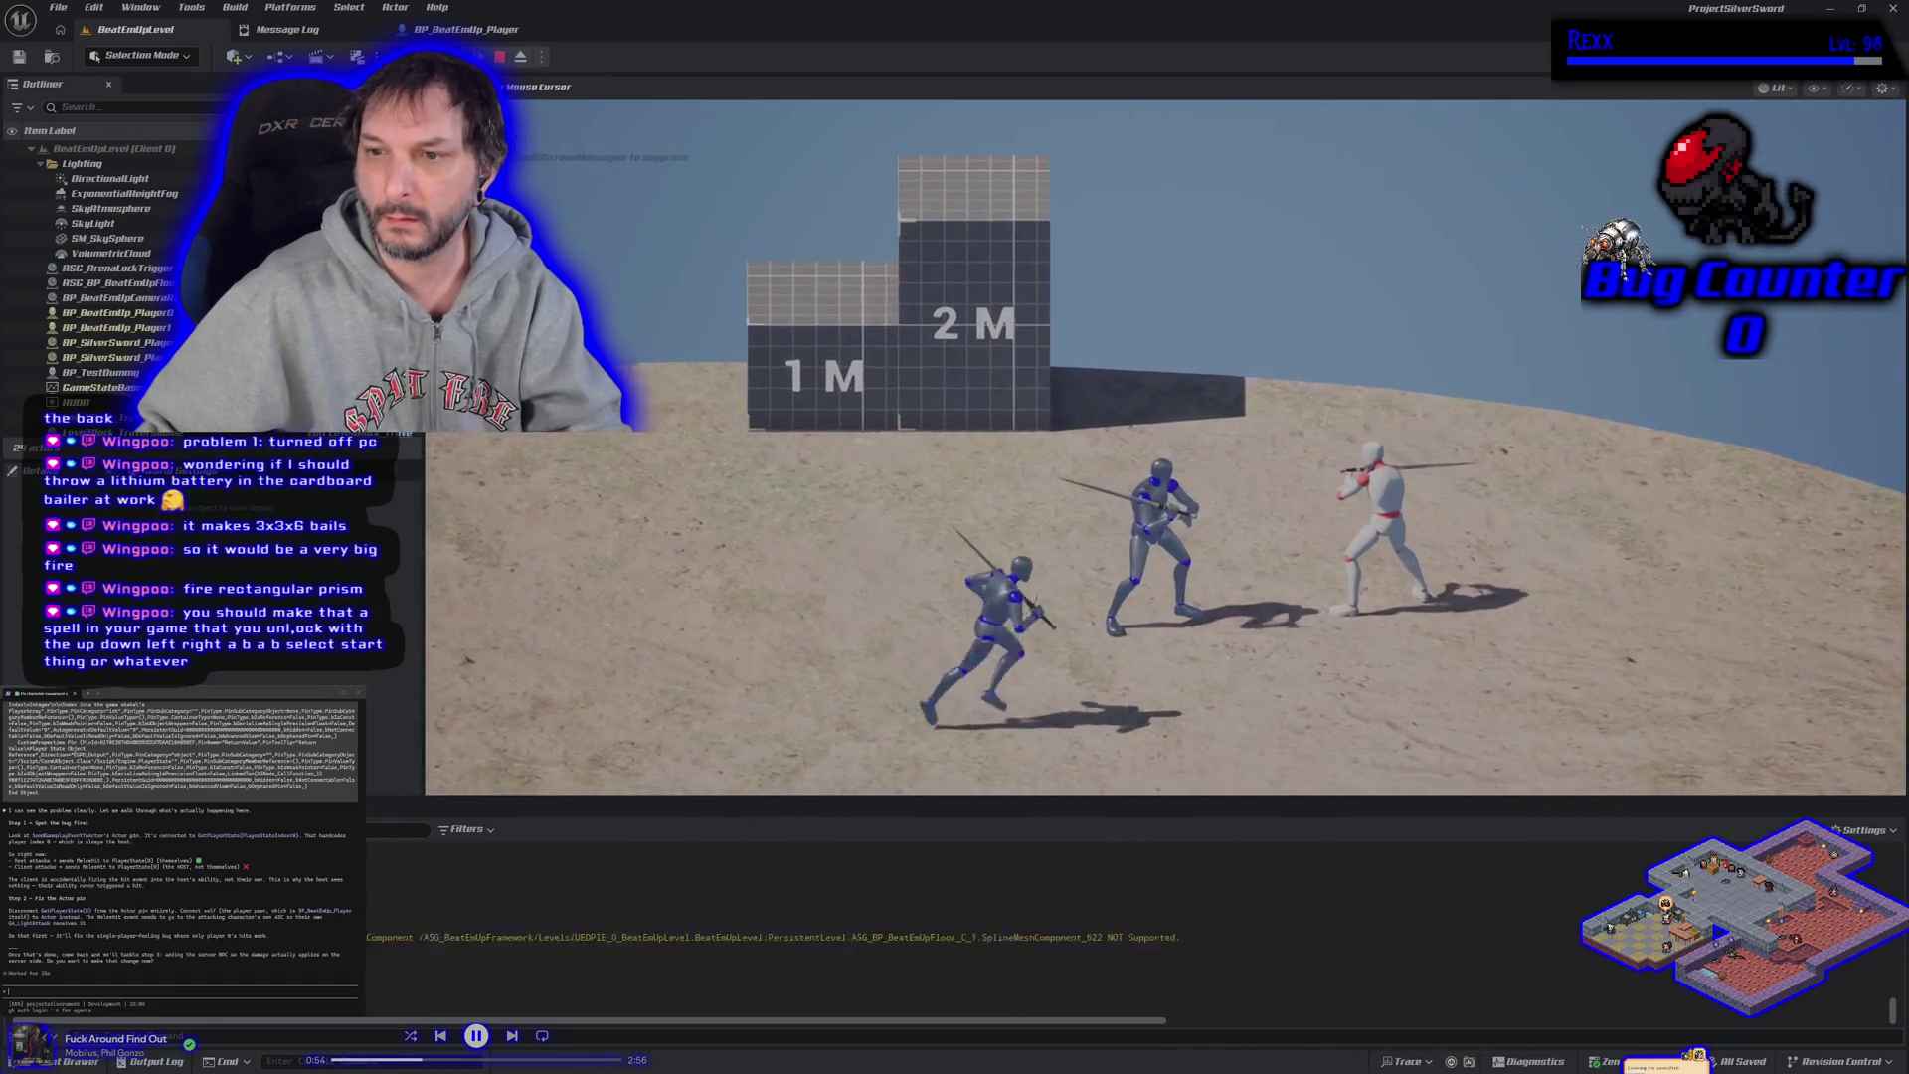
pyautogui.press('a')
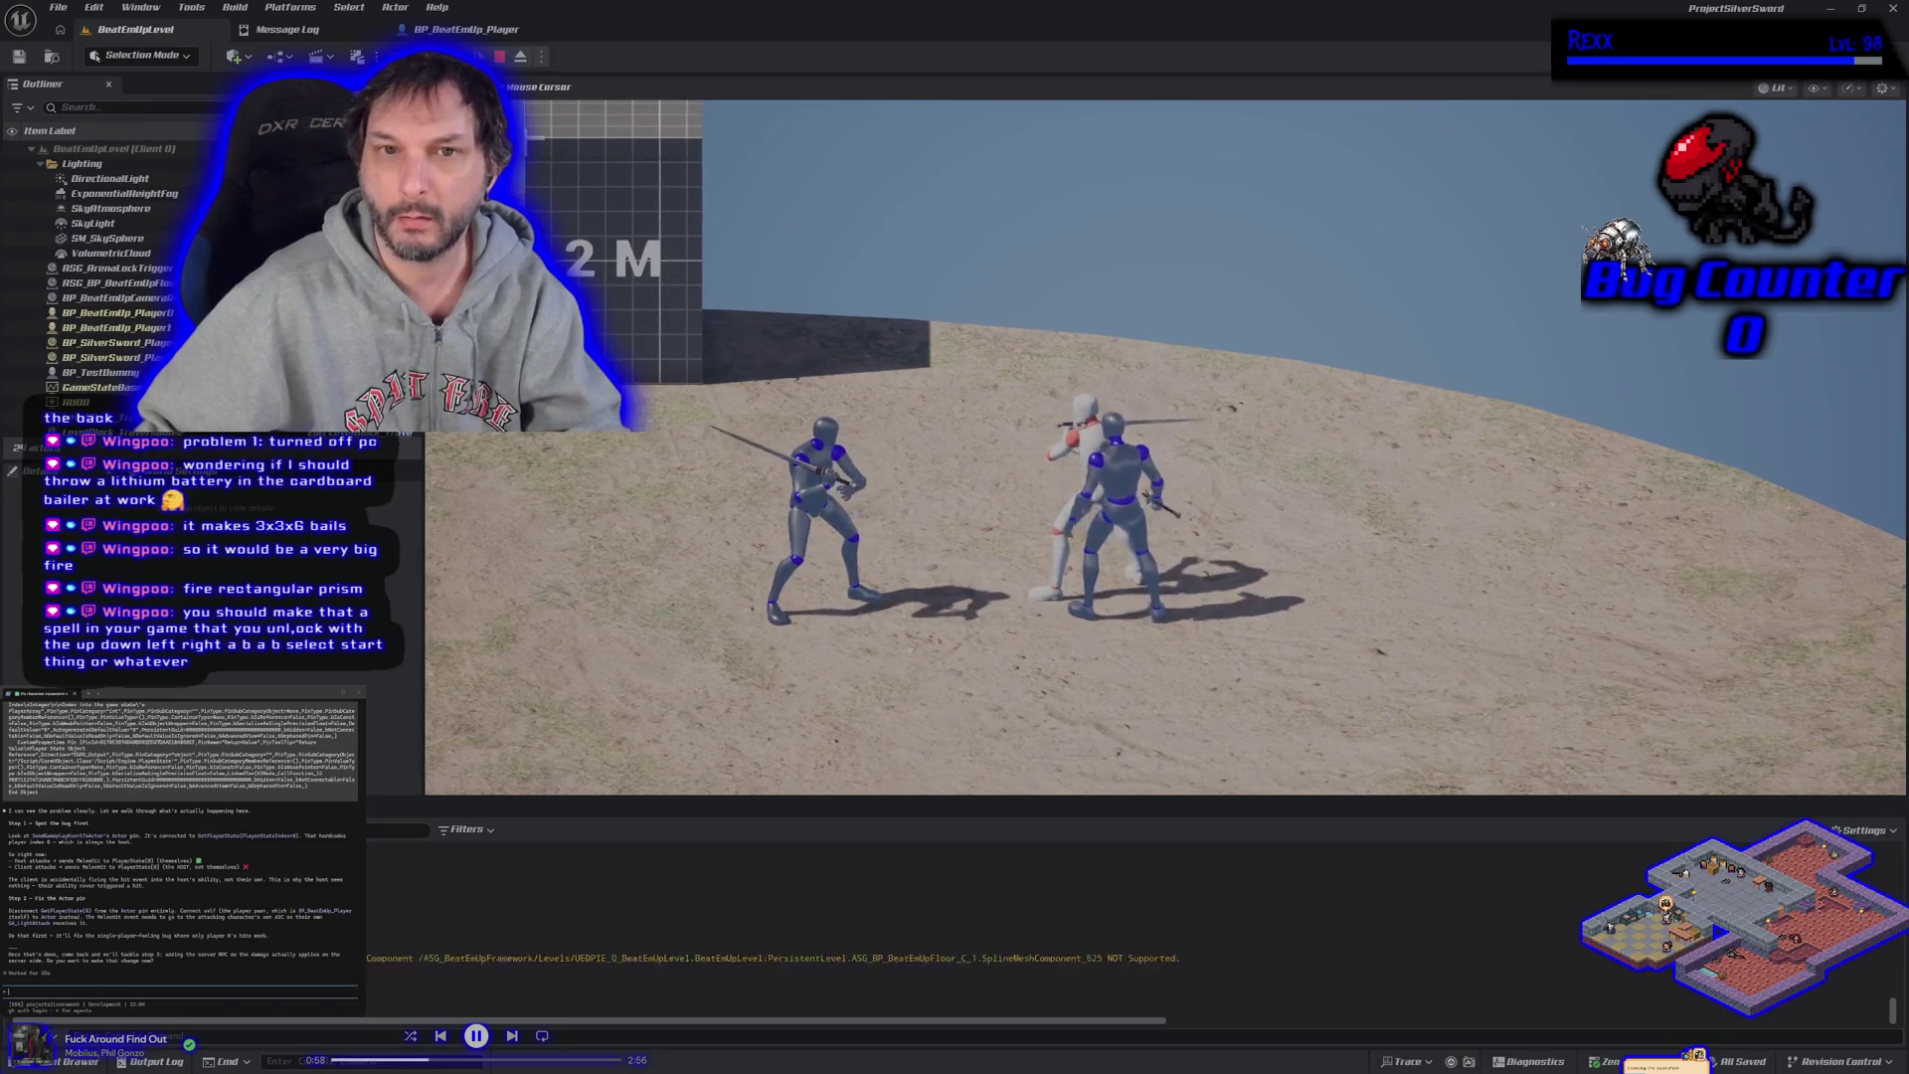
pyautogui.hotkey('alt', 'Tab')
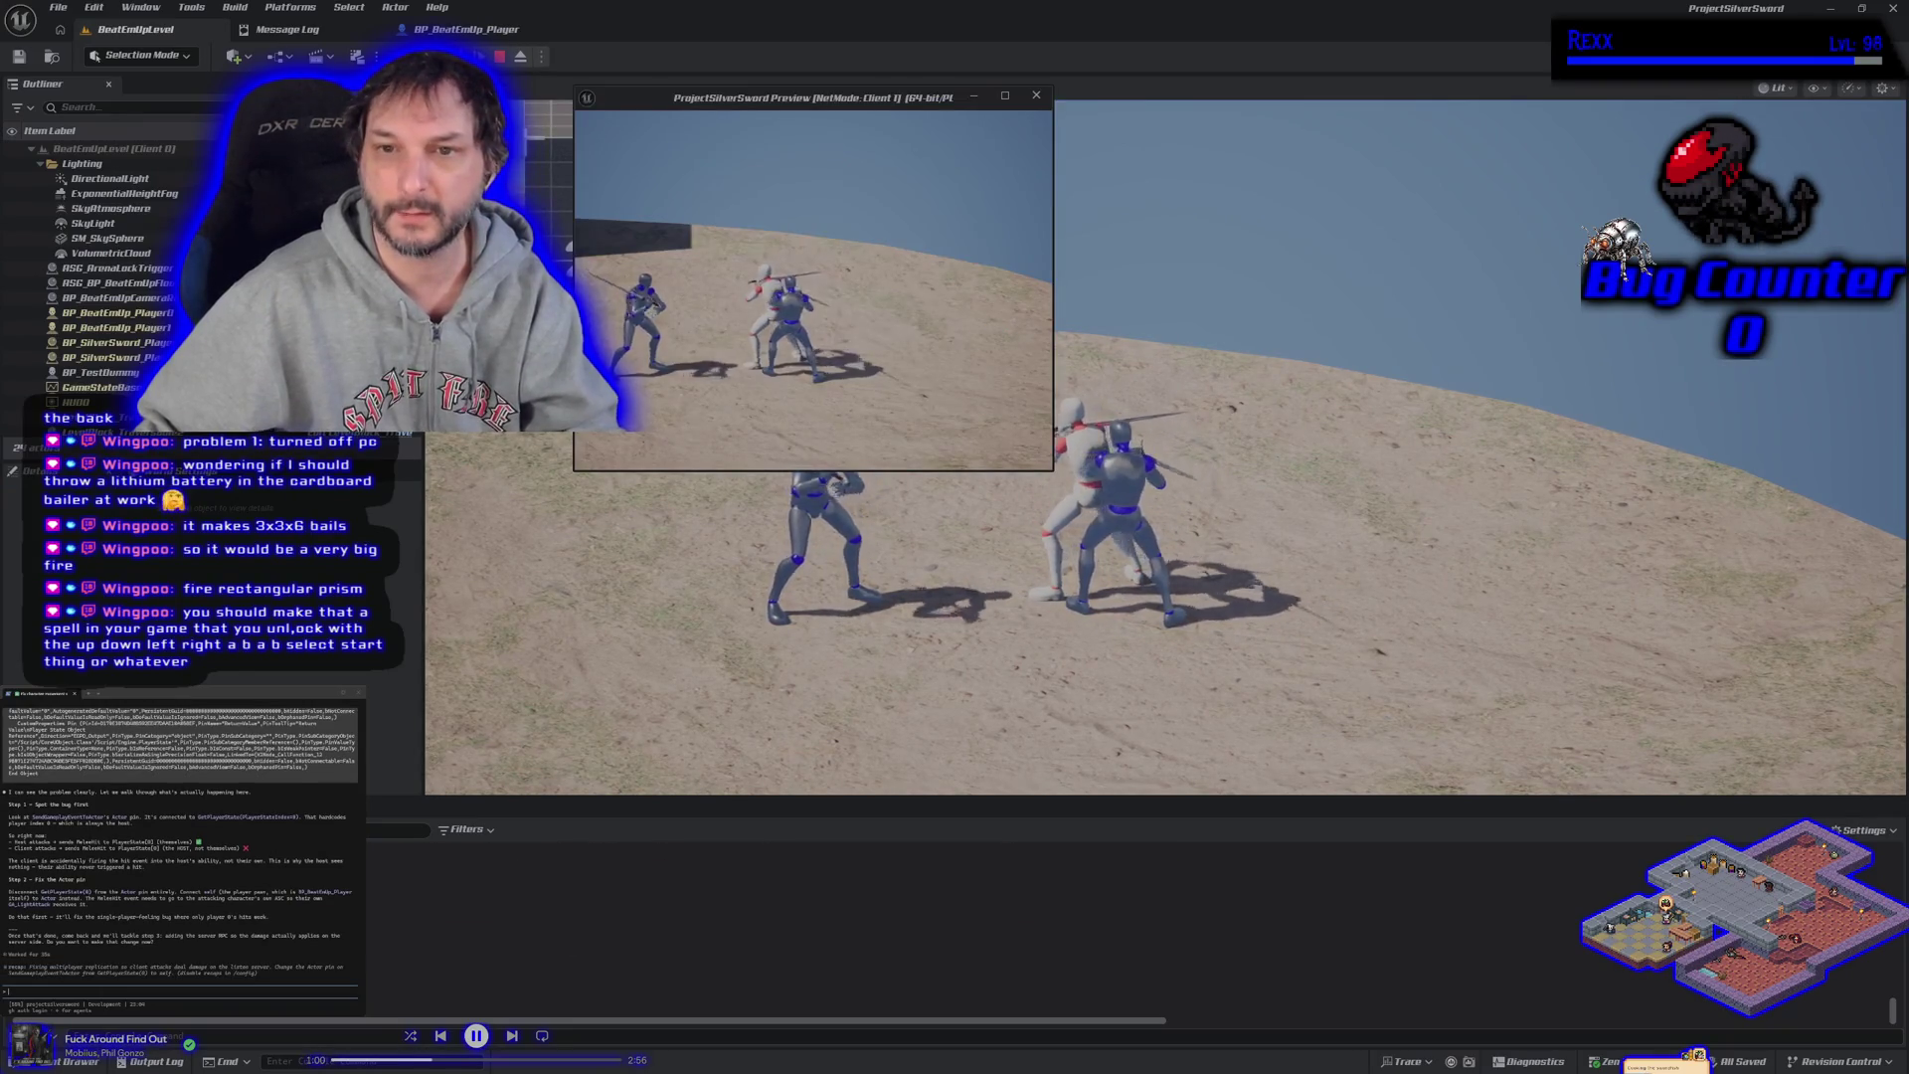
pyautogui.press('d')
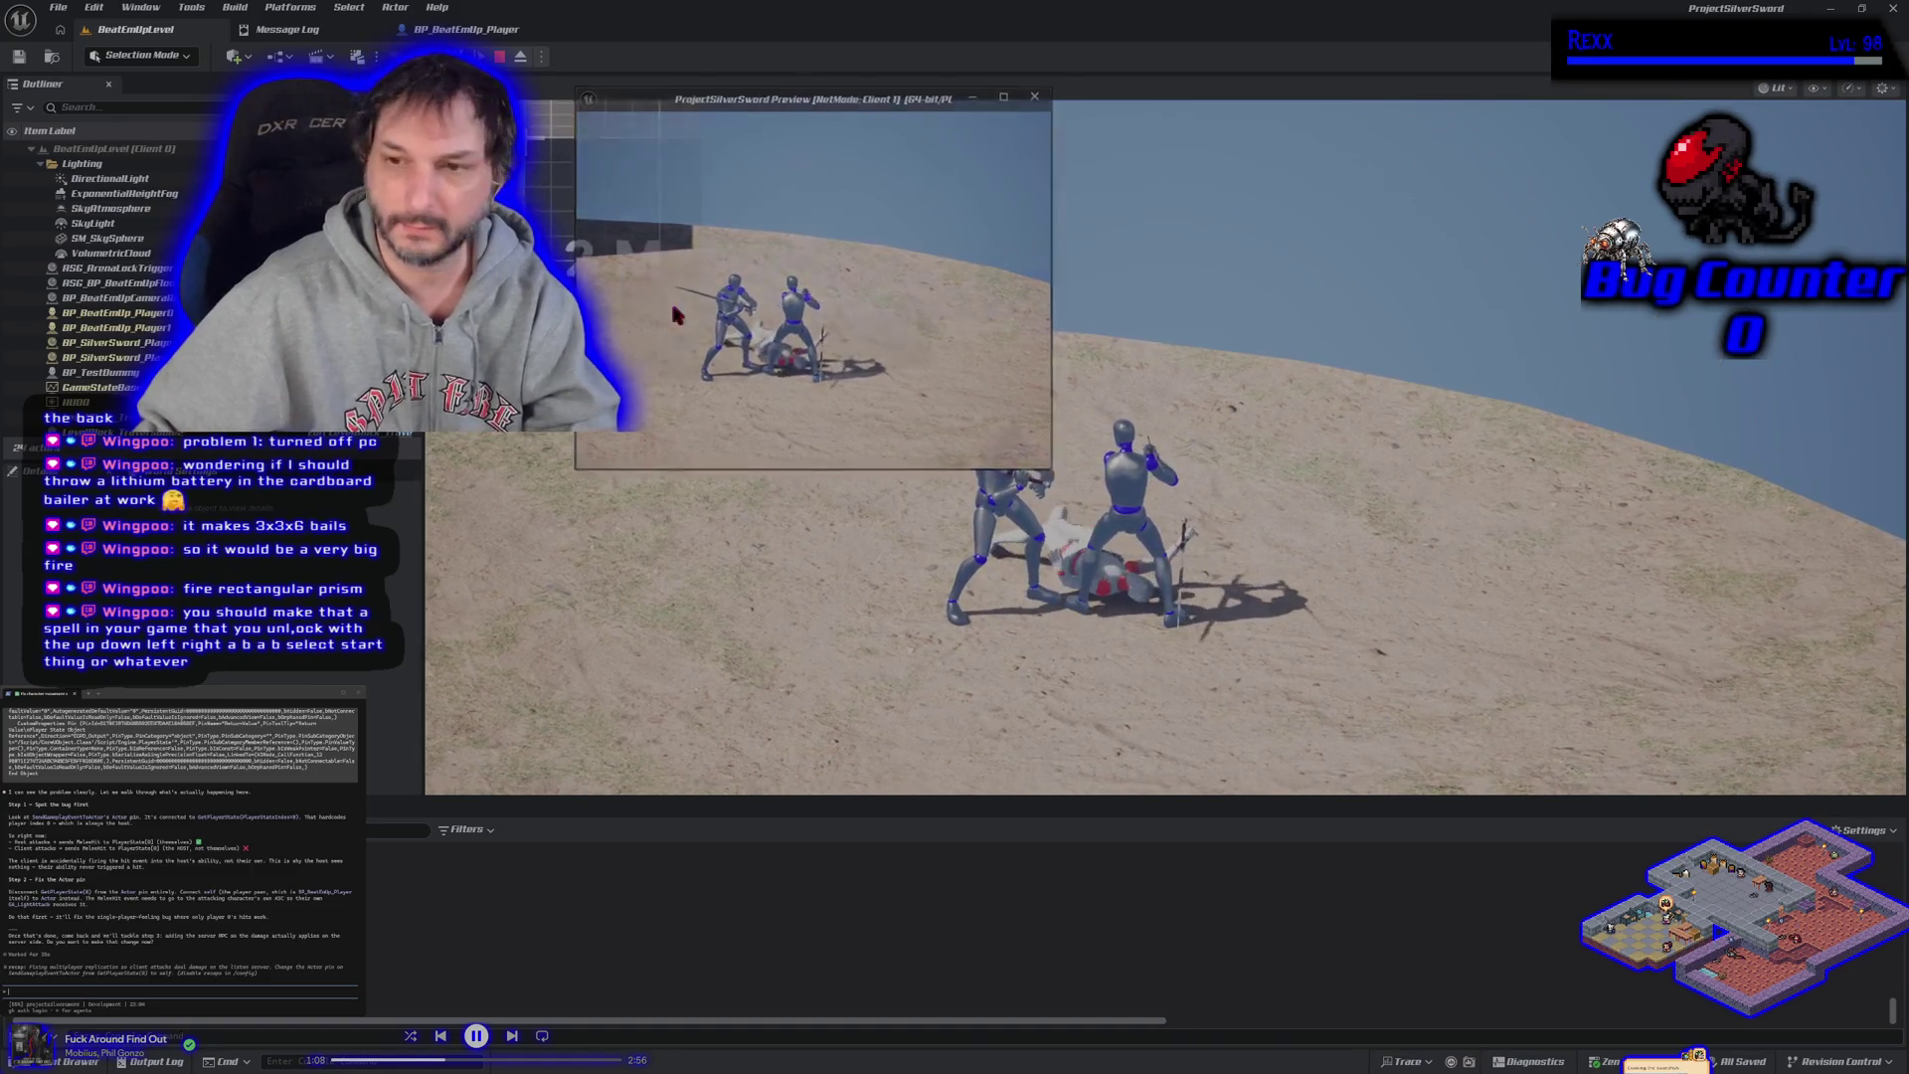
pyautogui.press('Escape')
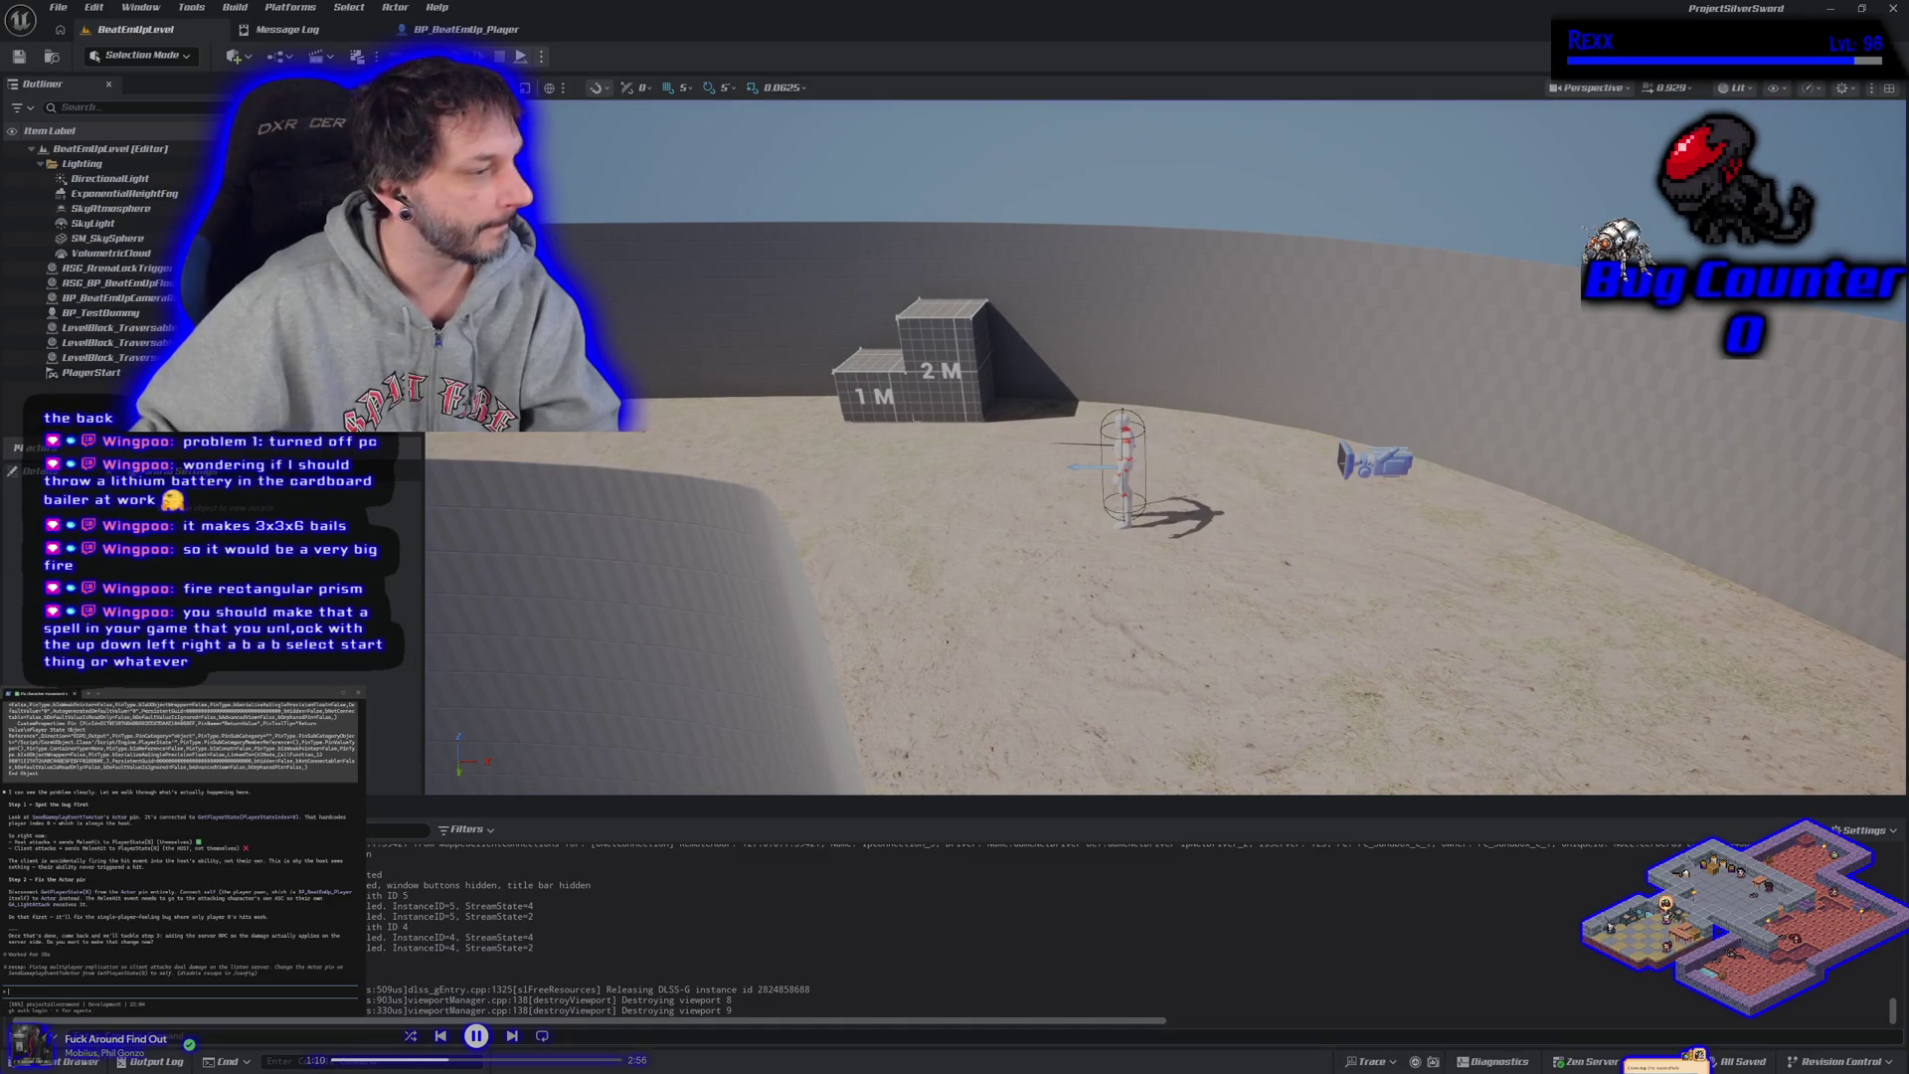
# Report that both can deal damage but client hits only register locally, then open the Content Drawer.
pyautogui.write('ok now both can deal damage but the client')
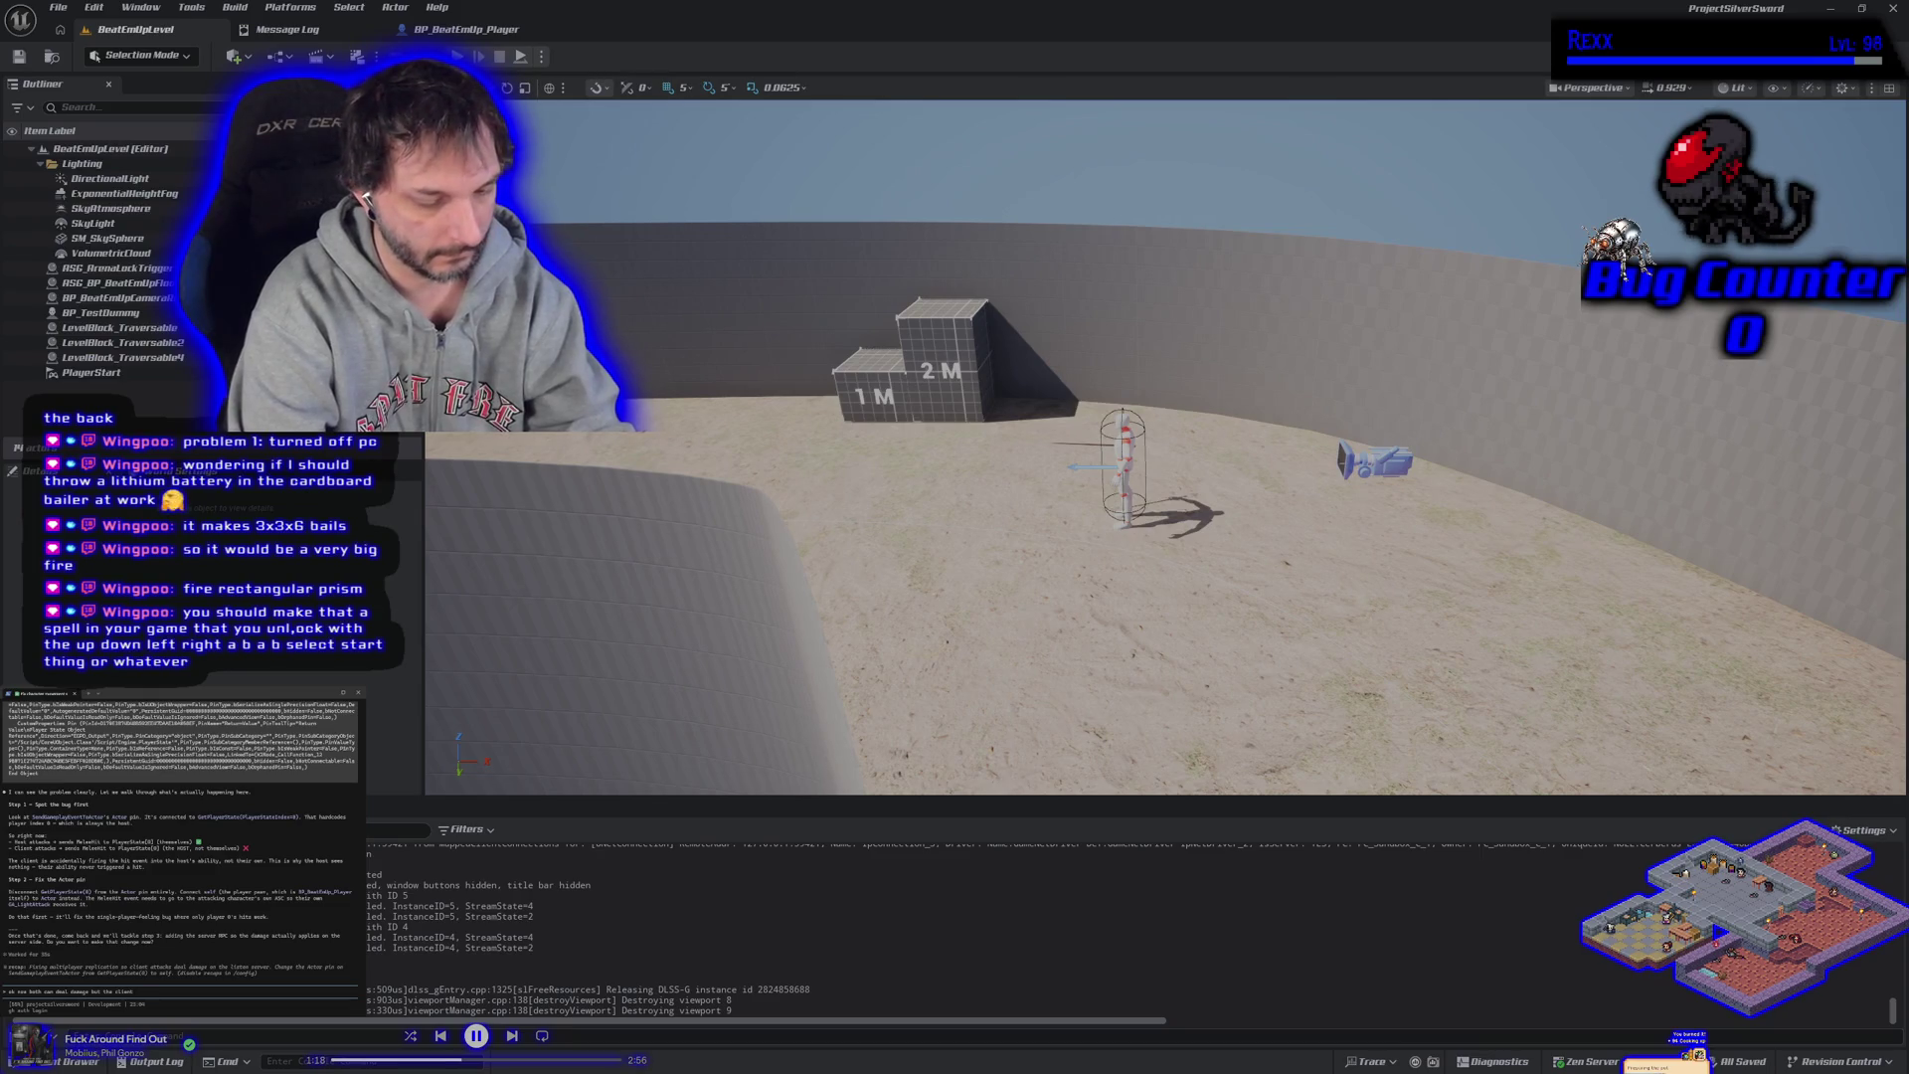
pyautogui.write(' doesnt')
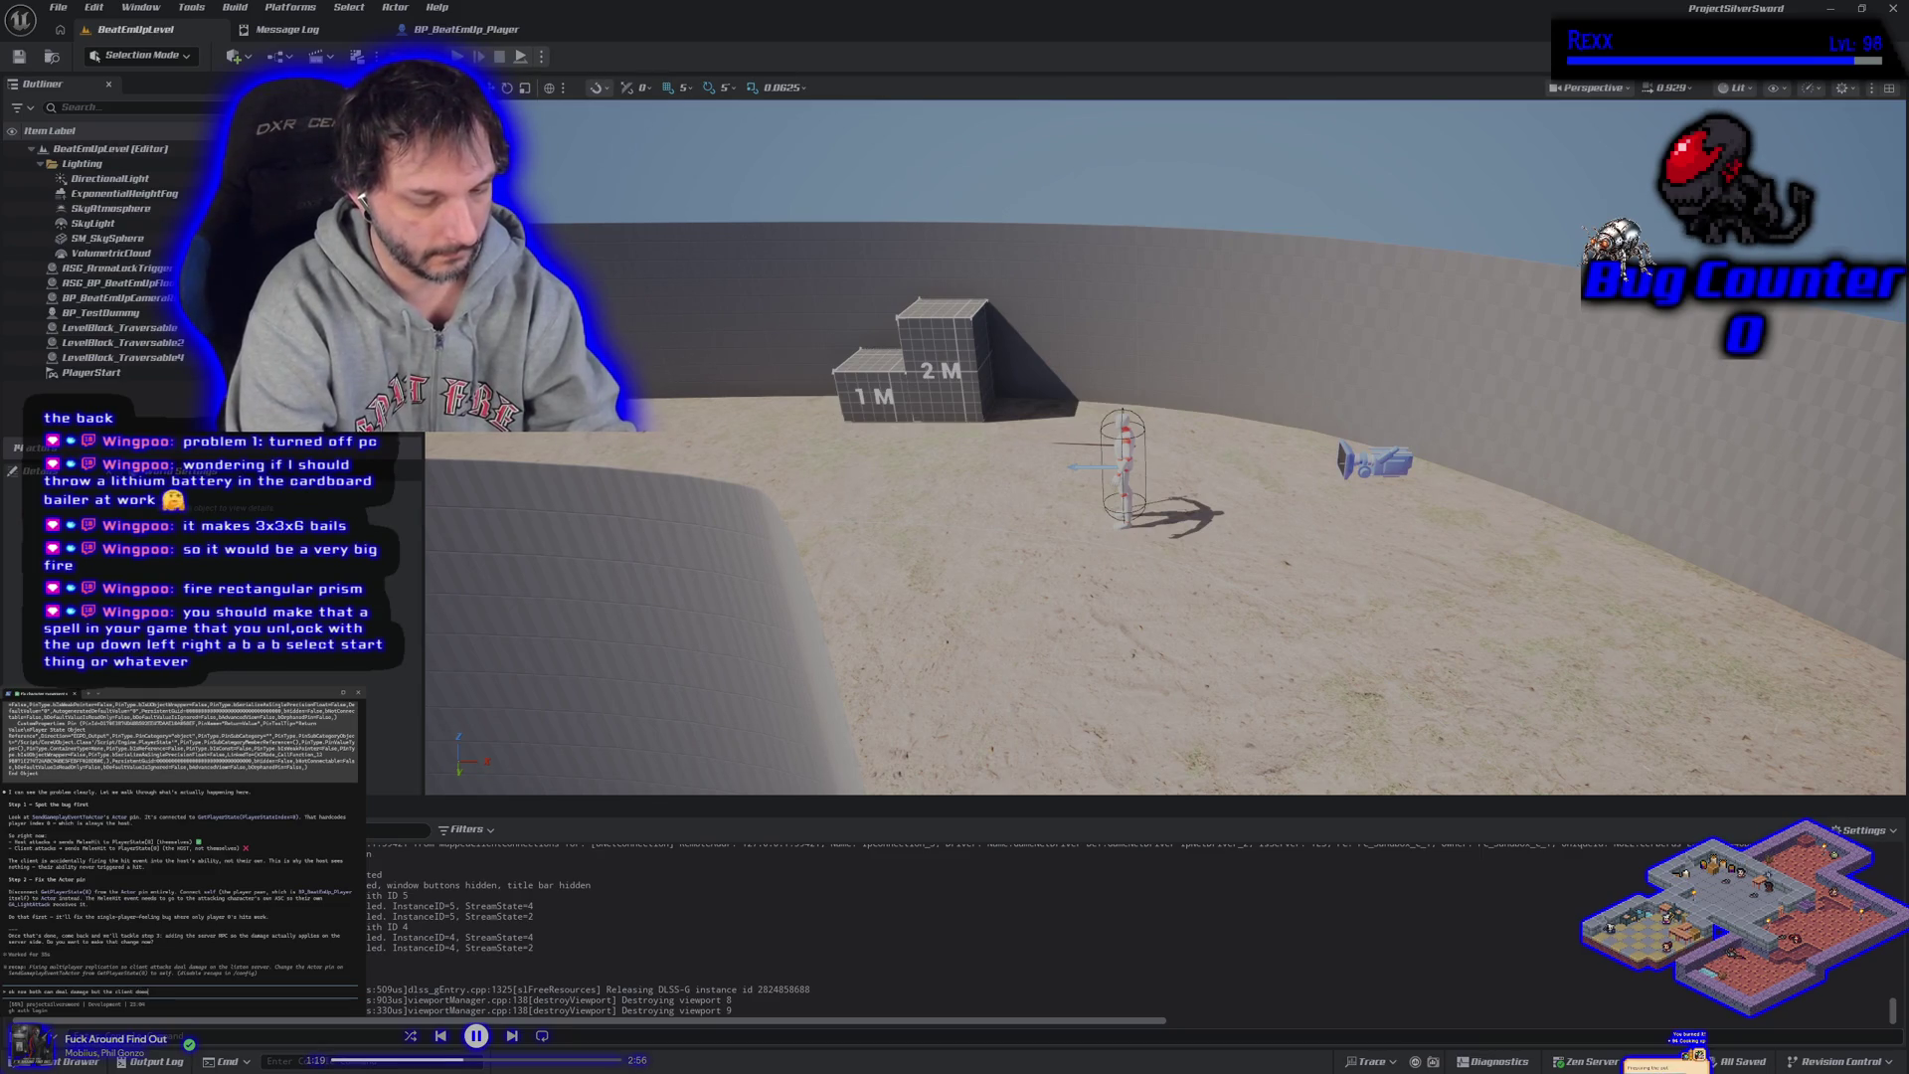
pyautogui.write(' do hit')
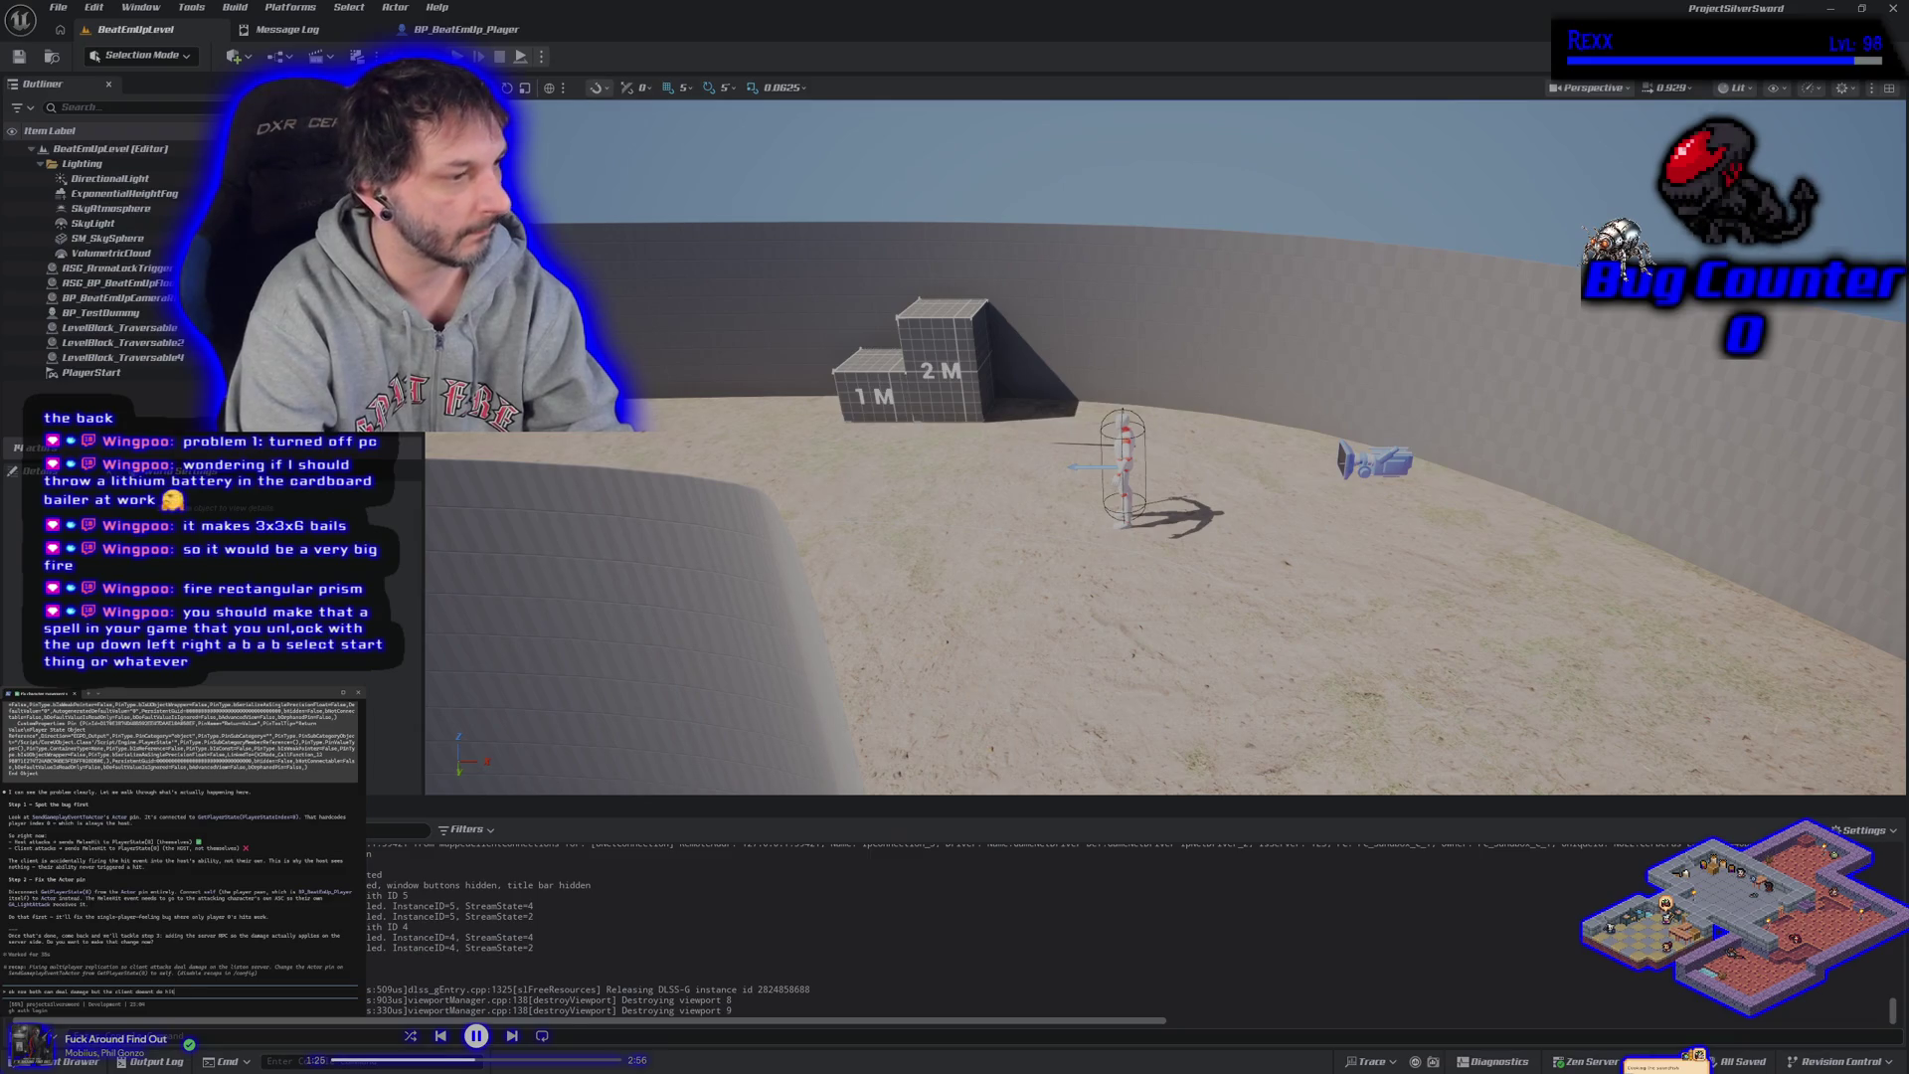
pyautogui.write('only repeats the first attack montage')
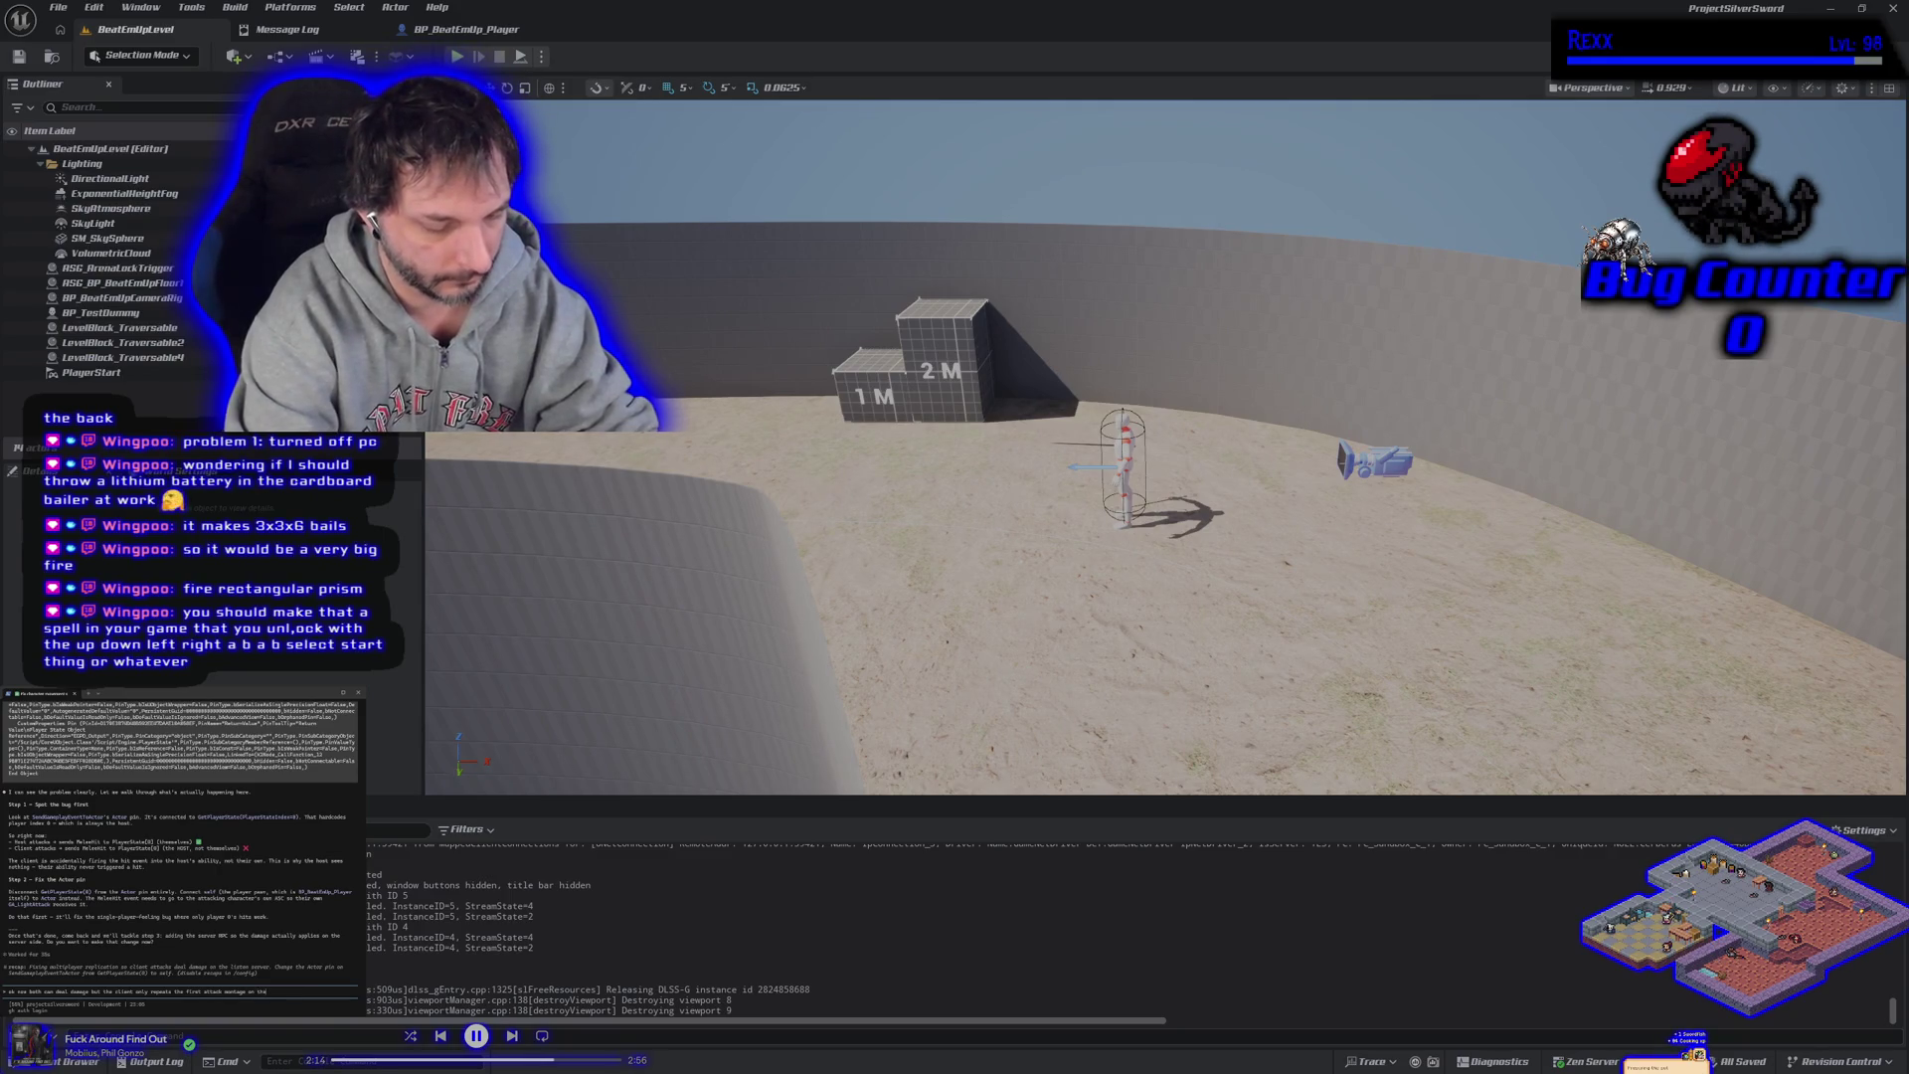
pyautogui.write('ut locally he does')
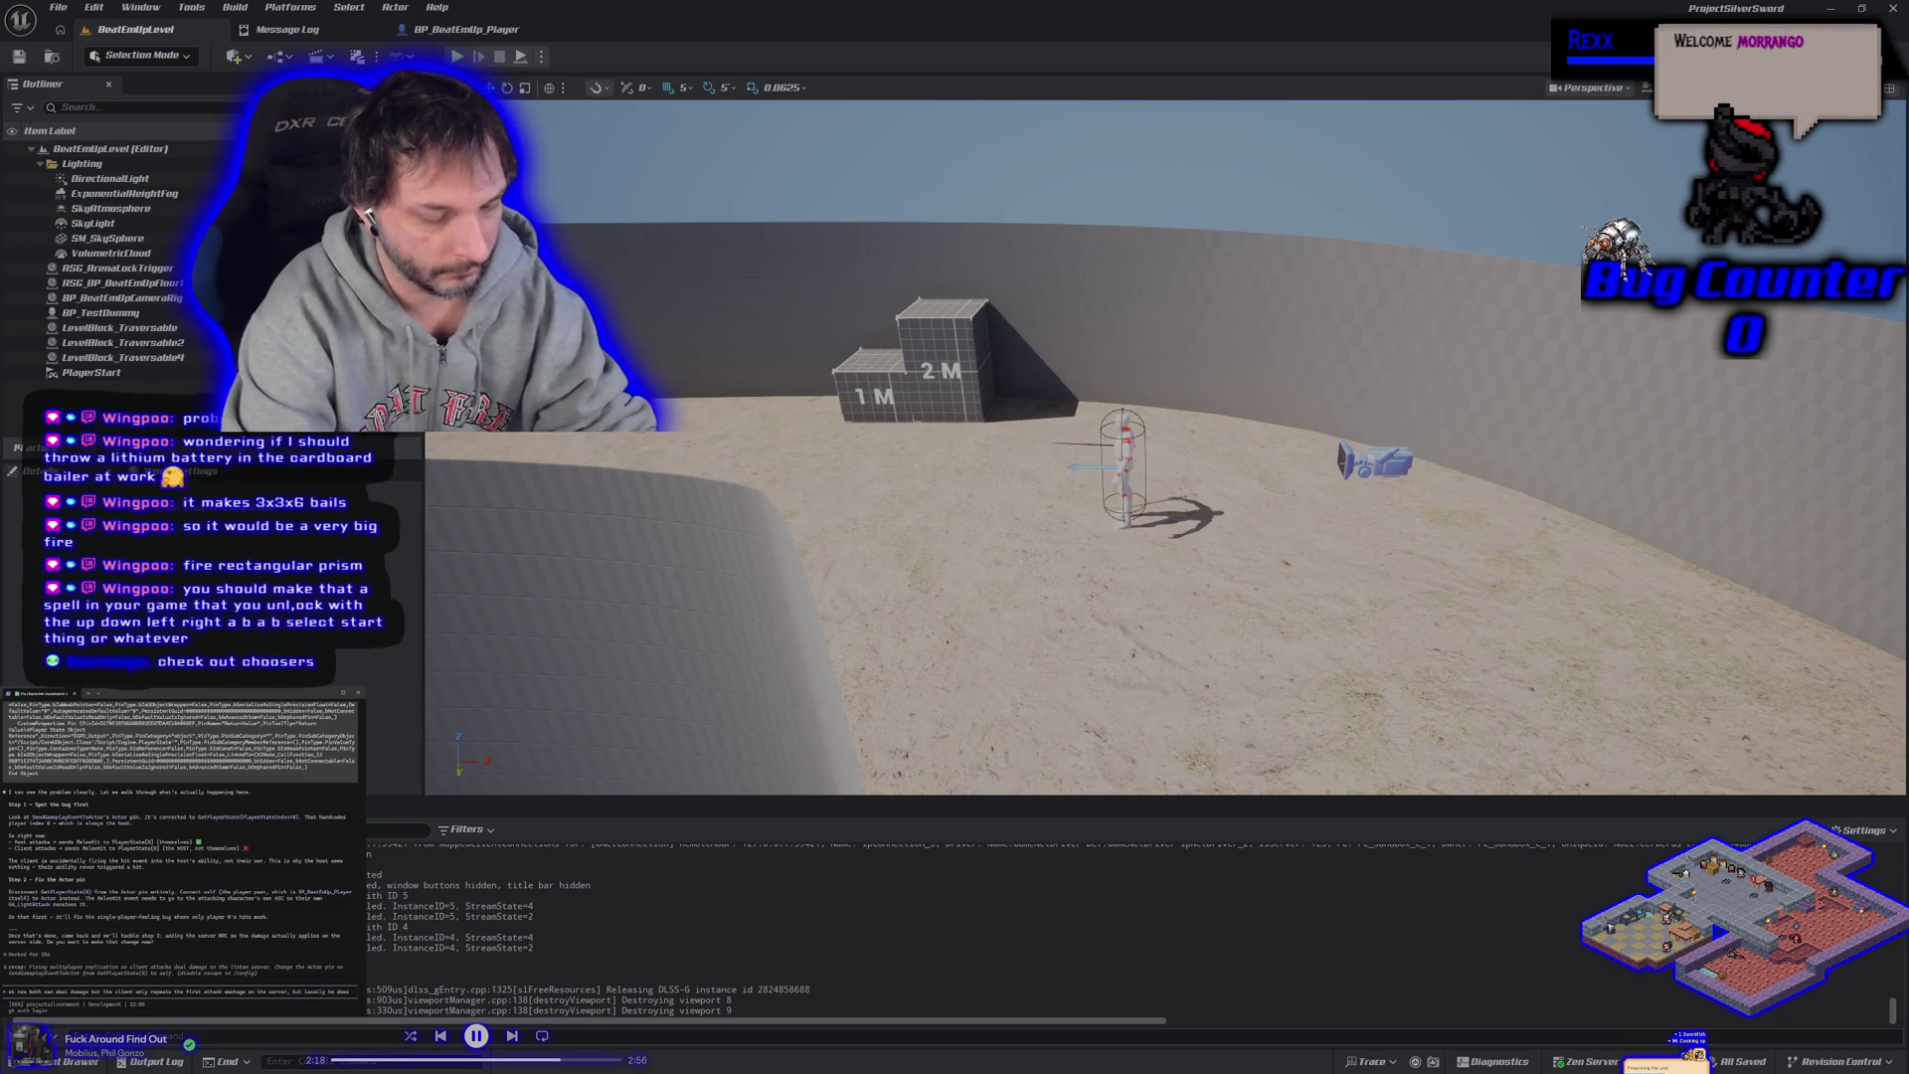
pyautogui.write(' both. only the')
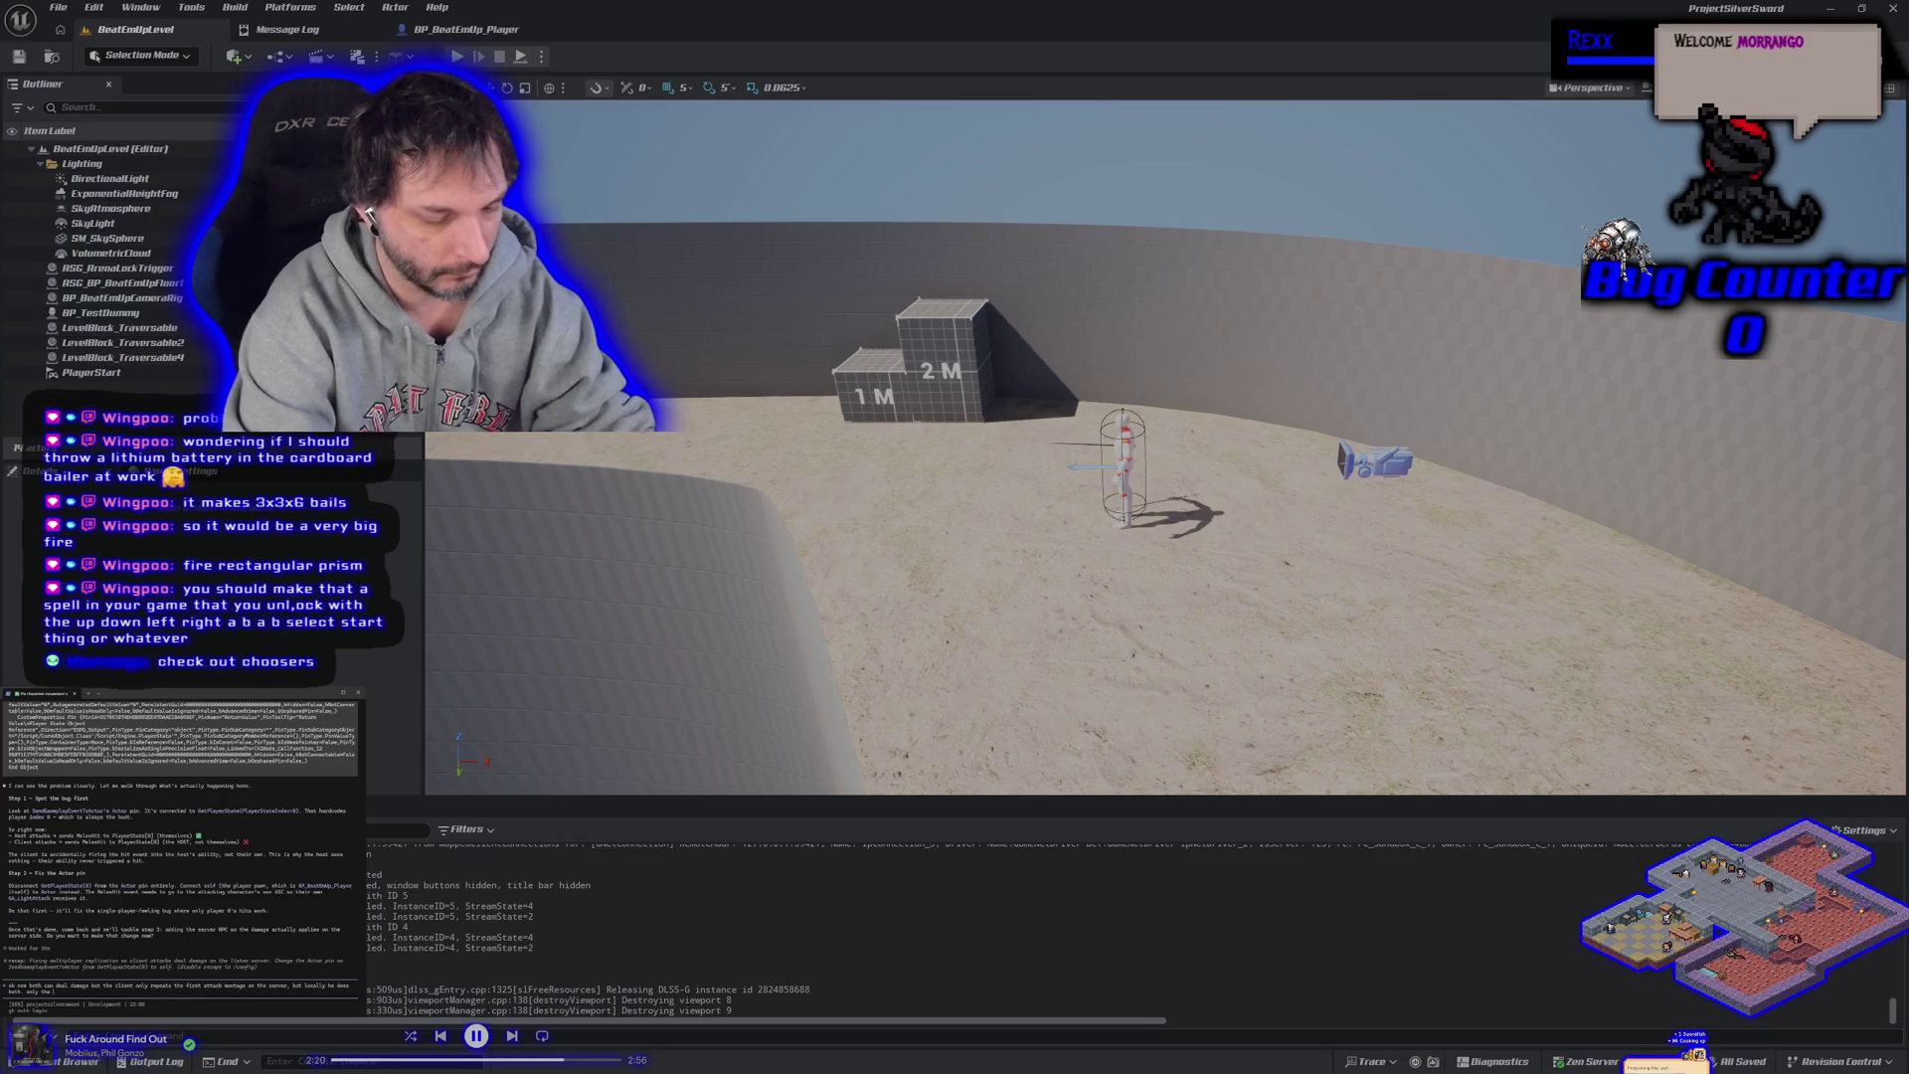
pyautogui.write(' att')
pyautogui.write('ack does n')
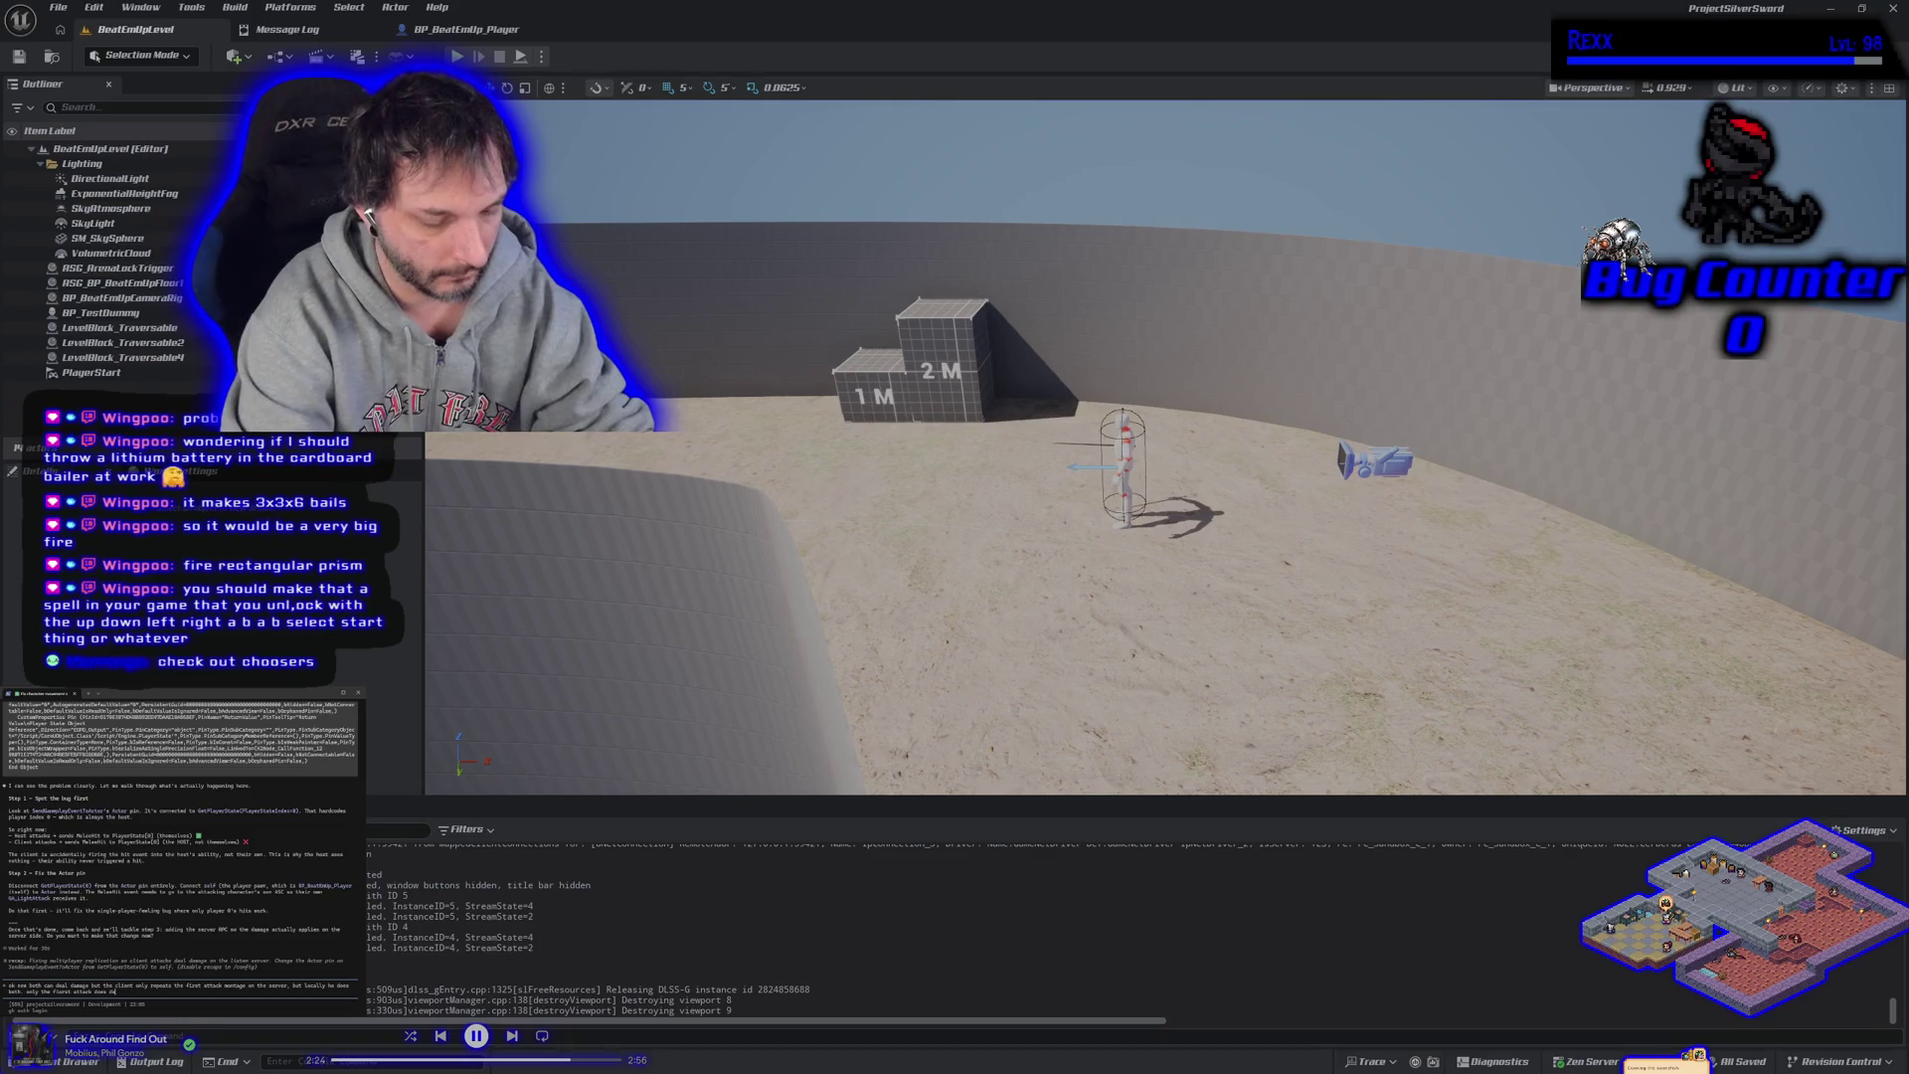
pyautogui.press('Return')
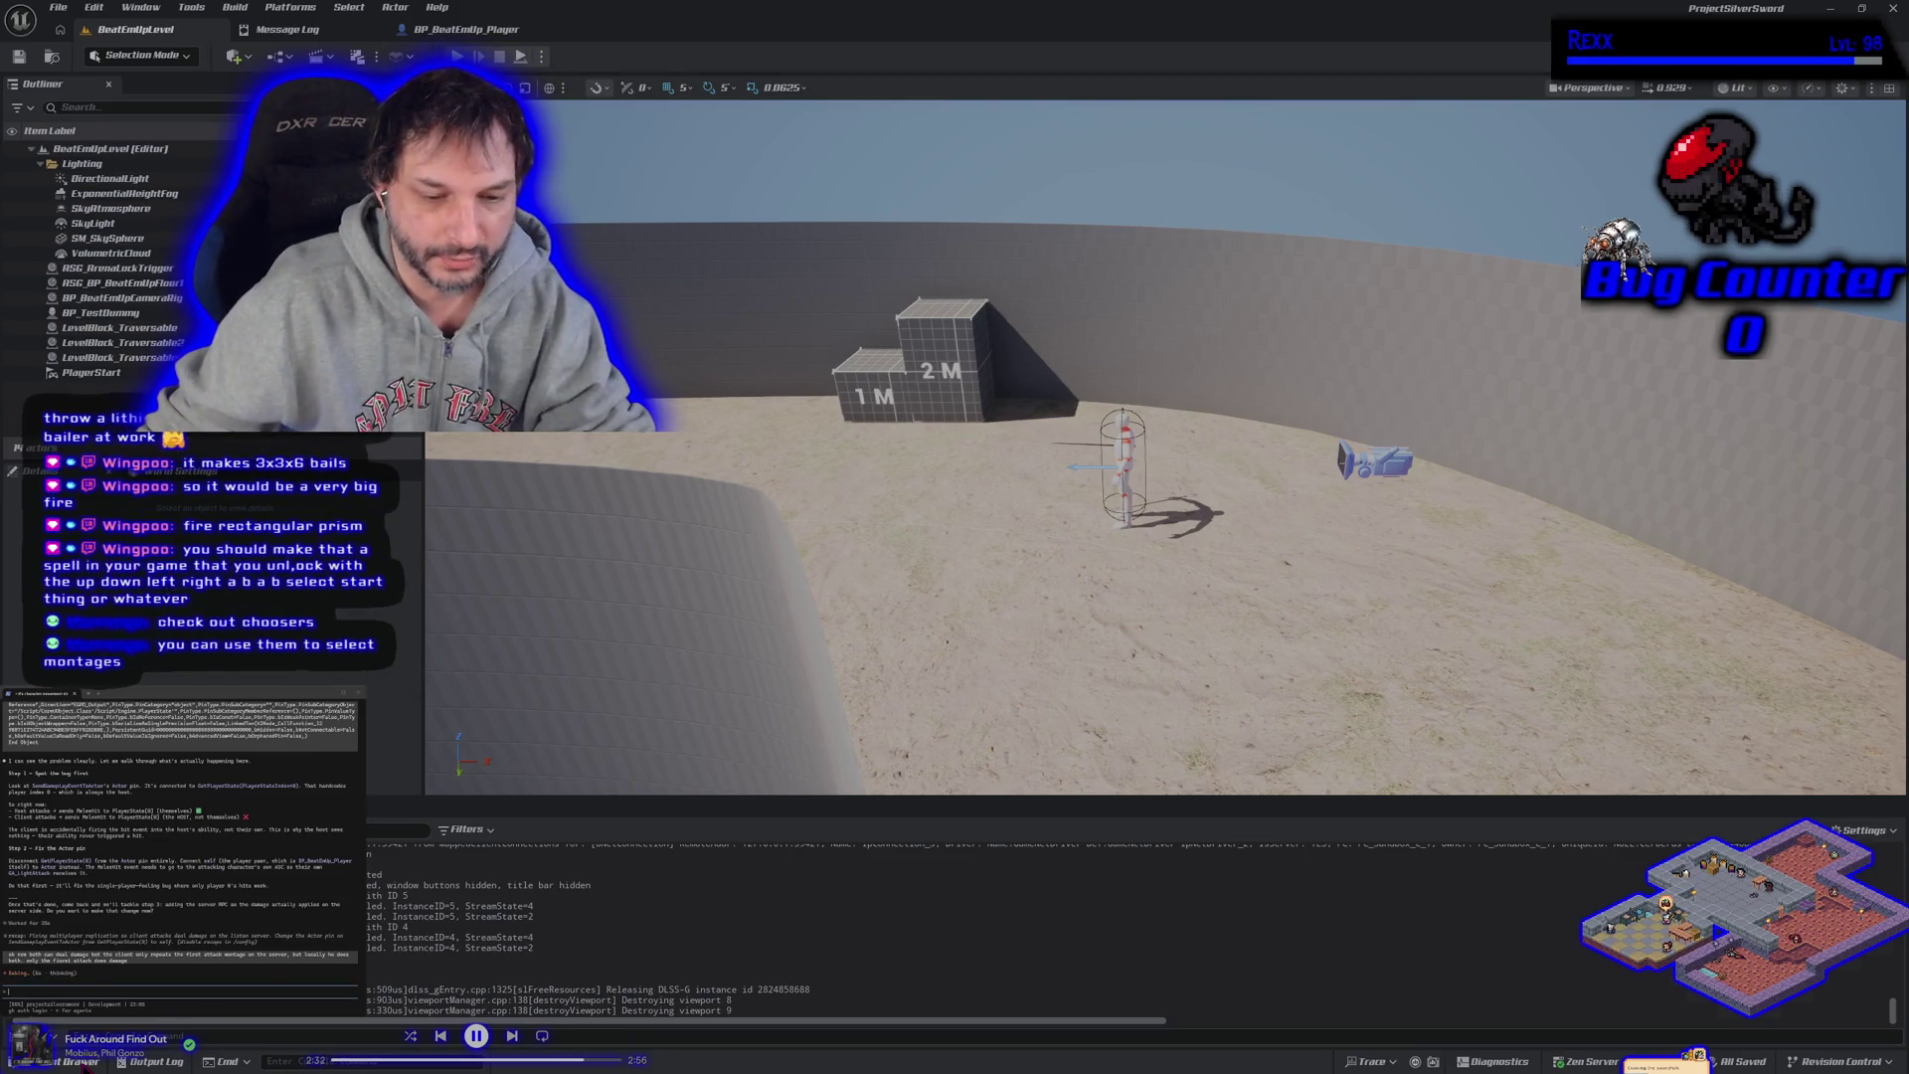
pyautogui.hotkey('ctrl', 'space')
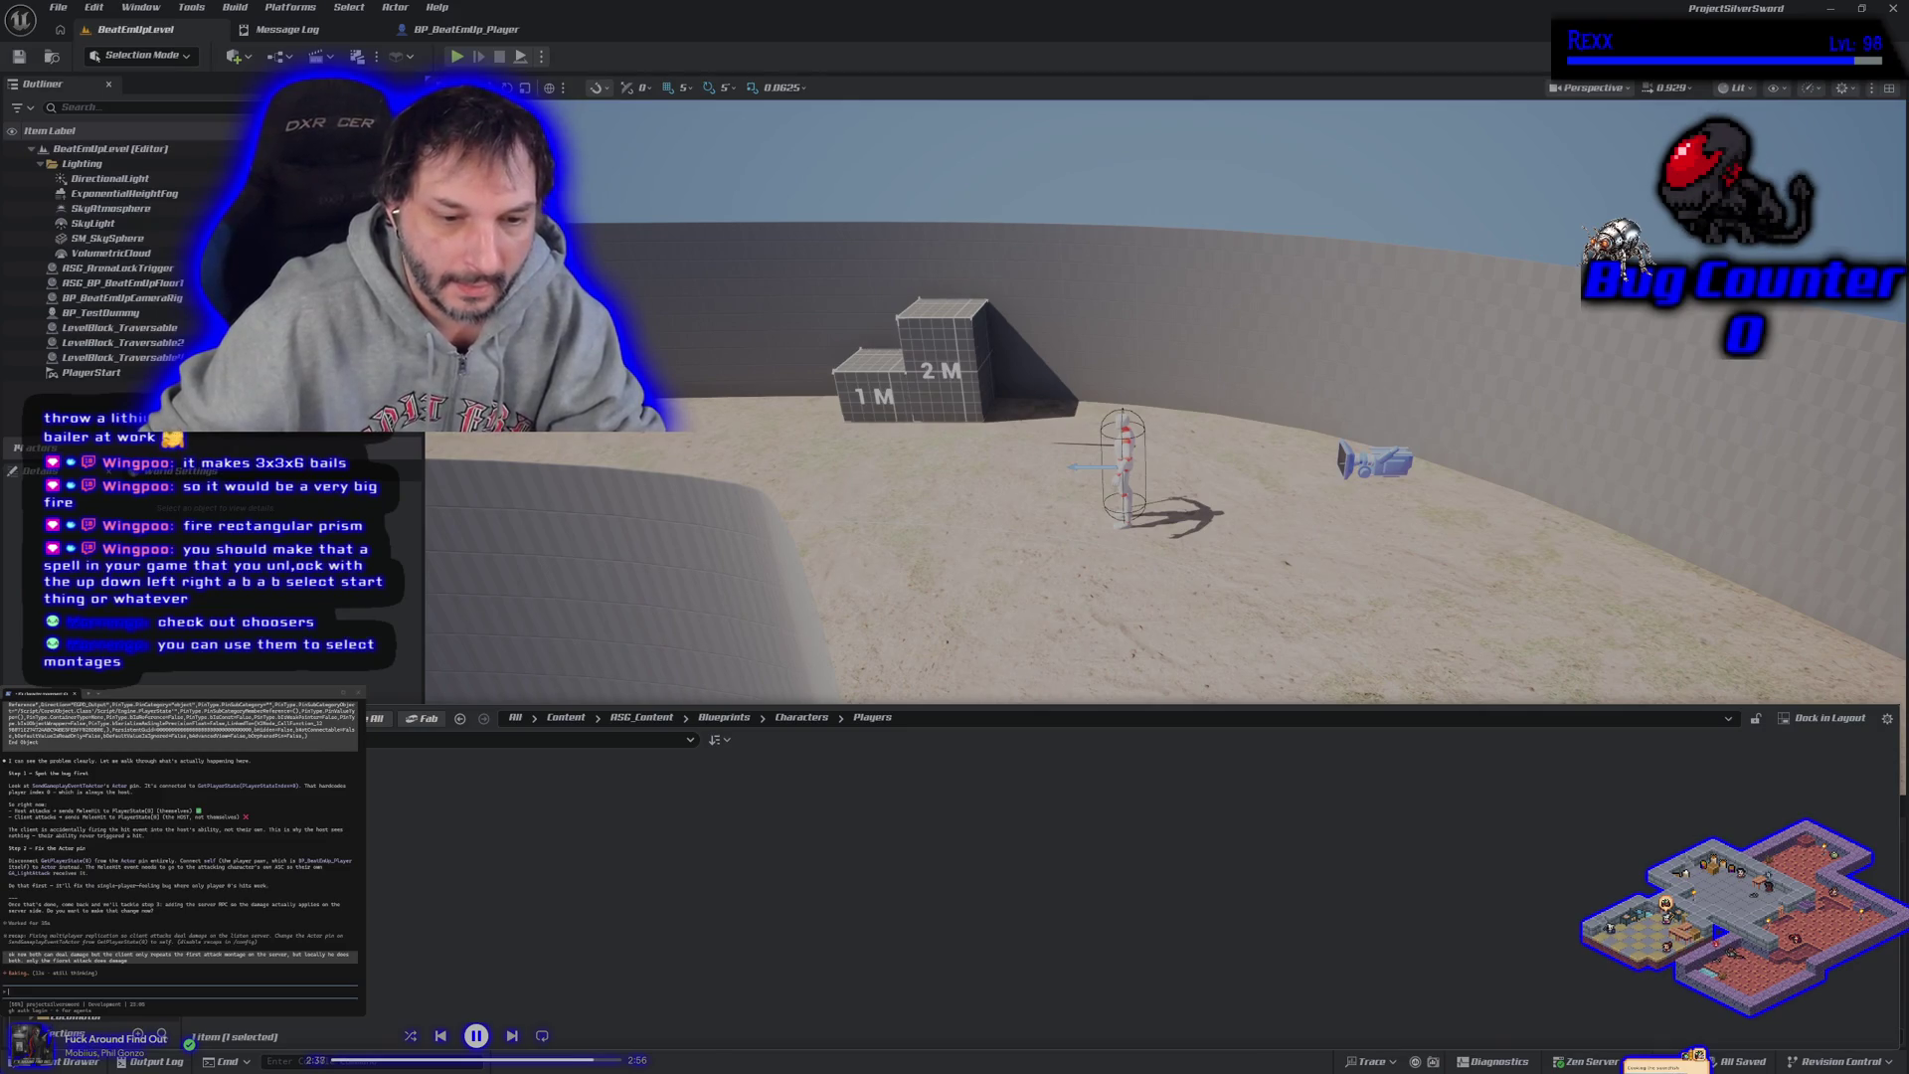
# Browse to Characters > UEFN_Mannequin > Animations > MotionMatchingData, briefly peeking into the Channels folder.
pyautogui.click(378, 880)
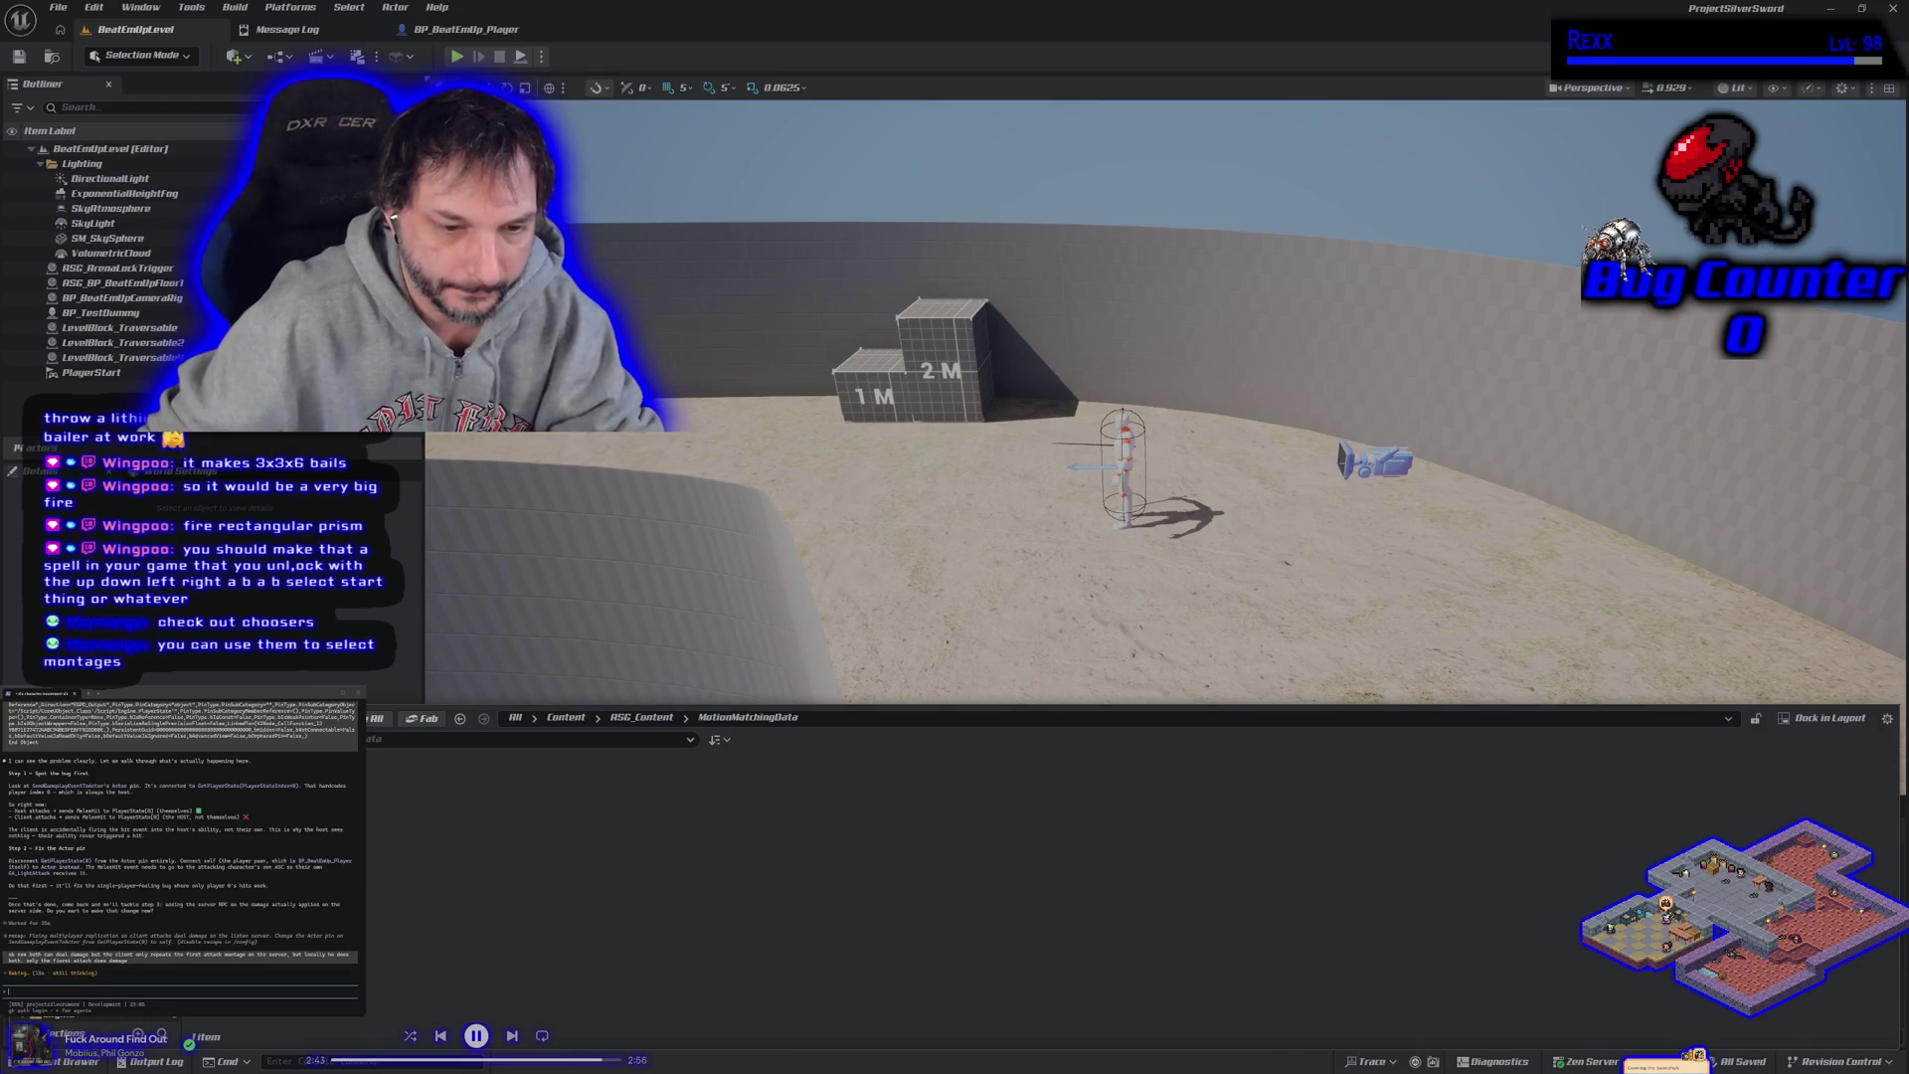
pyautogui.click(381, 948)
pyautogui.doubleClick(536, 791)
pyautogui.doubleClick(227, 796)
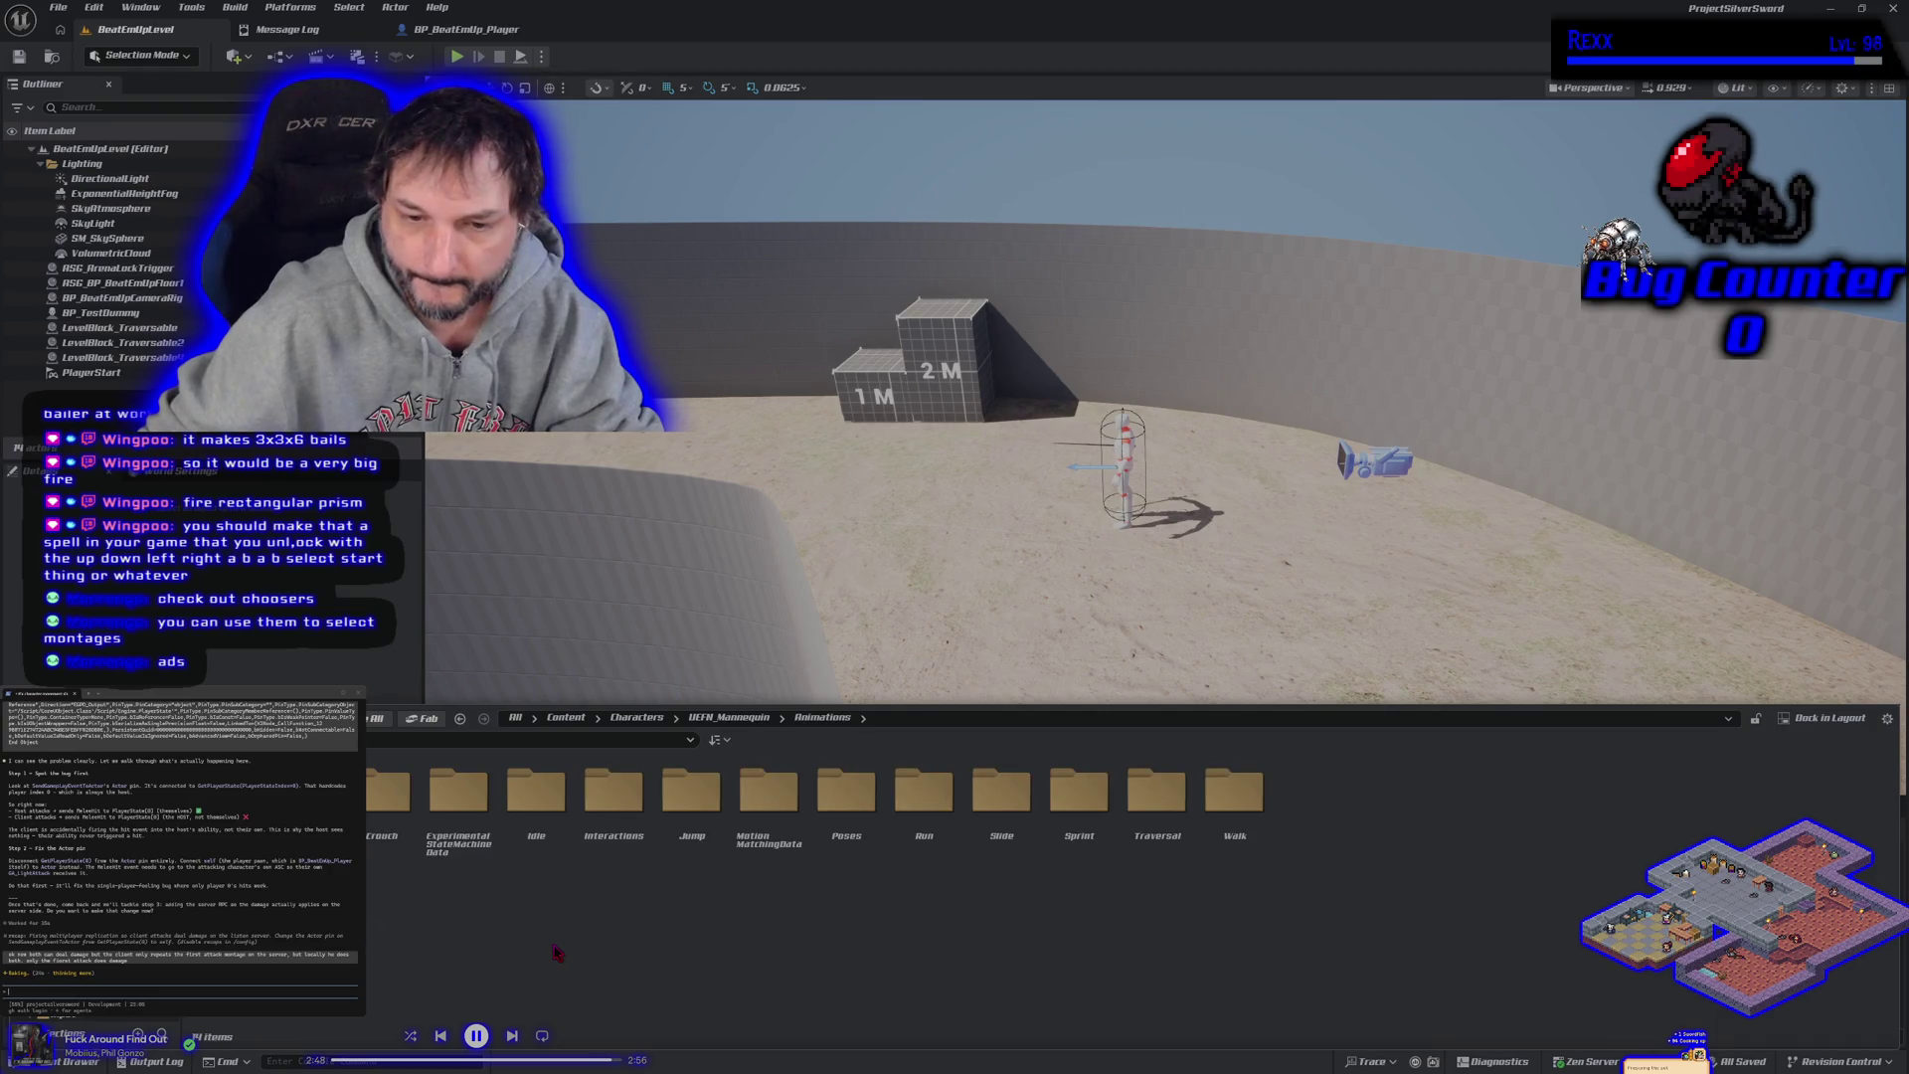
pyautogui.doubleClick(769, 796)
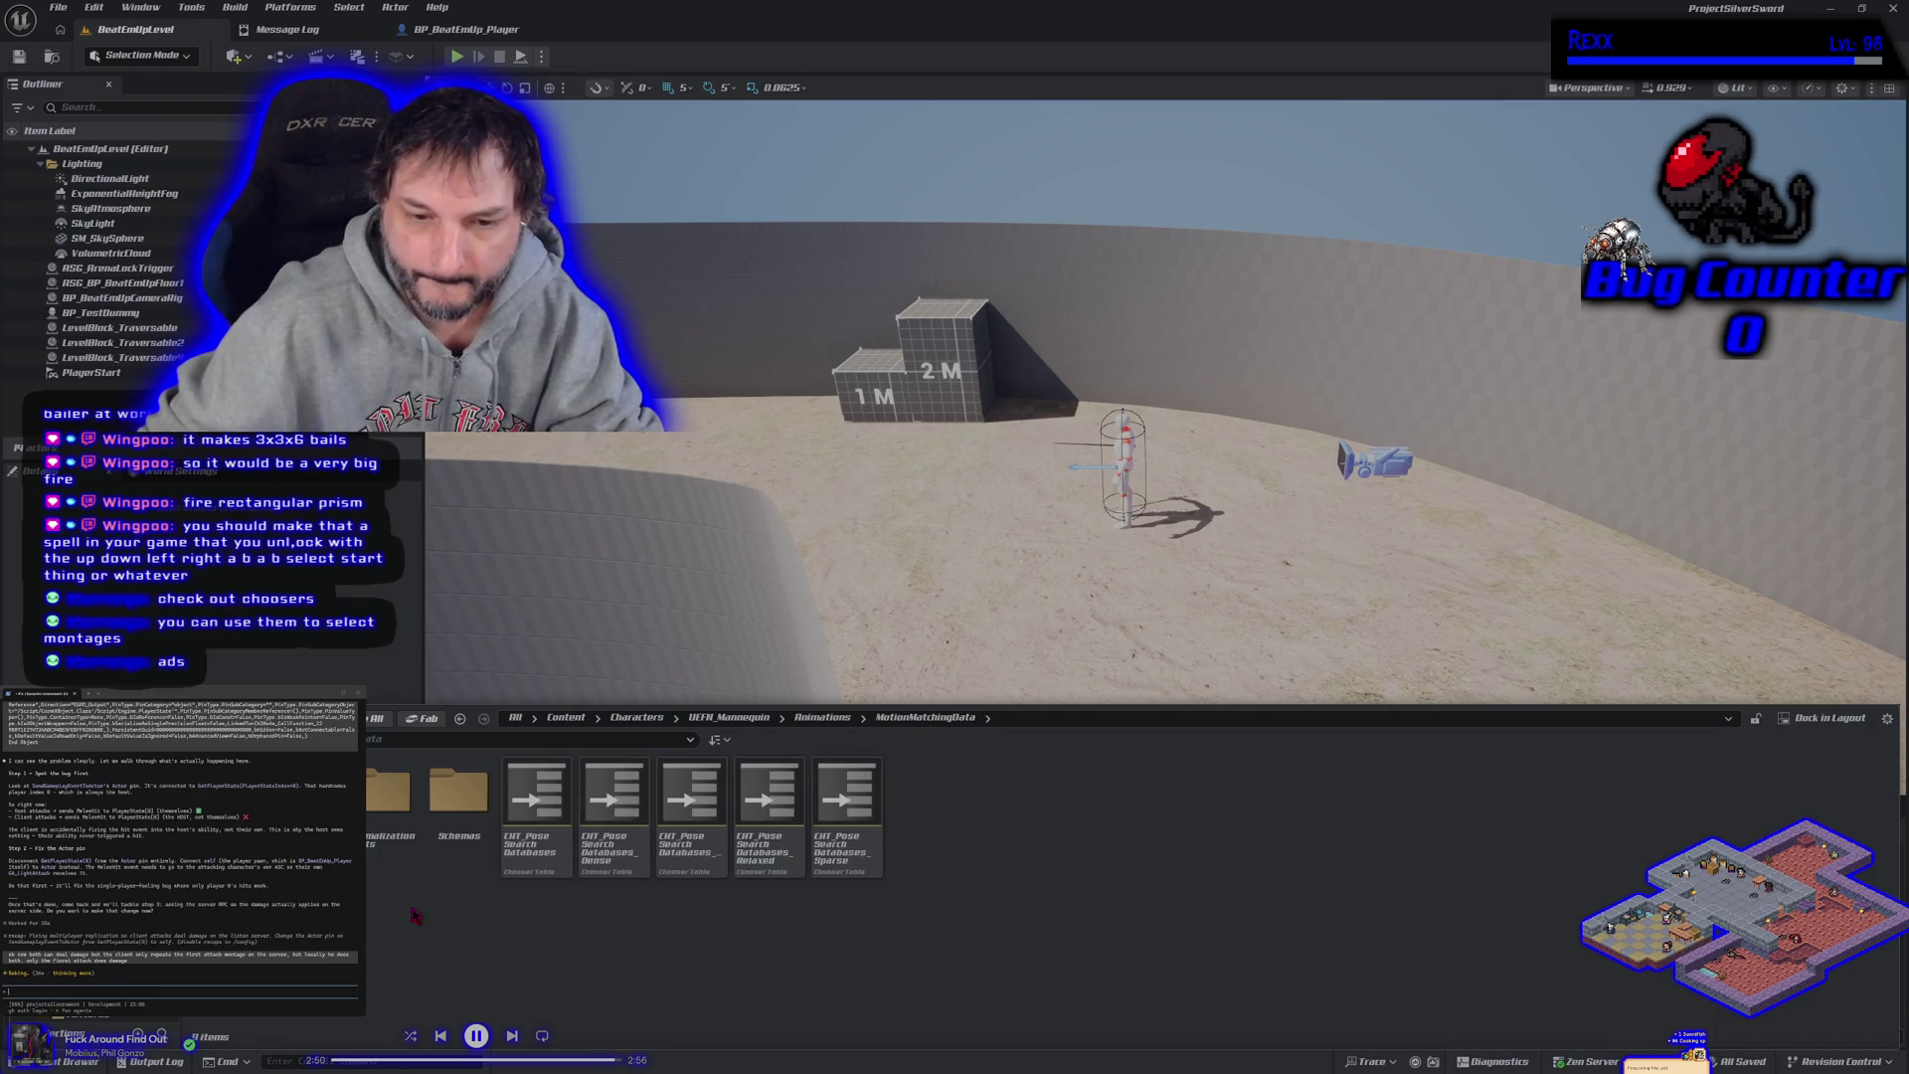
pyautogui.doubleClick(233, 796)
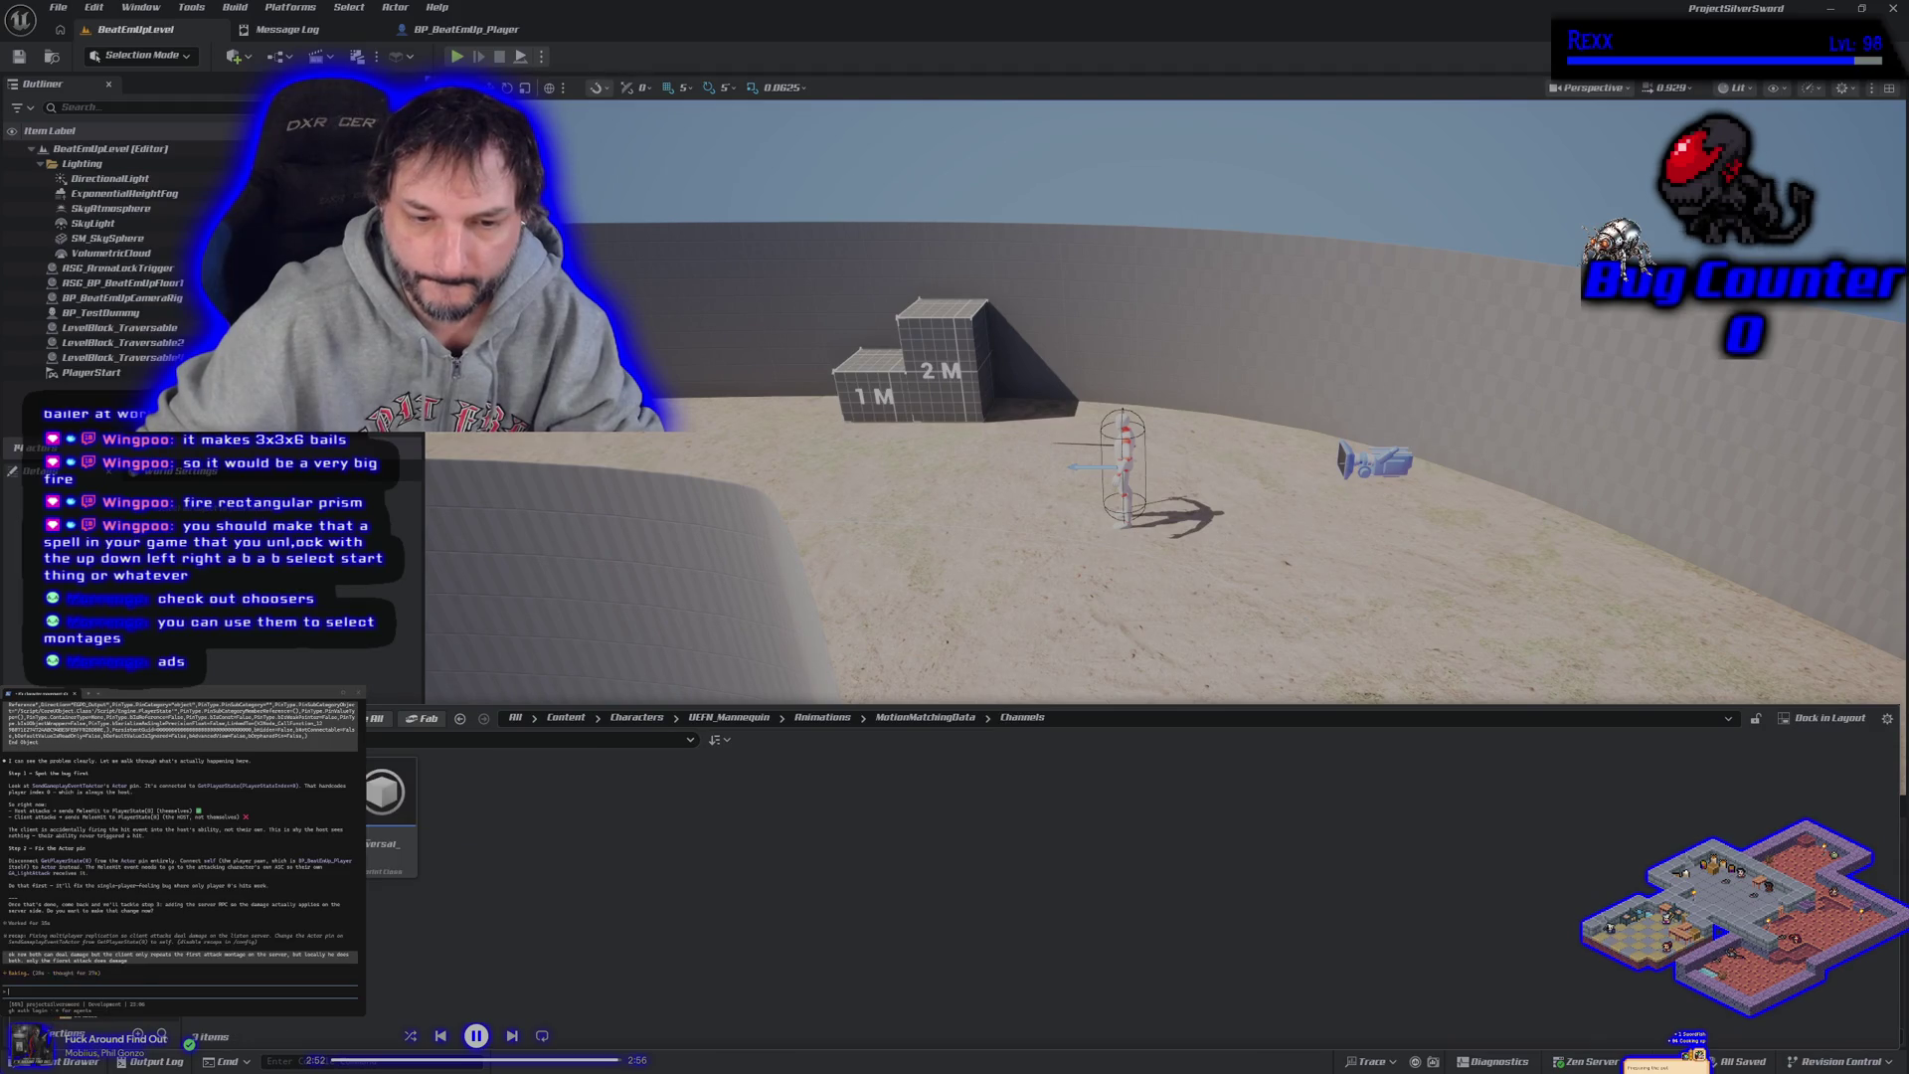
pyautogui.hotkey('alt', 'Left')
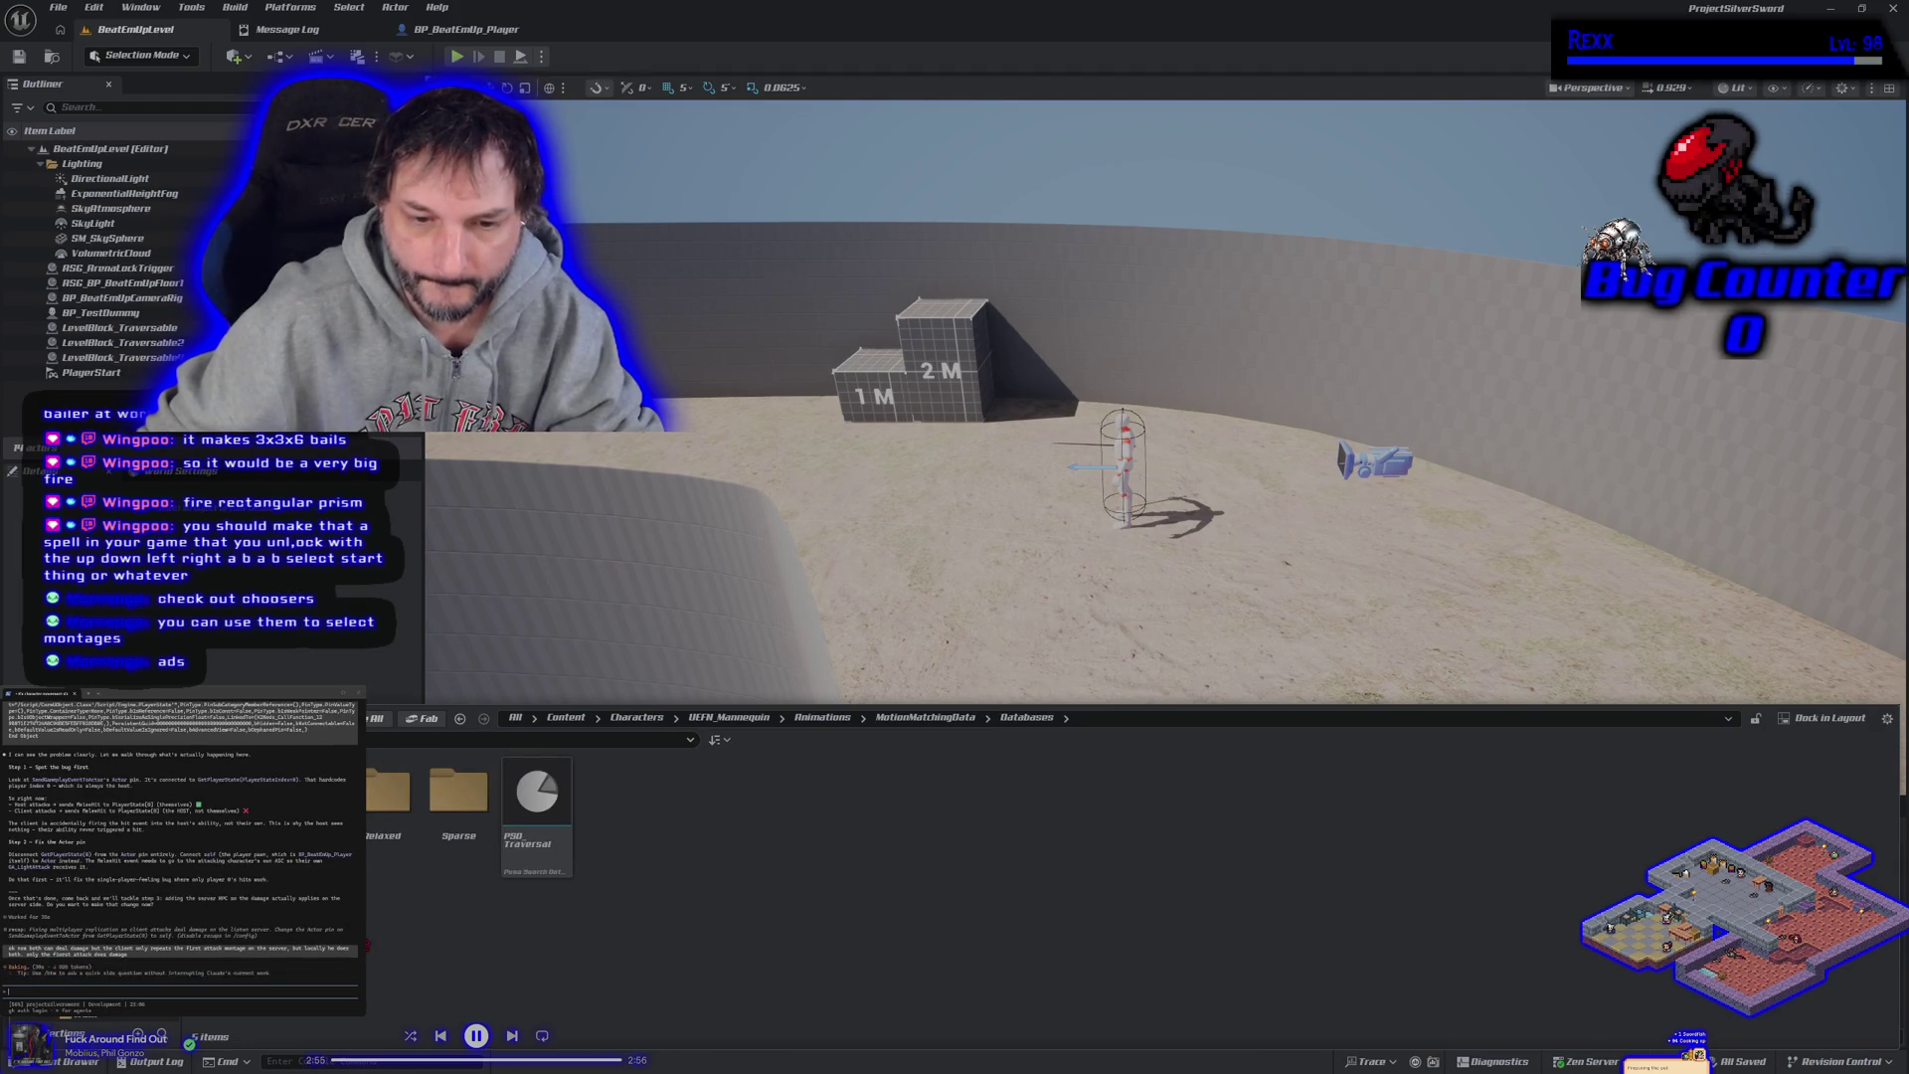
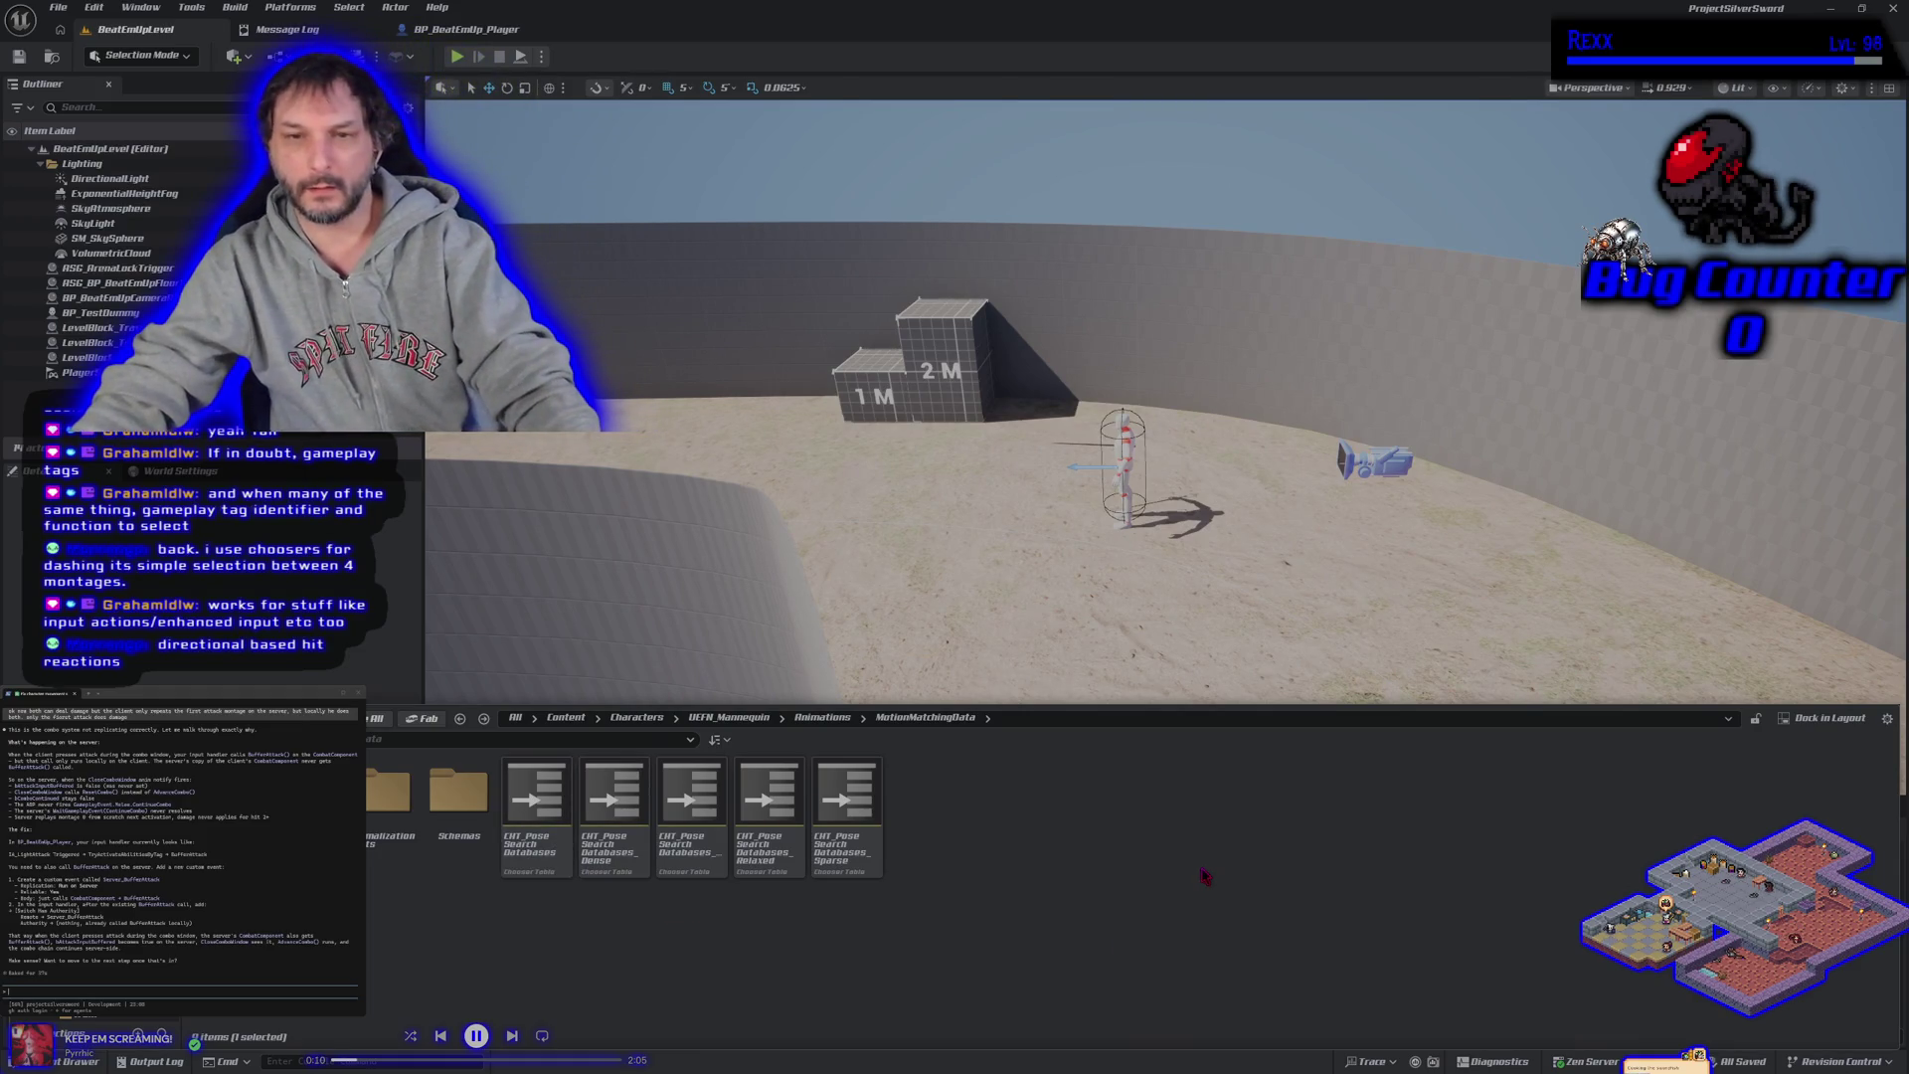
# Run a brief multiplayer play test of the level, then stop it.
pyautogui.click(457, 57)
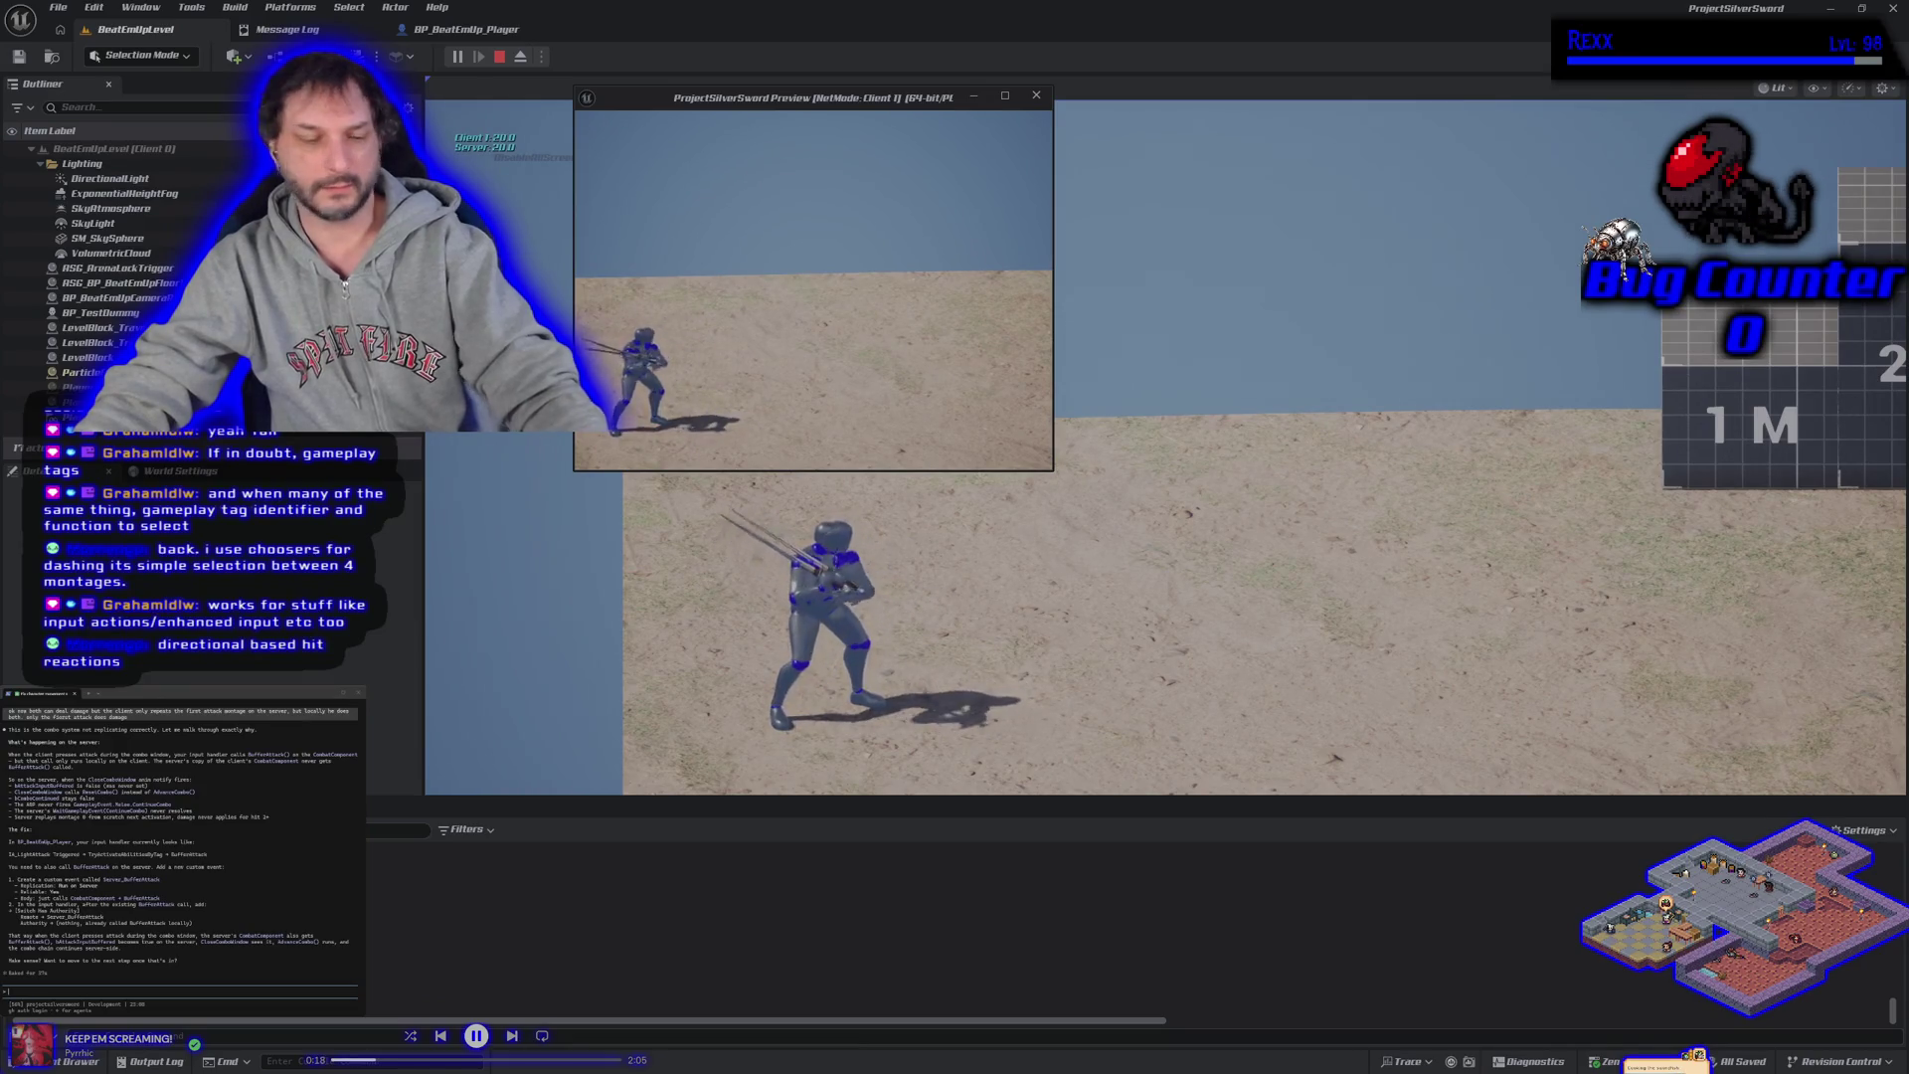
pyautogui.click(1109, 419)
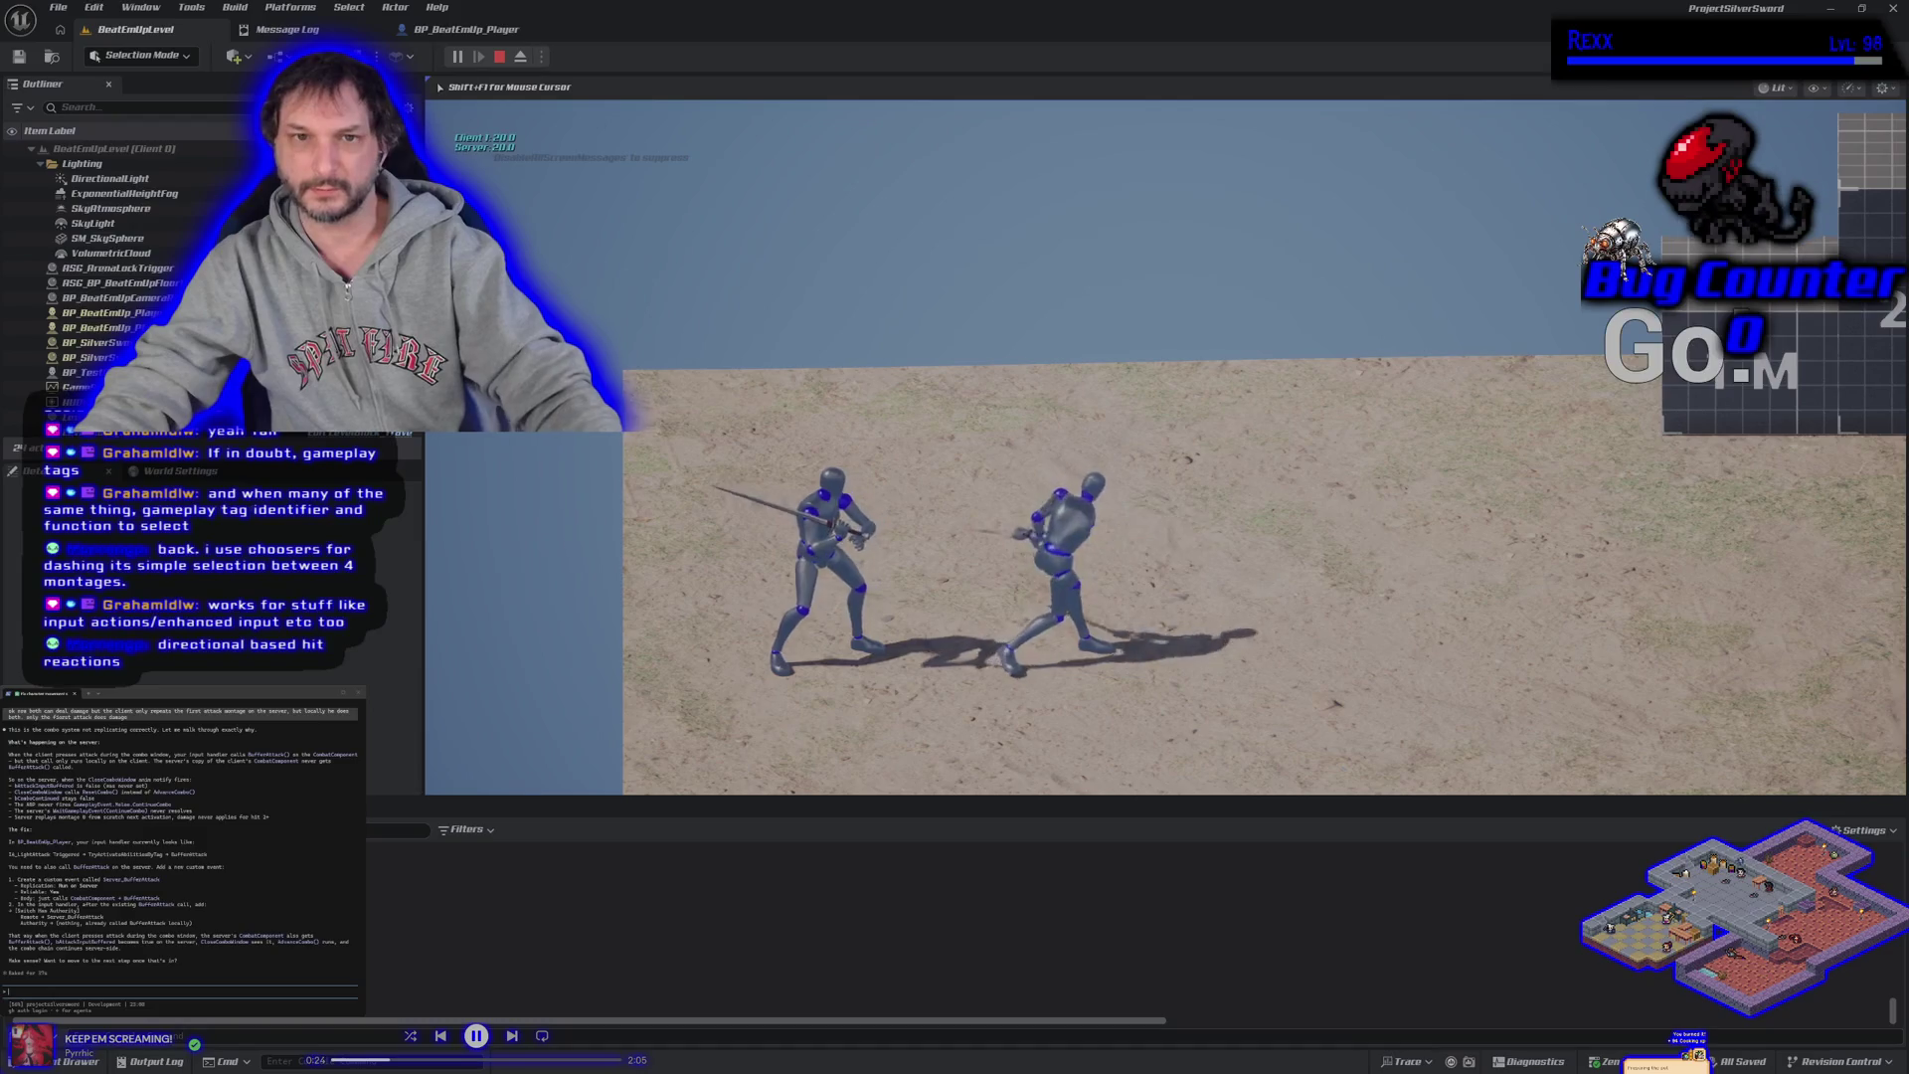
pyautogui.press('Escape')
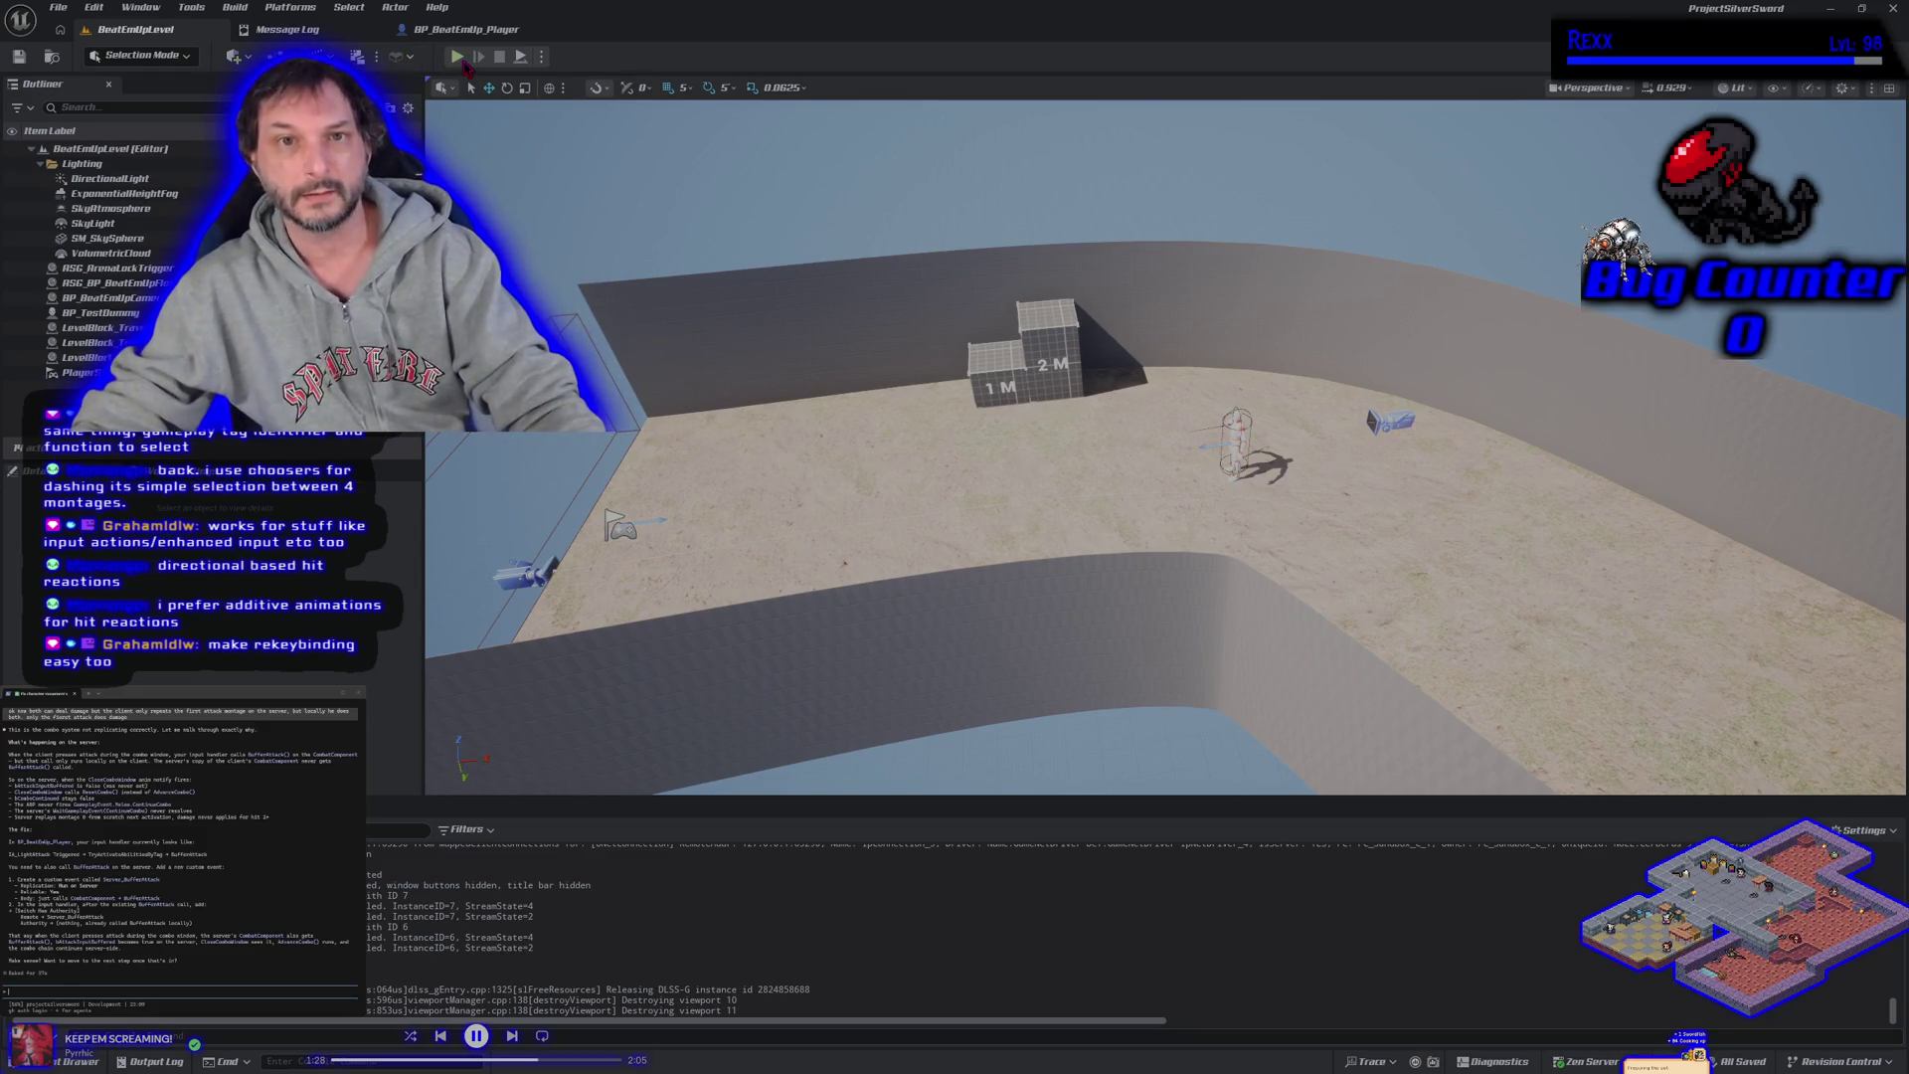
# Play-test again, walking the fighter right toward the blocks and dashing toward the camera.
pyautogui.hotkey('alt', 'p')
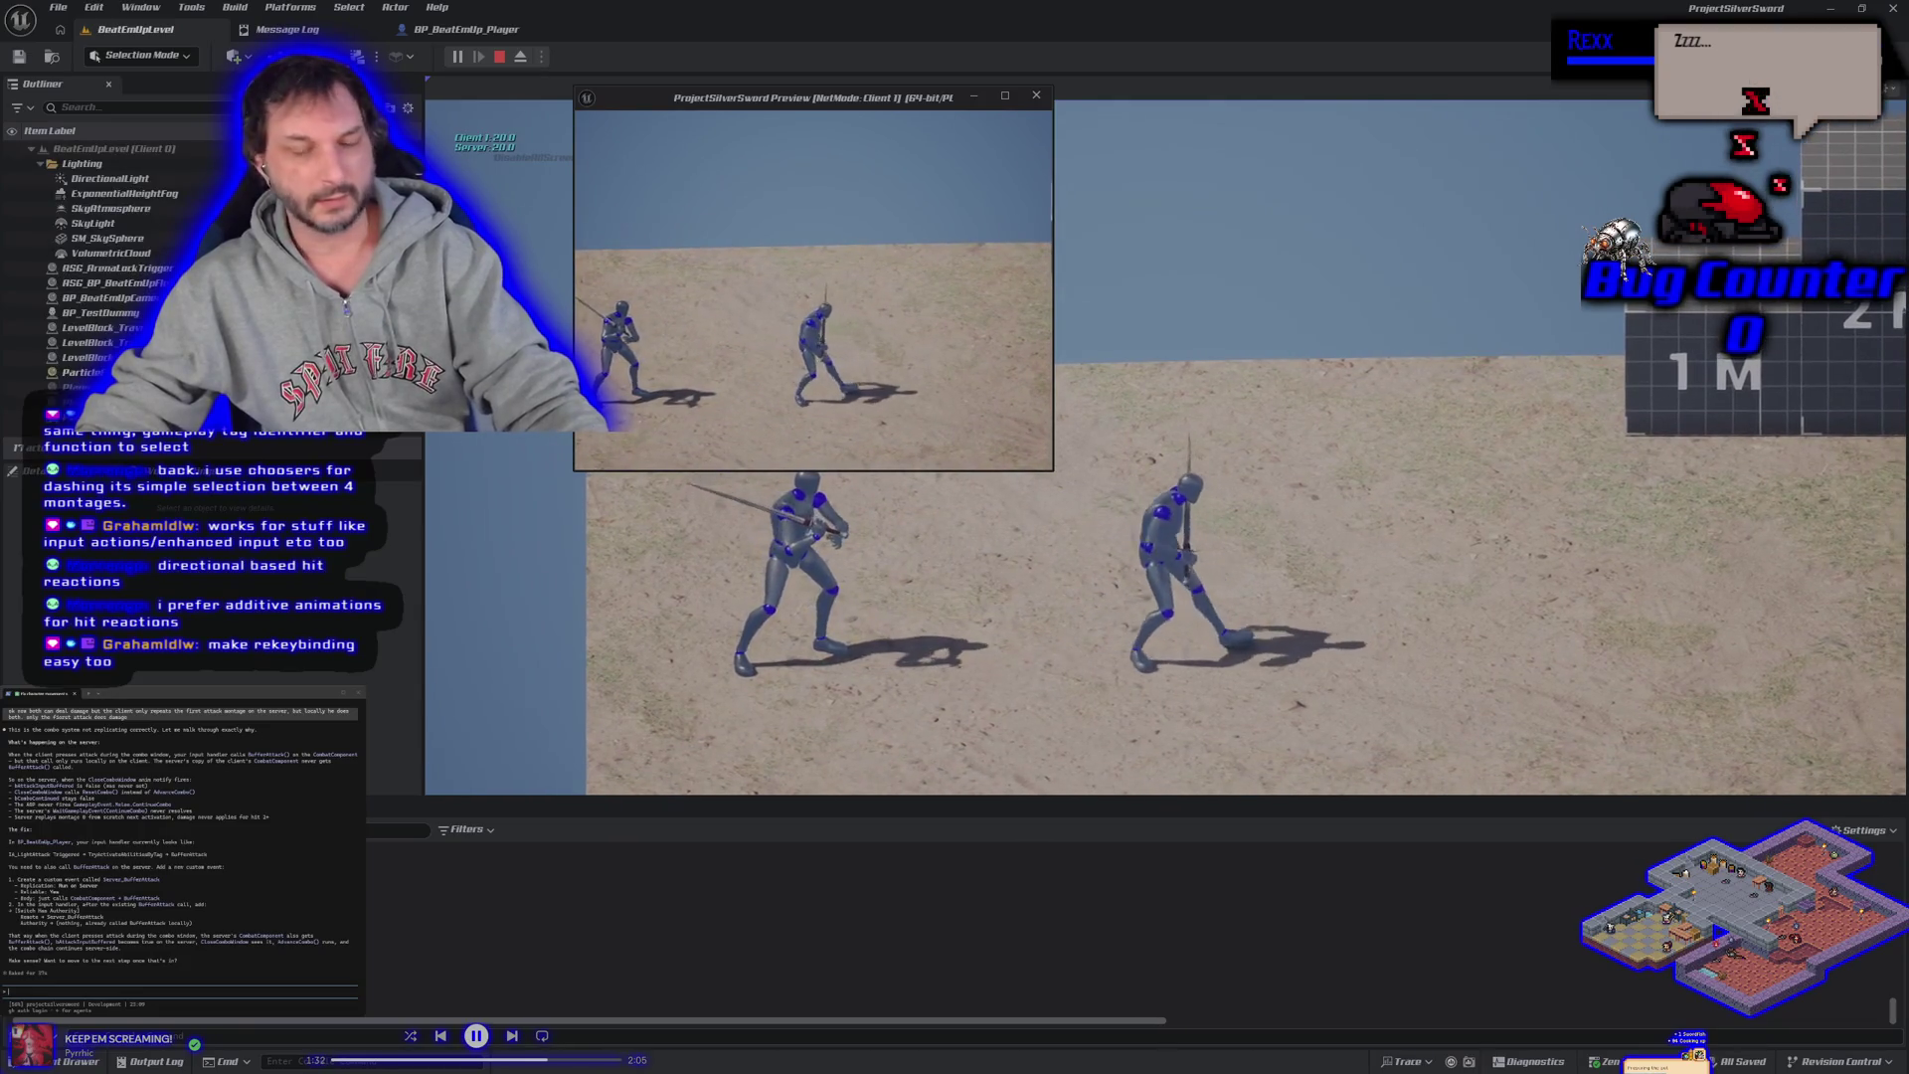
pyautogui.click(1030, 418)
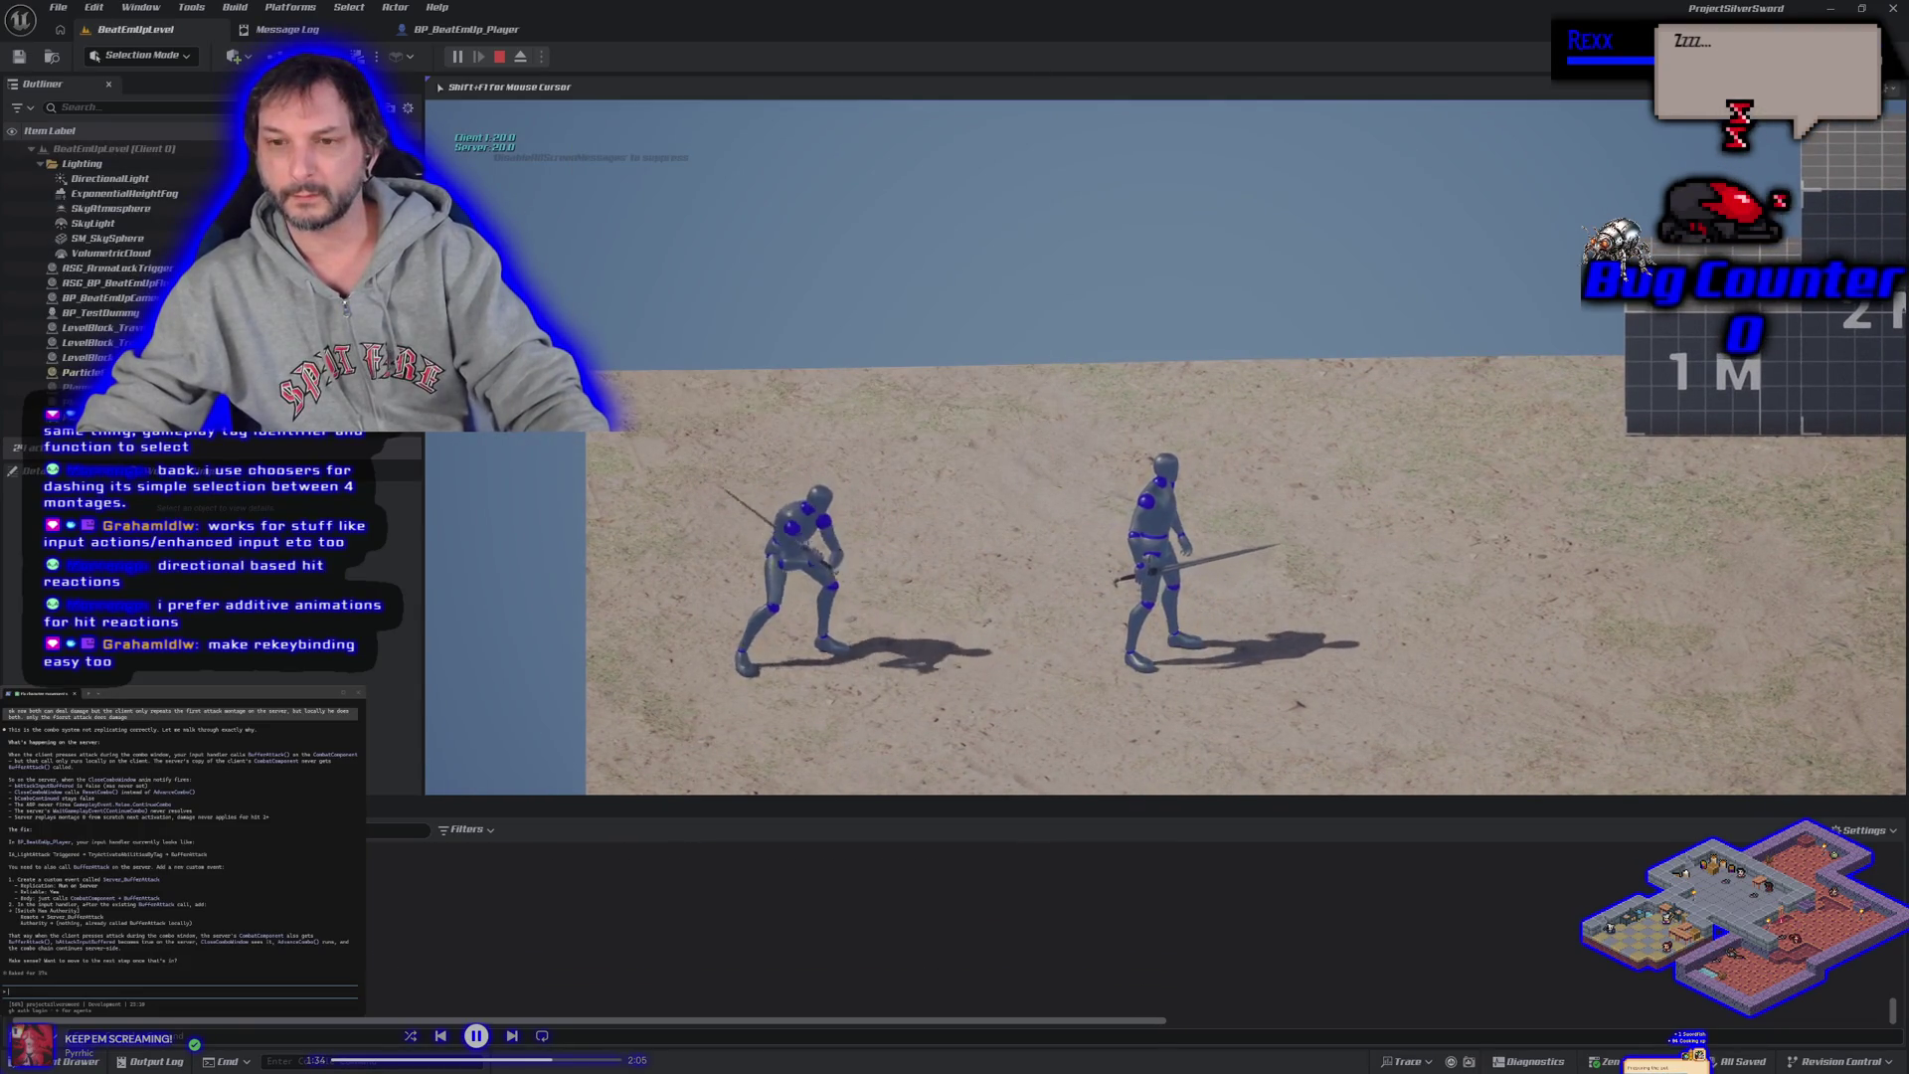
pyautogui.press('d')
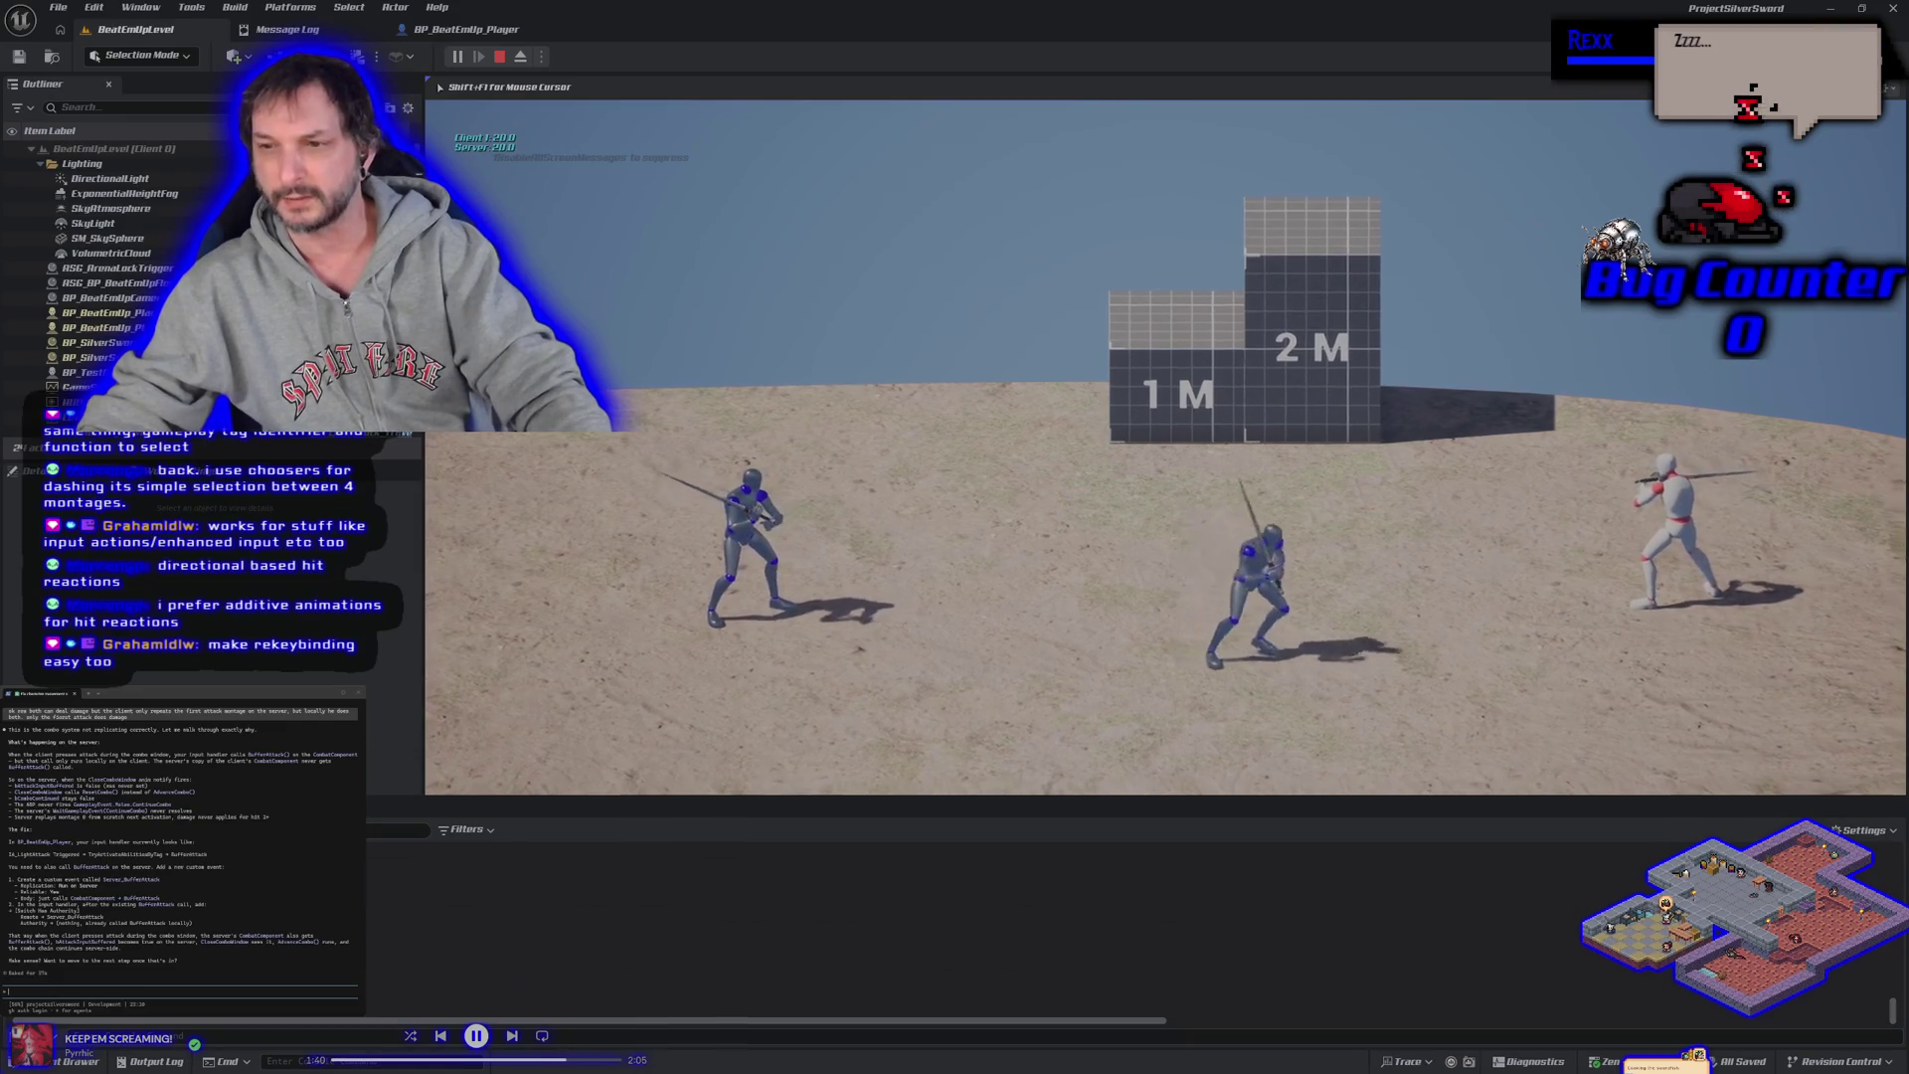
pyautogui.press('d')
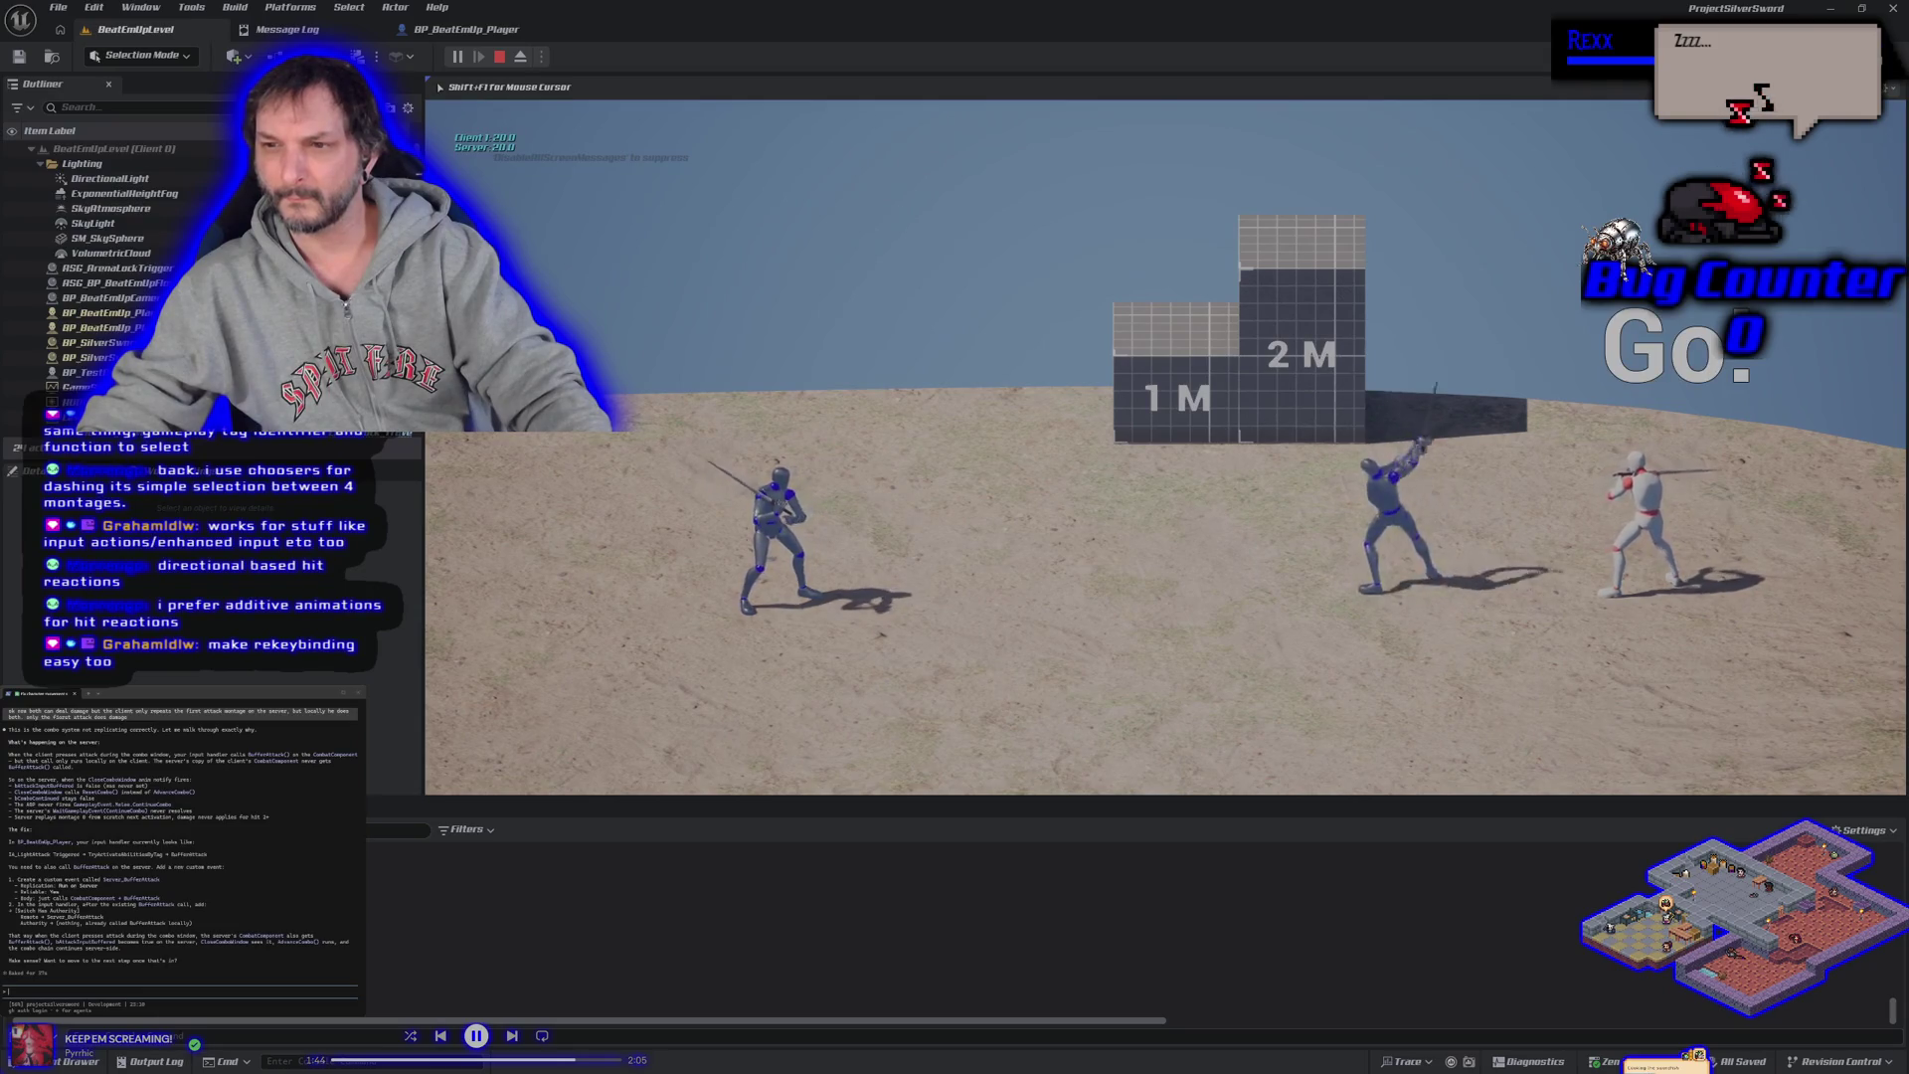
pyautogui.press('a')
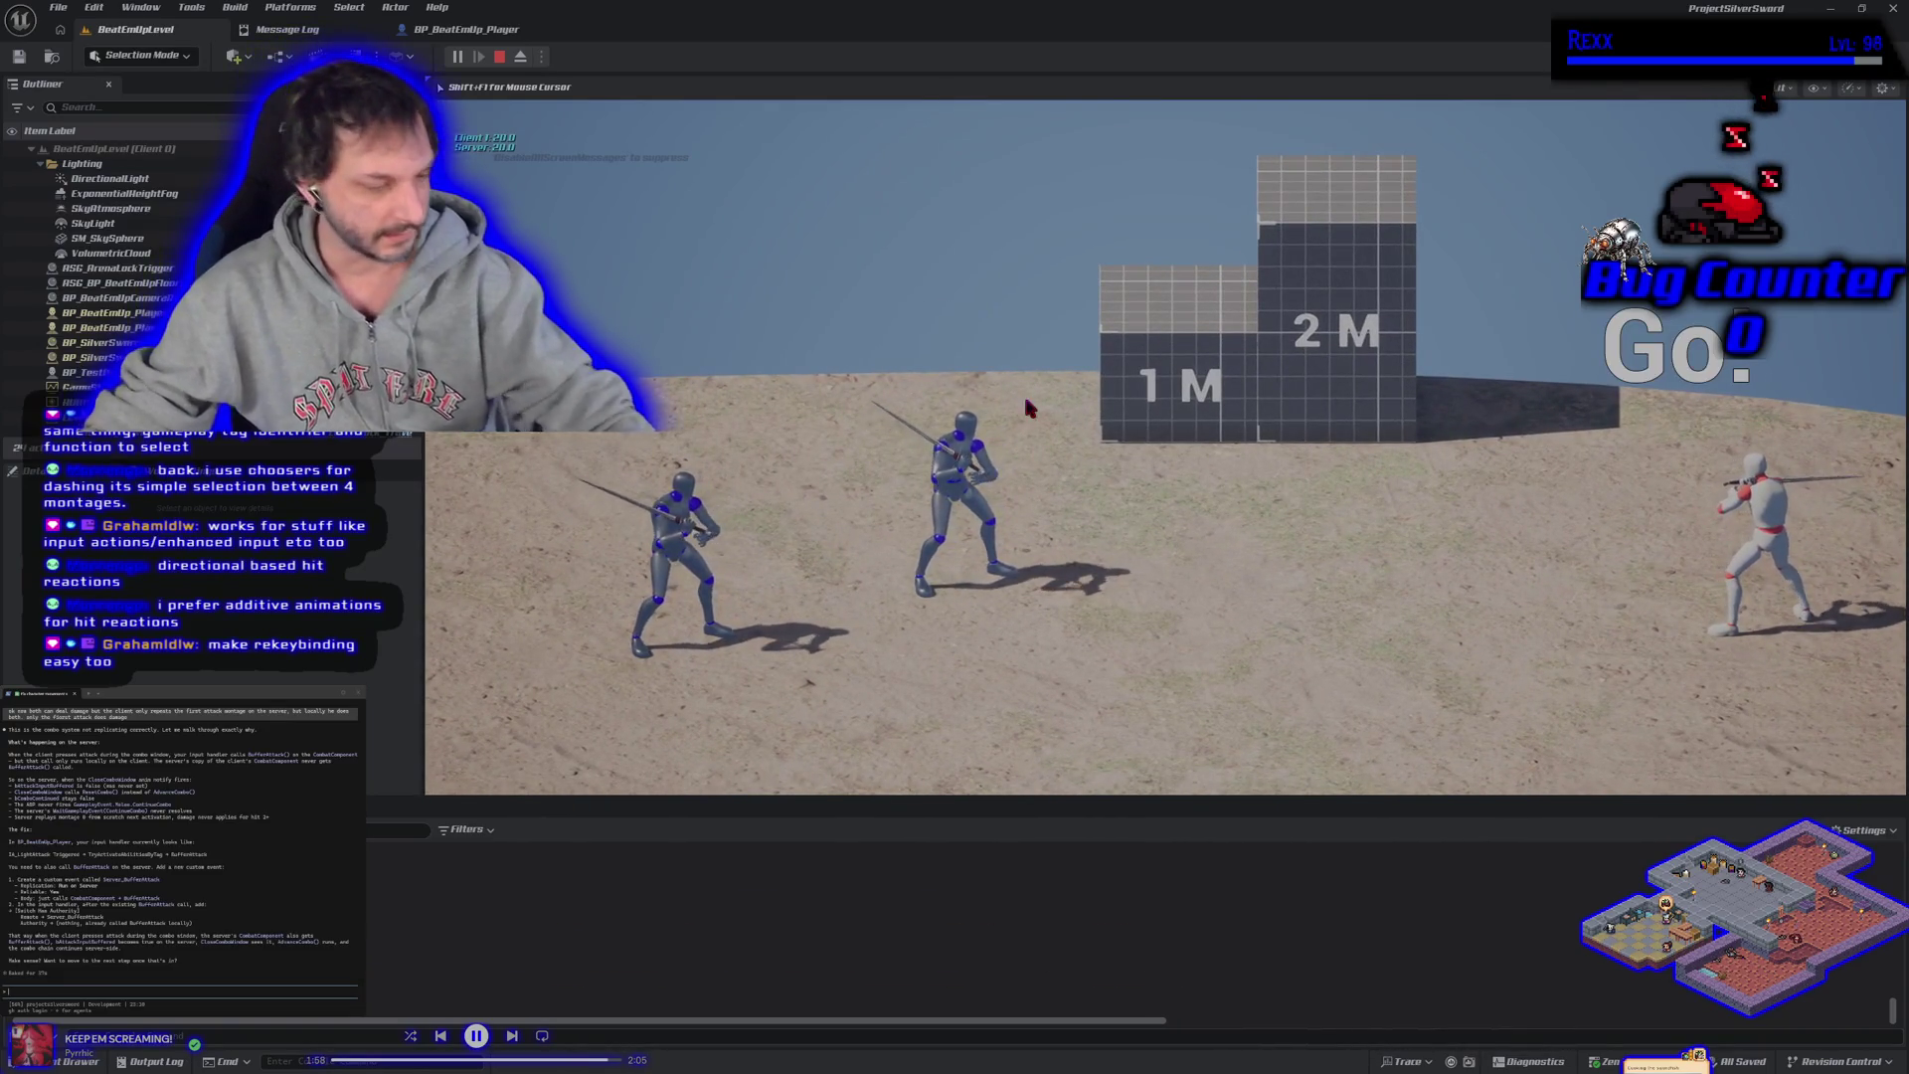
pyautogui.press('Escape')
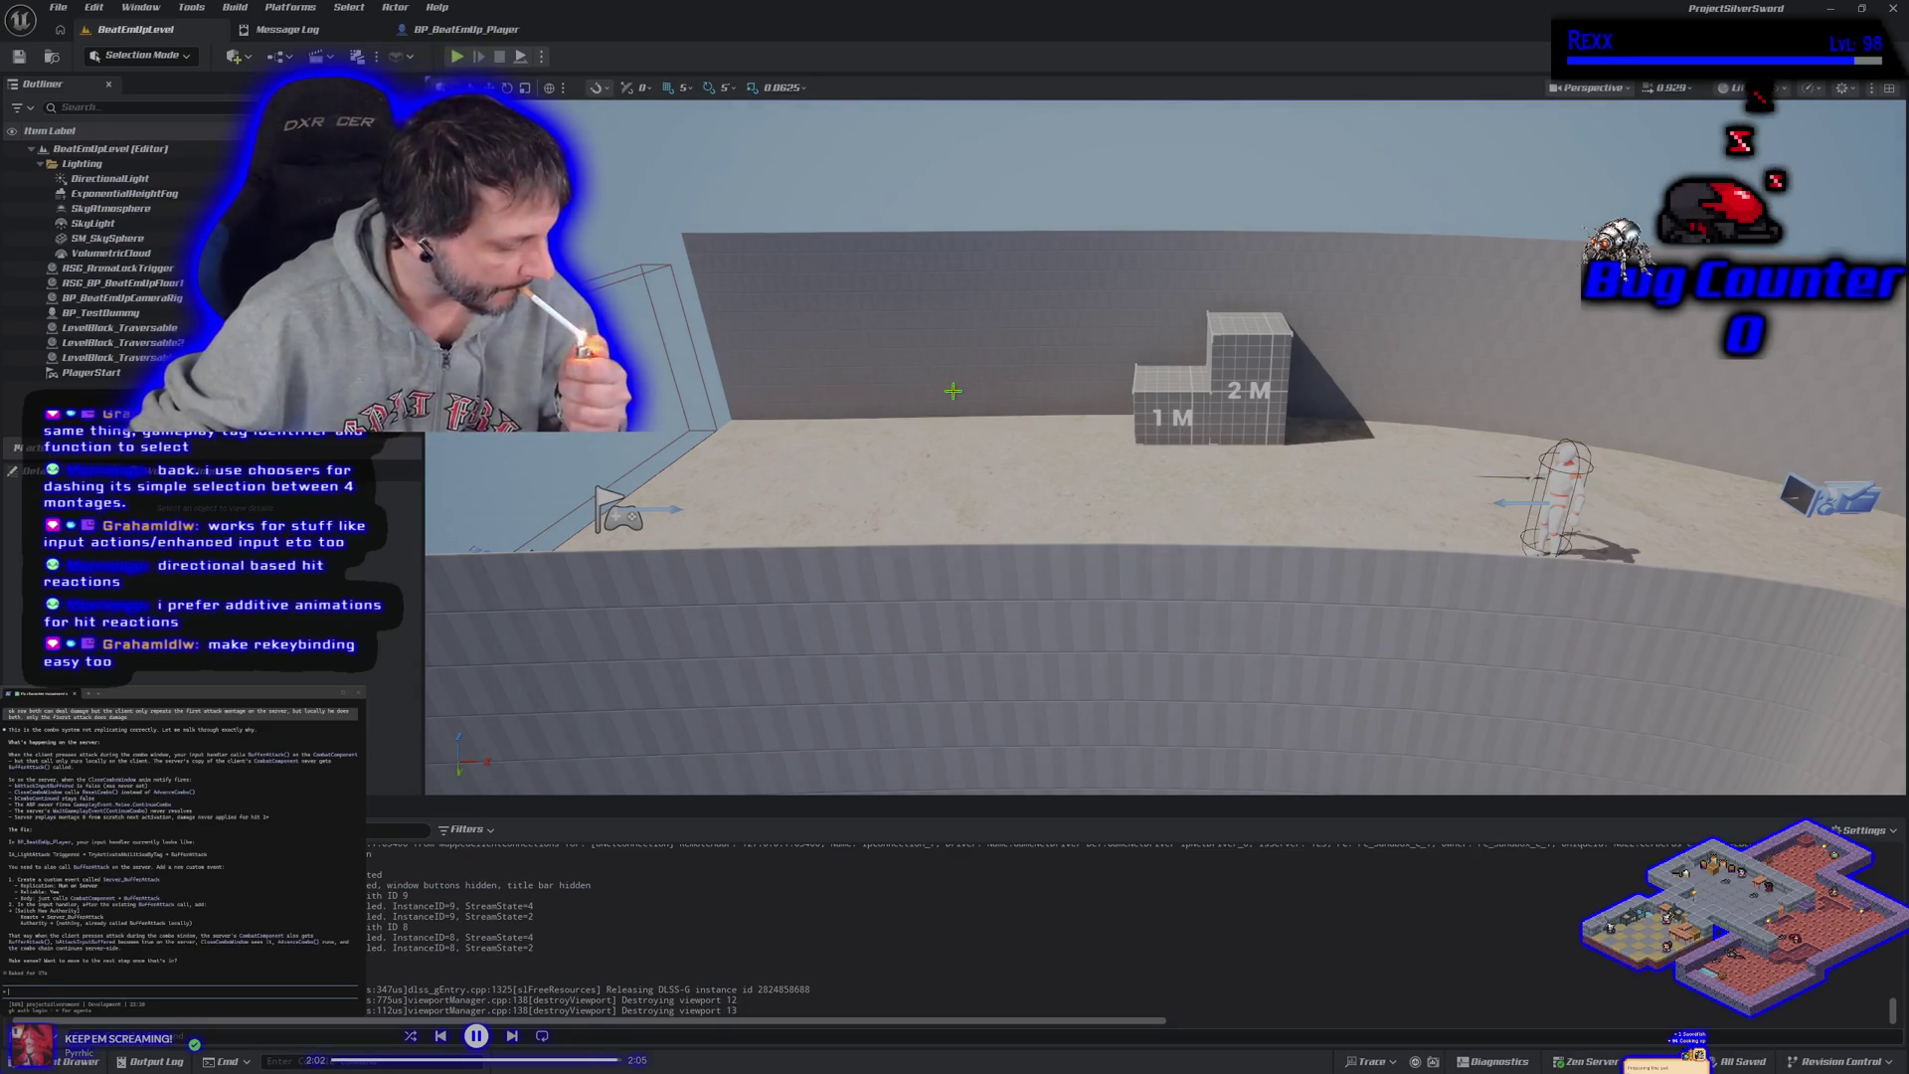
# Pull the editor camera back to frame the whole arena.
pyautogui.hotkey('alt', 'p')
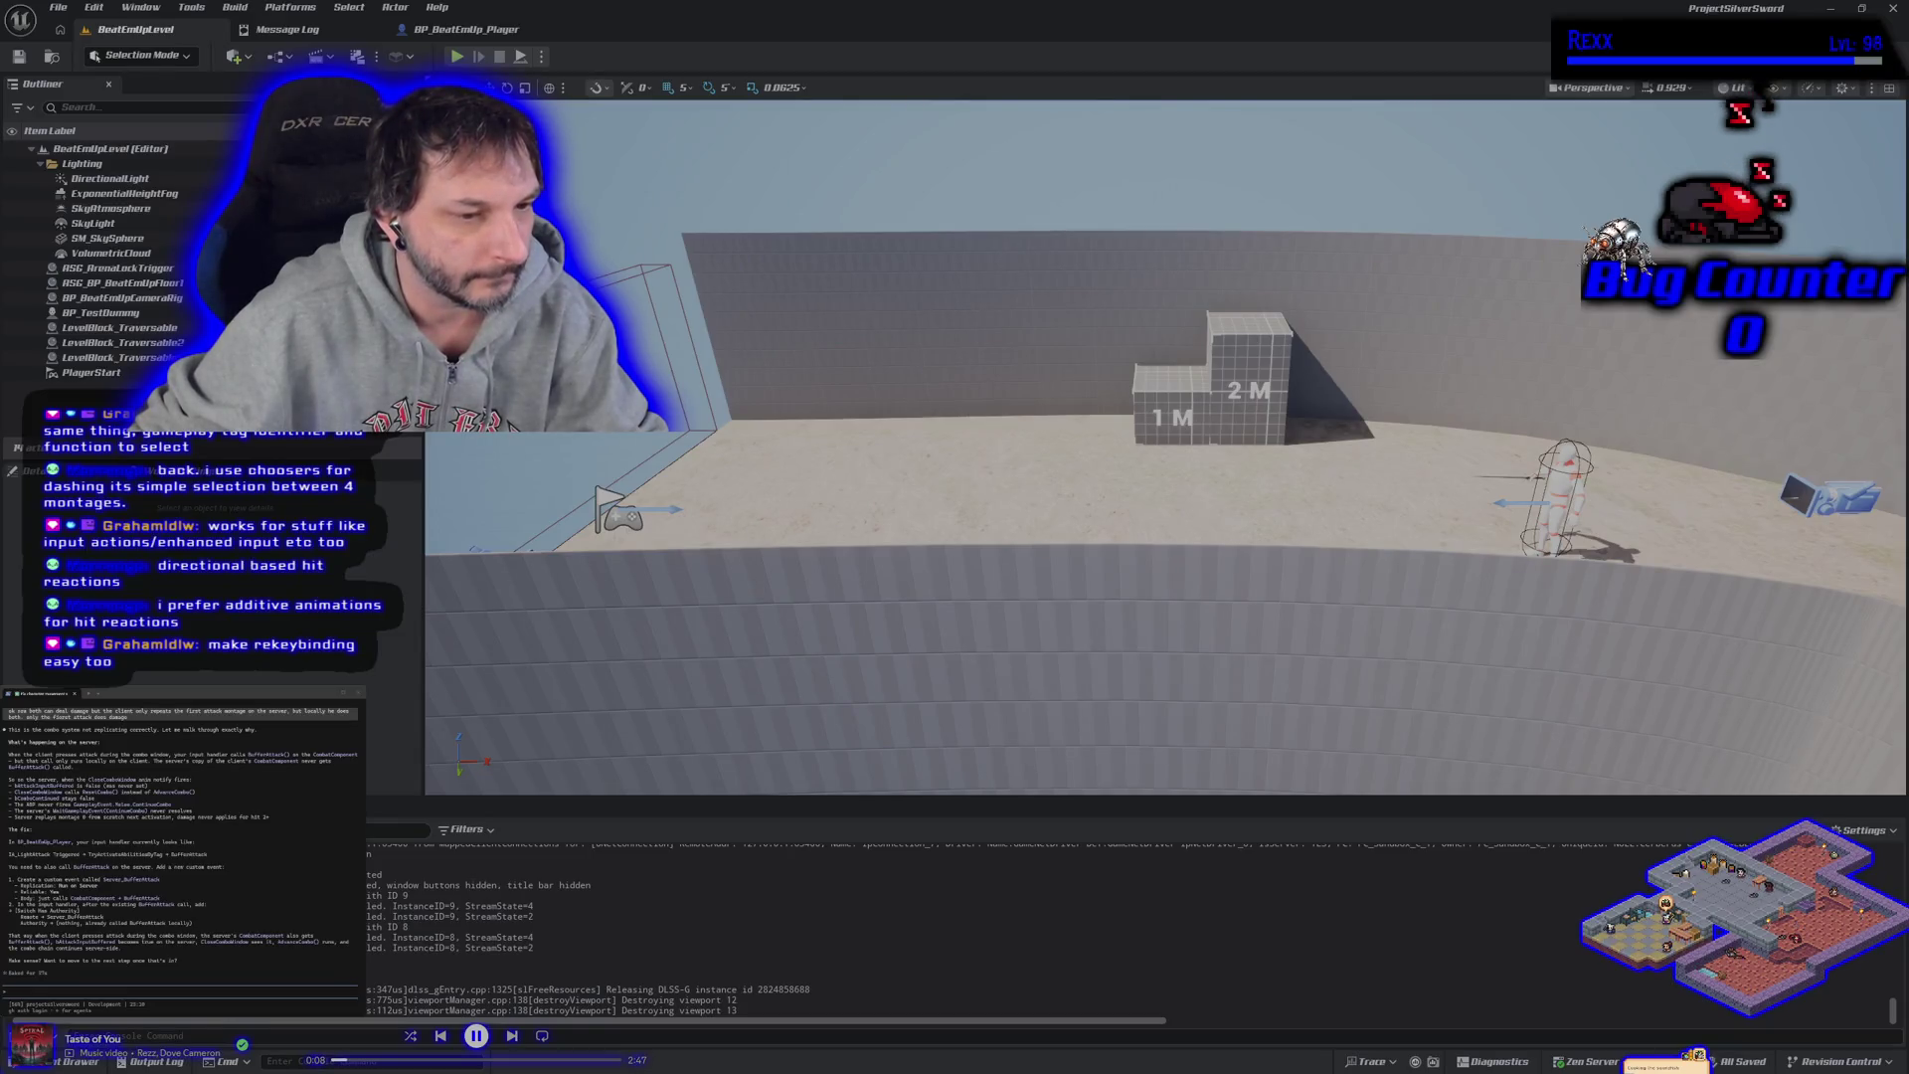
pyautogui.hotkey('alt', 'p')
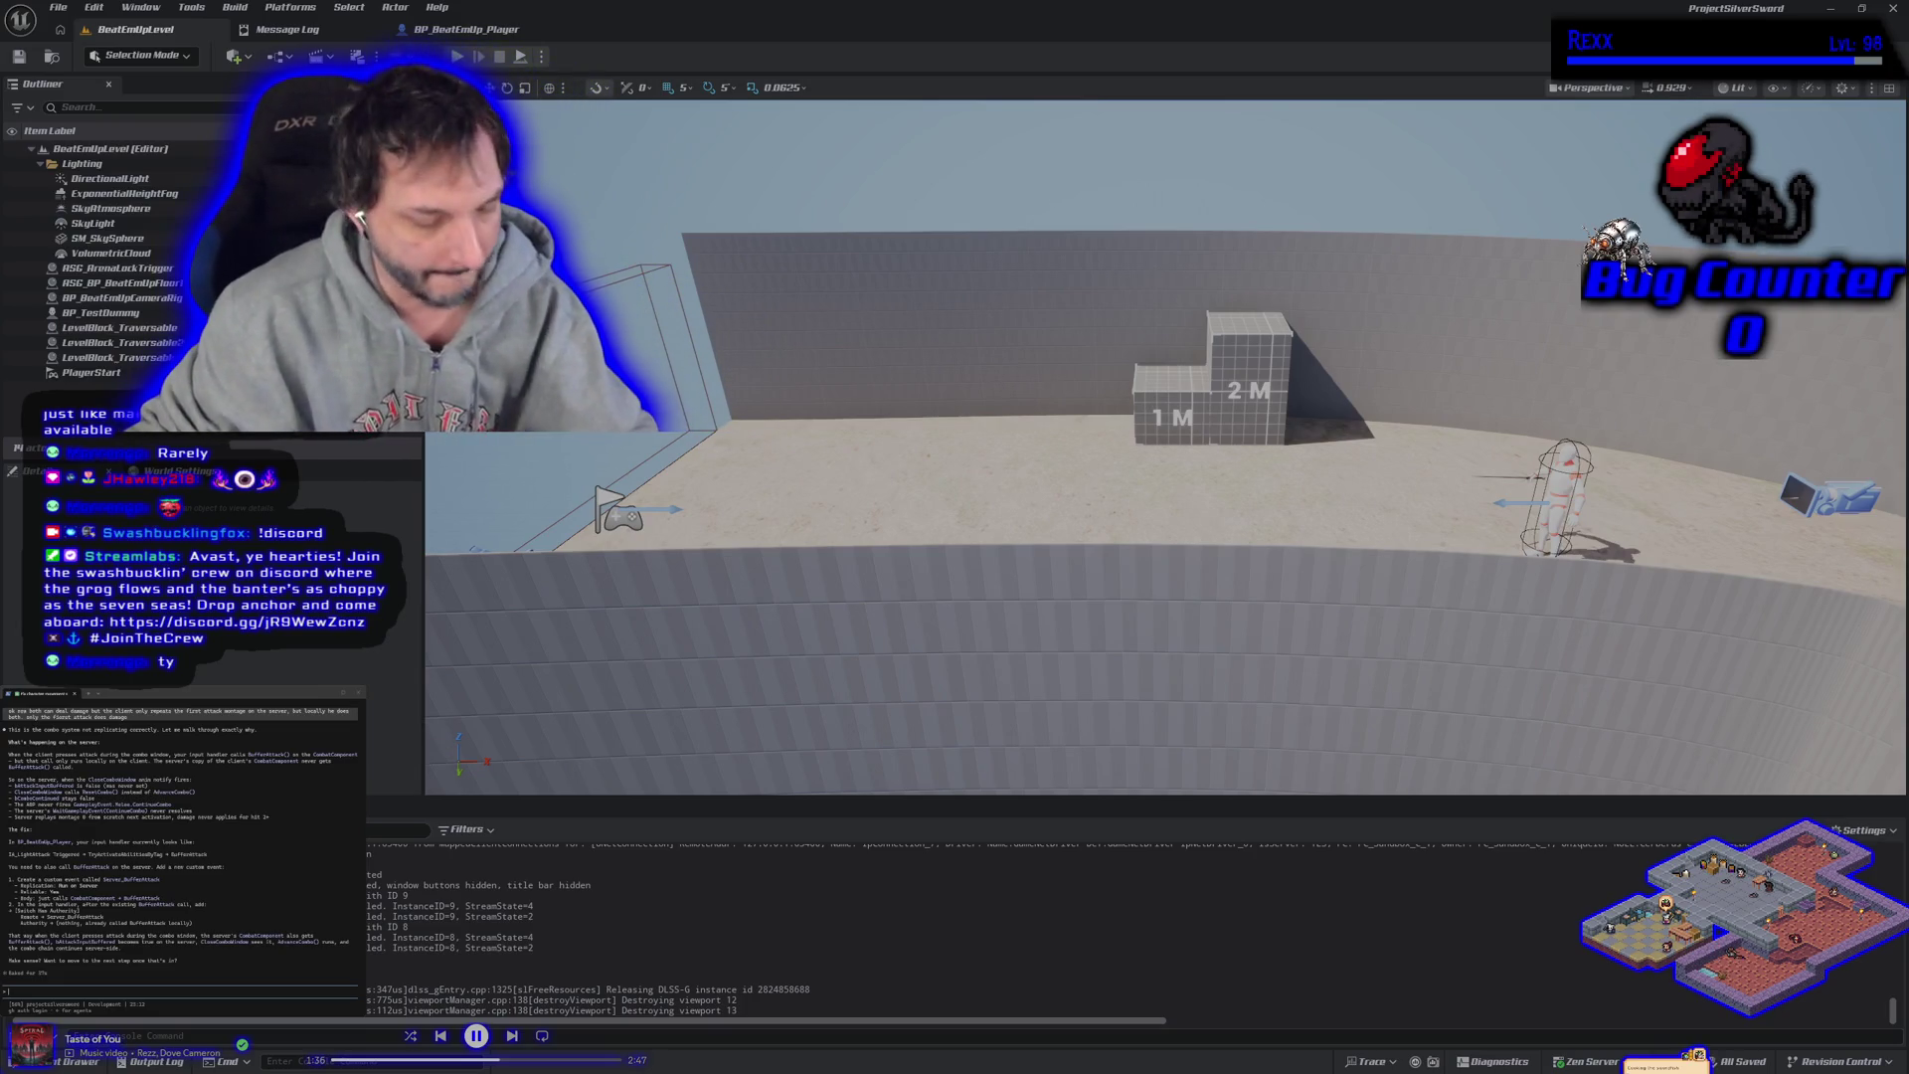
pyautogui.moveTo(753, 665); pyautogui.dragTo(669, 694)
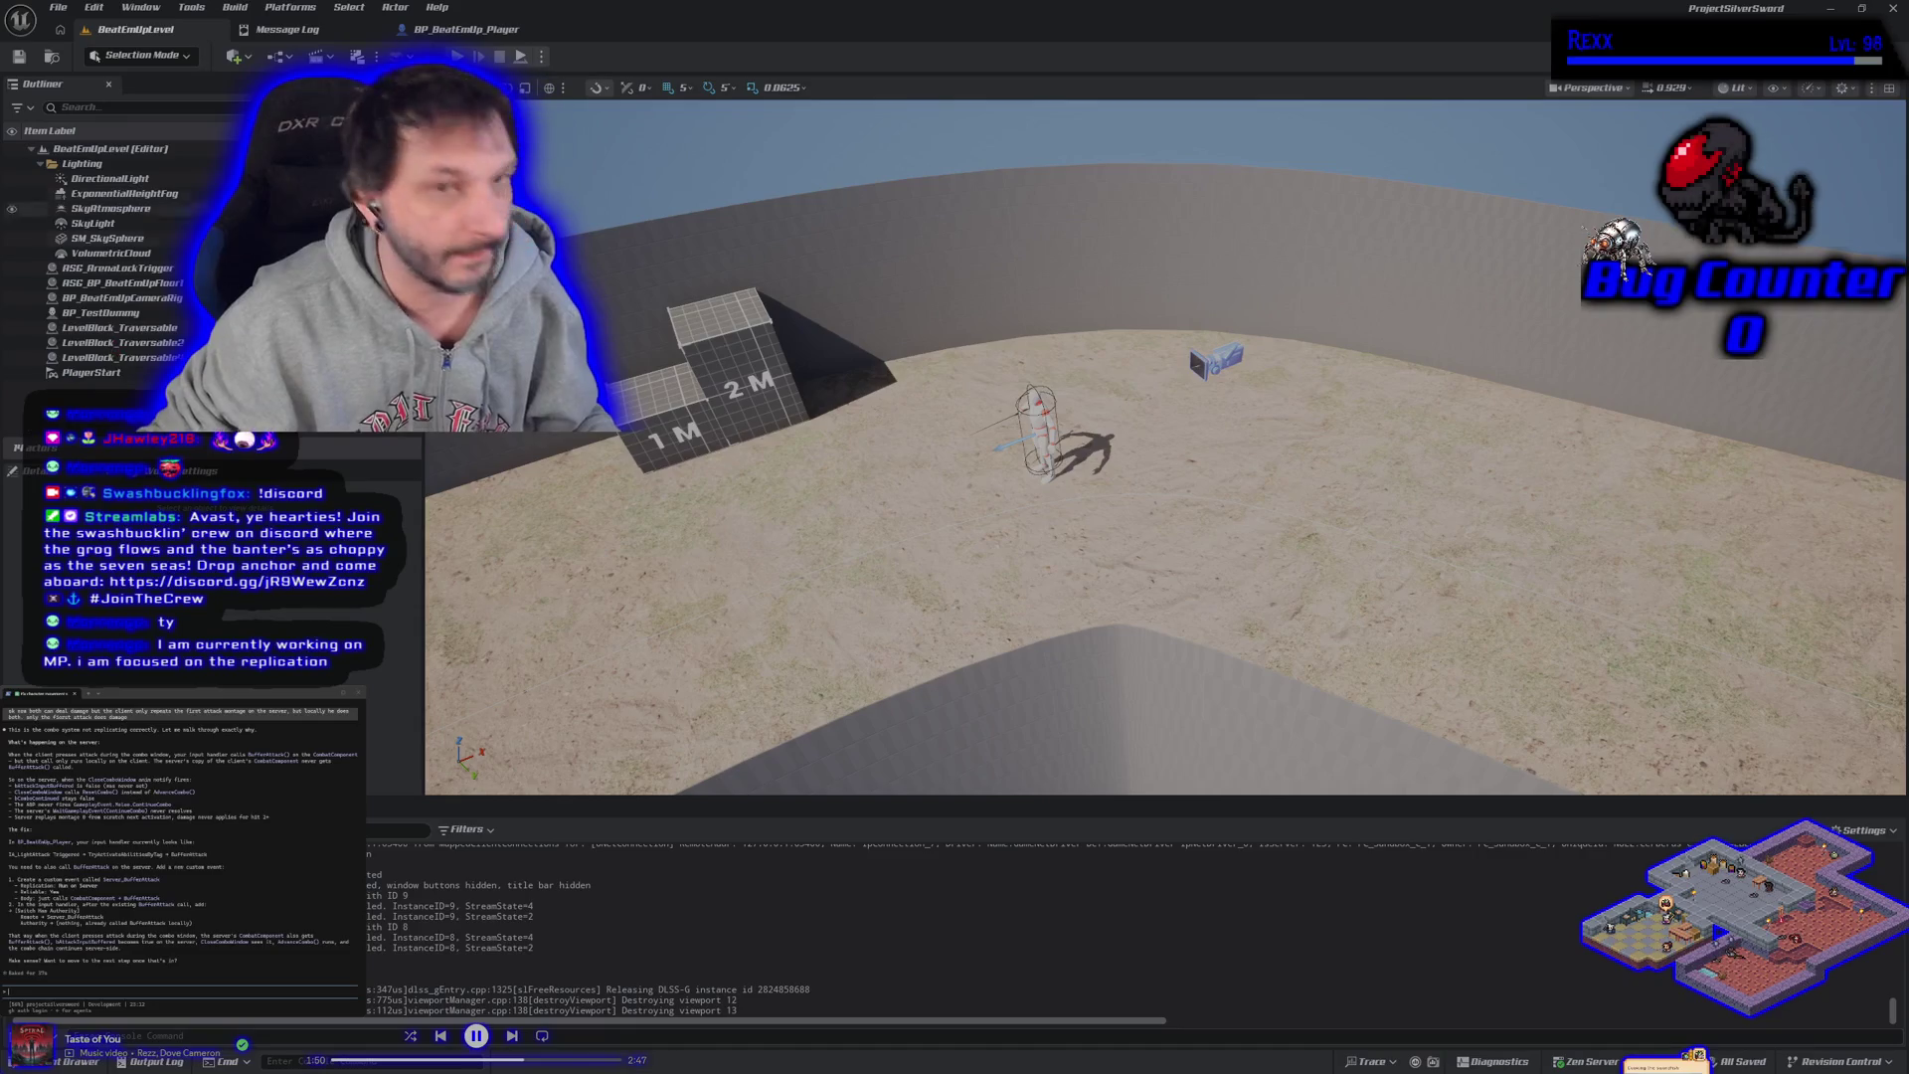
# Play-test once more with the Client 1 window moved aside, then return to BP_BeatEmUp_Player.
pyautogui.hotkey('alt', 'p')
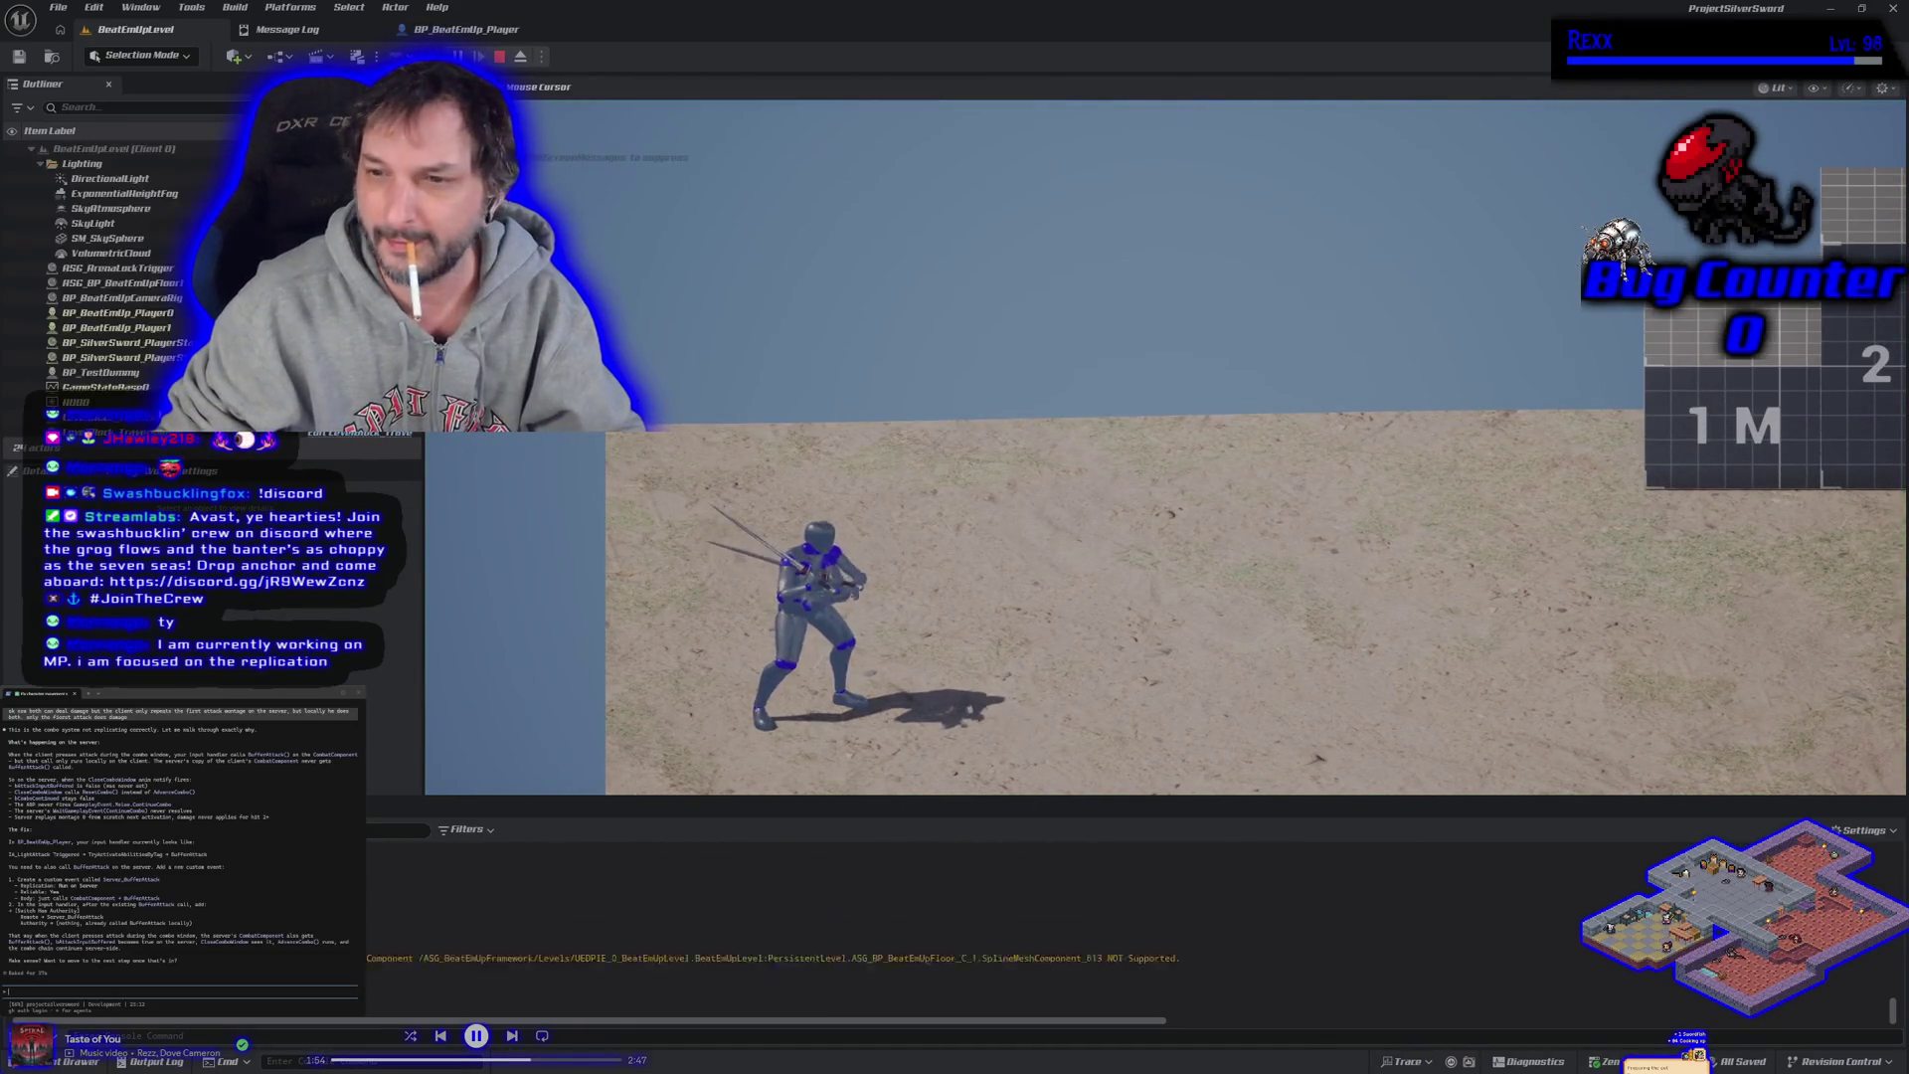
pyautogui.press('d')
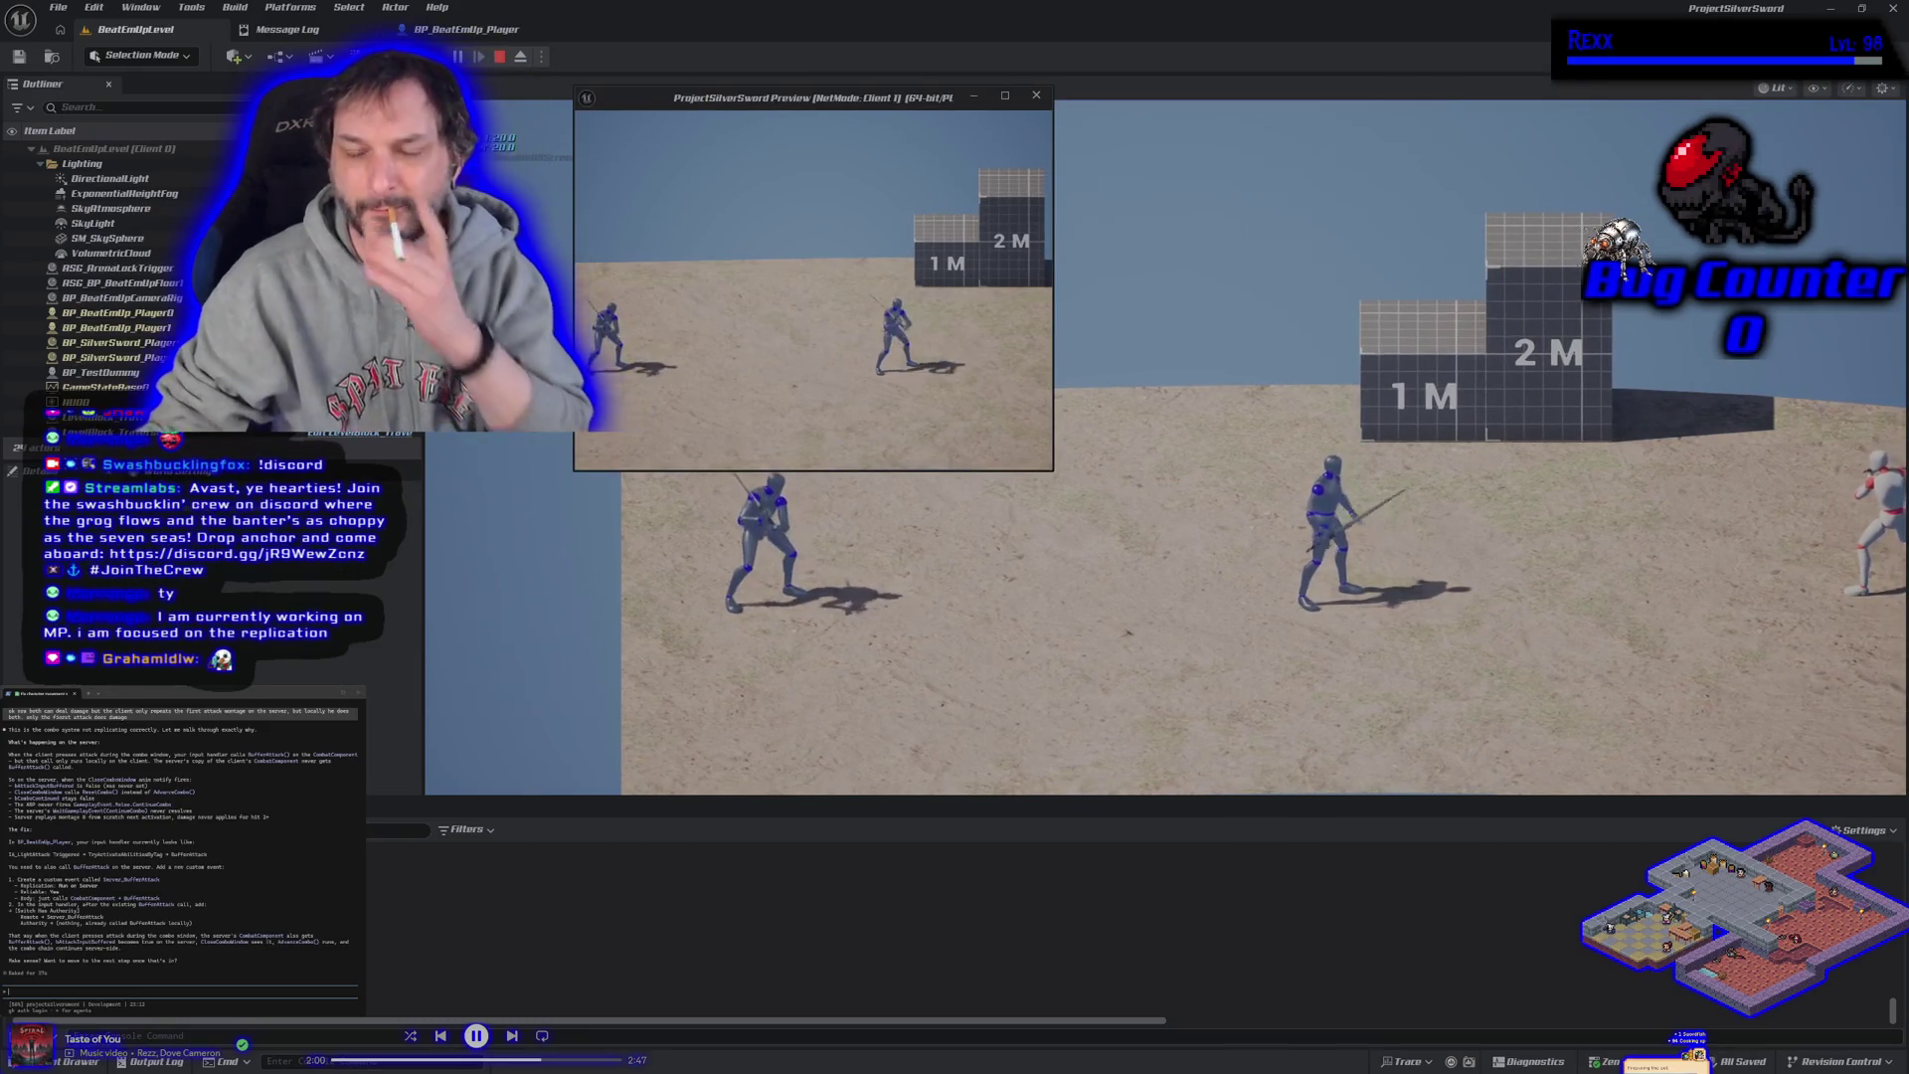
pyautogui.hotkey('alt', 'Tab')
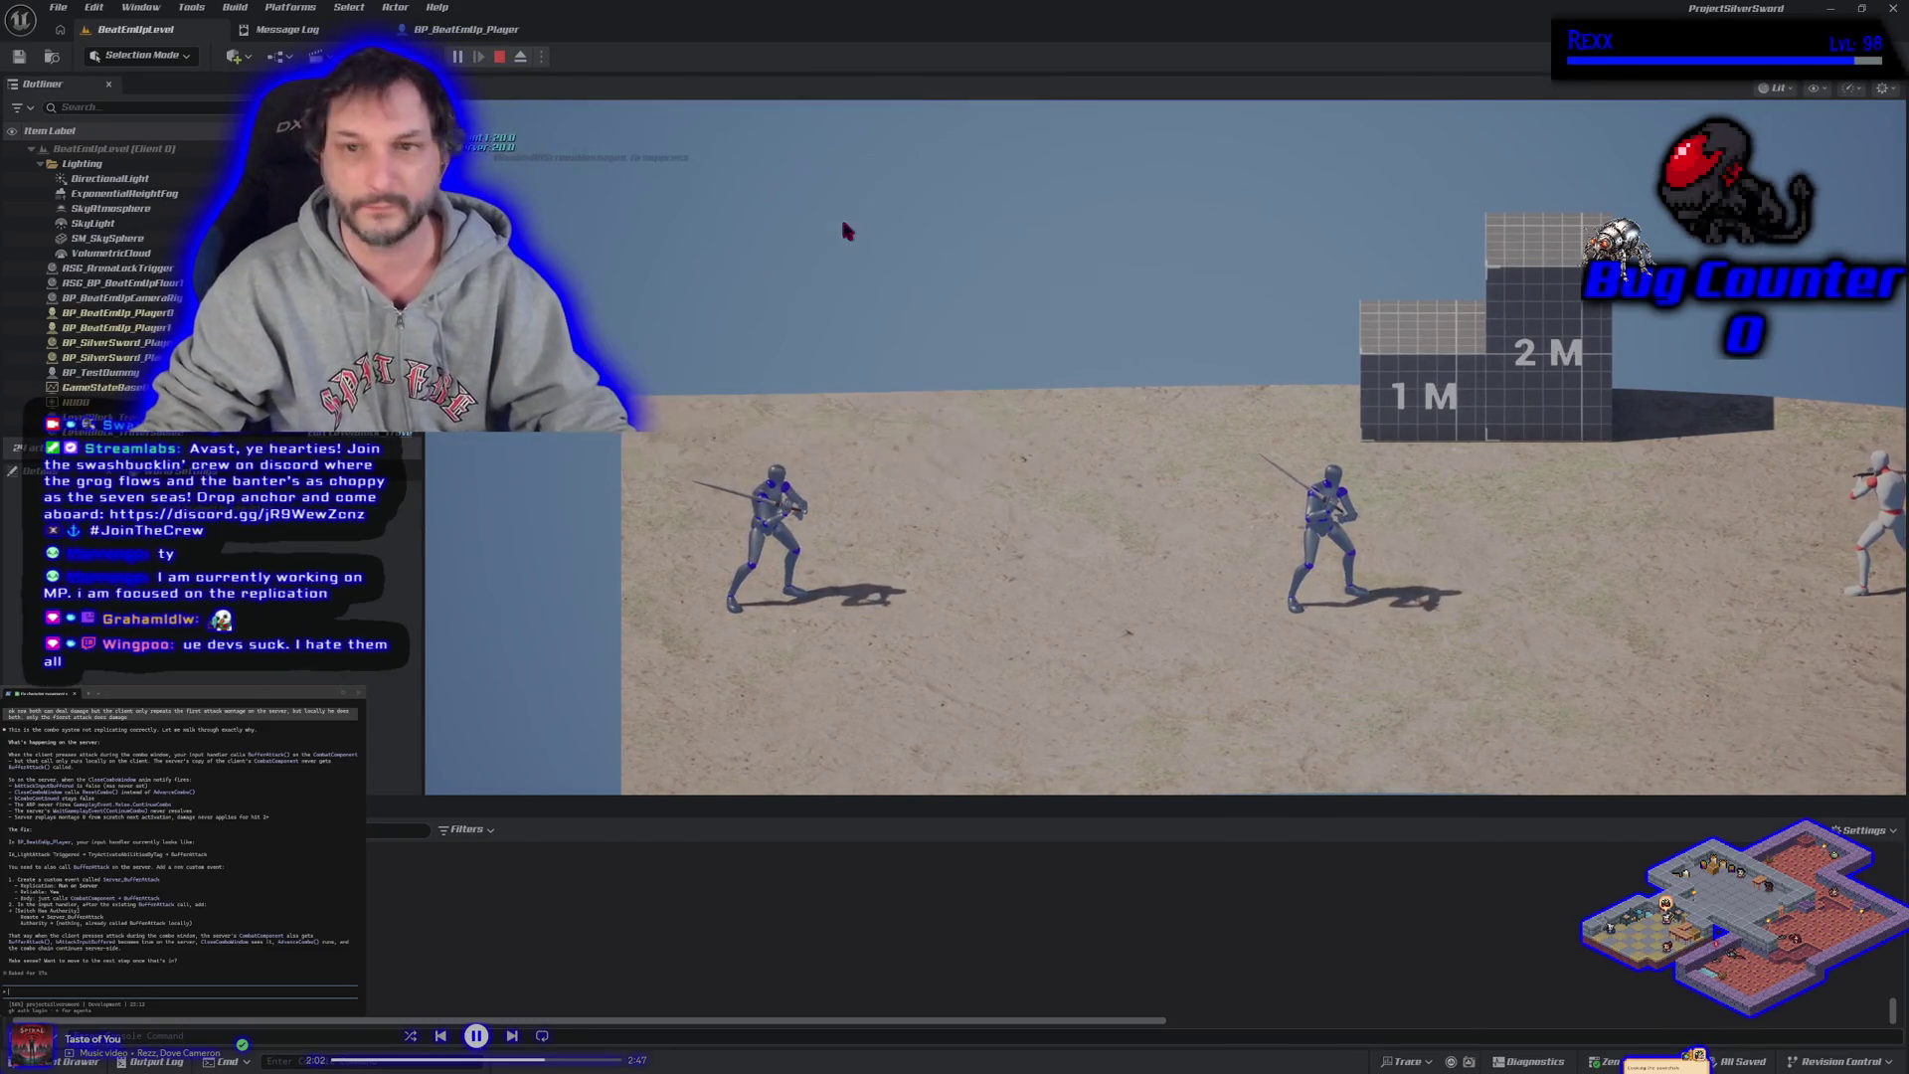
pyautogui.click(789, 336)
pyautogui.moveTo(755, 97)
pyautogui.mouseDown()
pyautogui.moveTo(1247, 172)
pyautogui.moveTo(426, 202)
pyautogui.moveTo(226, 142)
pyautogui.moveTo(323, 433)
pyautogui.moveTo(631, 550)
pyautogui.moveTo(737, 640)
pyautogui.moveTo(794, 648)
pyautogui.mouseUp()
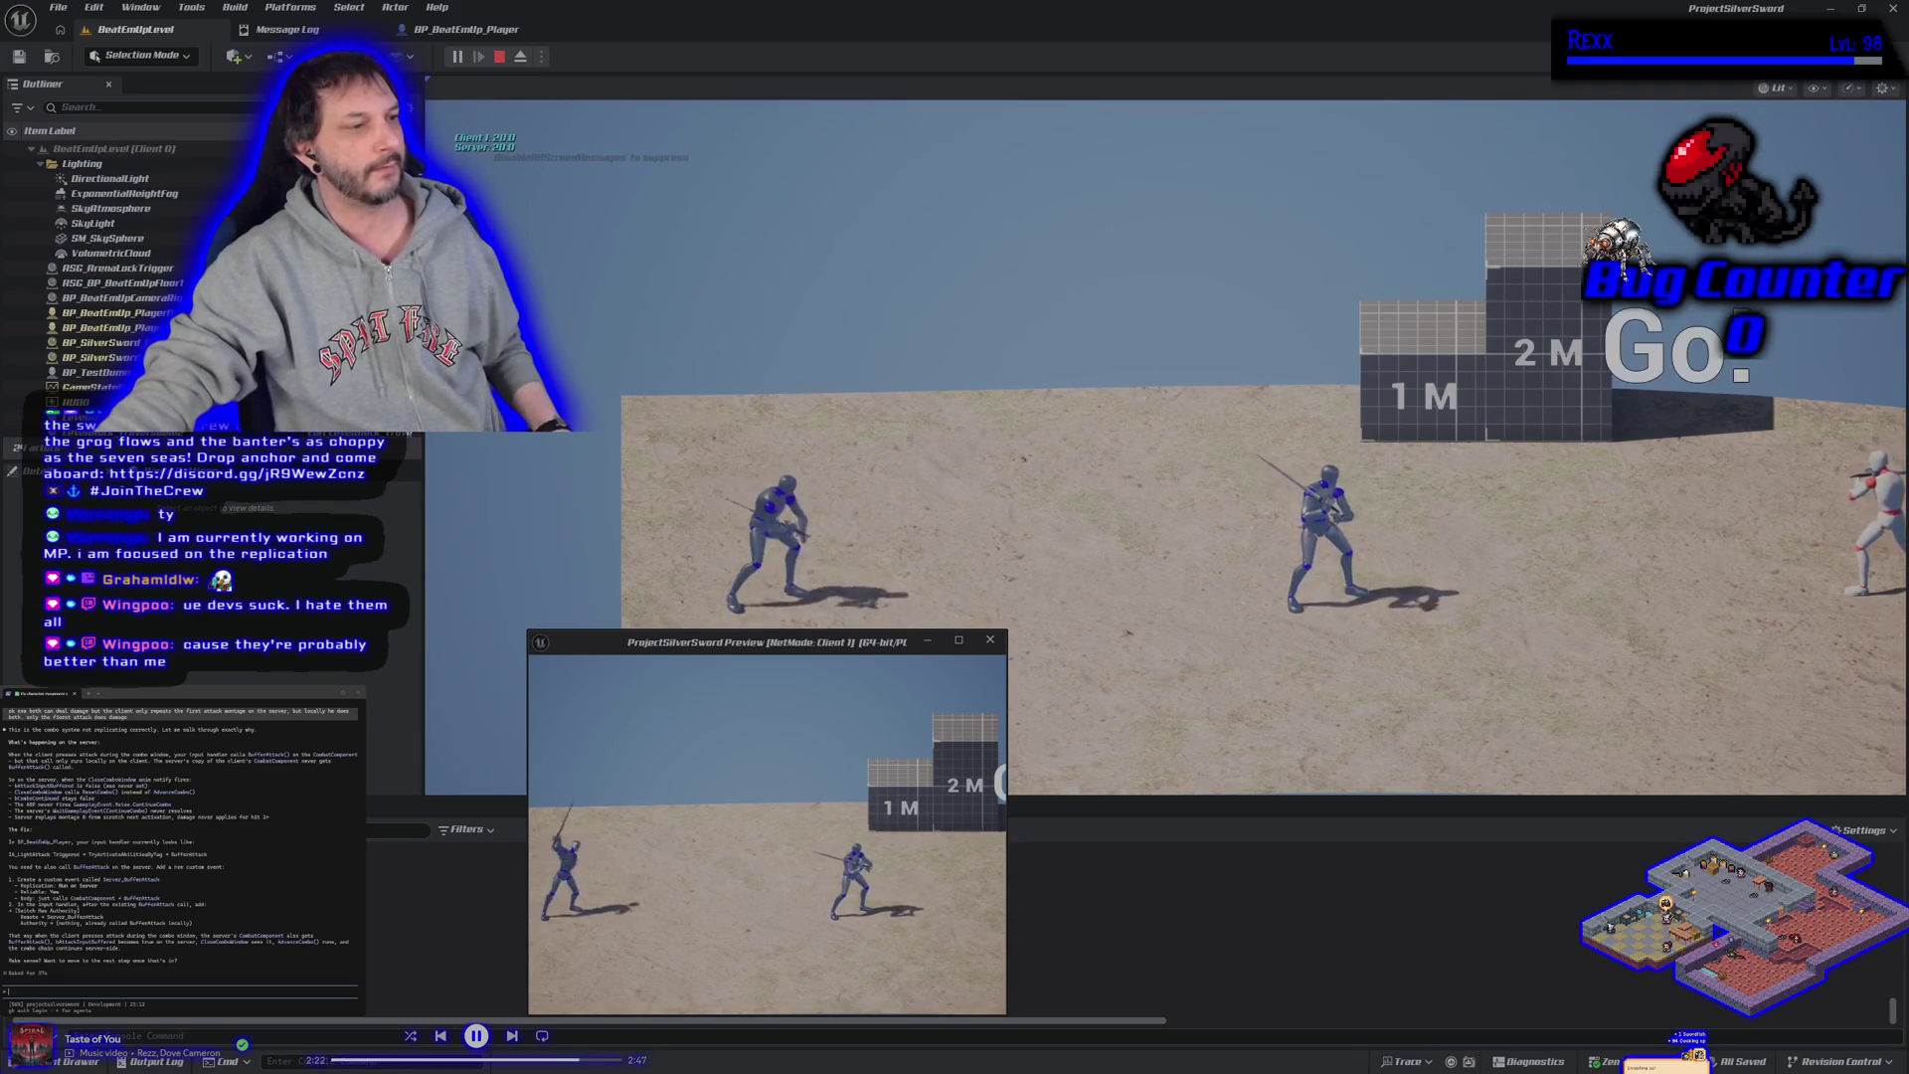
pyautogui.press('Escape')
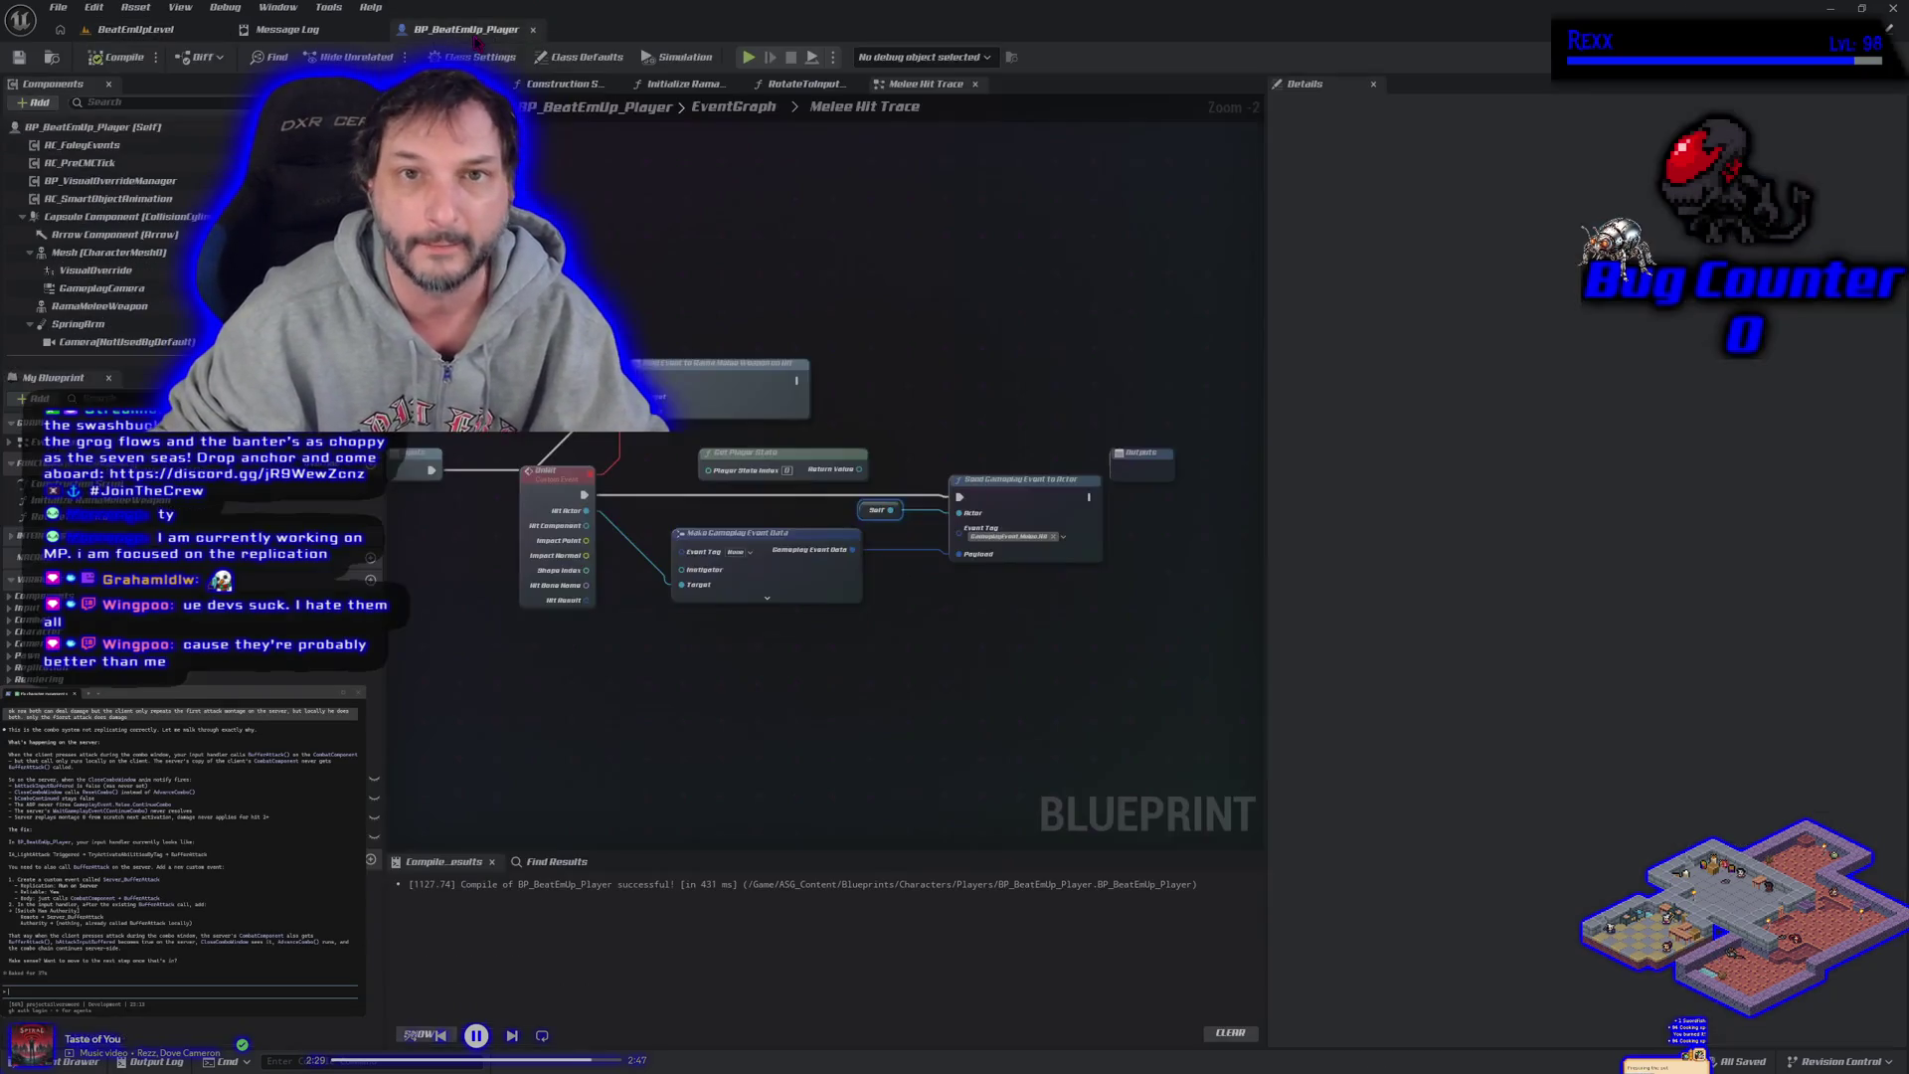
pyautogui.click(463, 28)
# Leave the Melee Hit Trace function graph for BP_BeatEmUp_Player's main EventGraph.
pyautogui.scroll(-1, 712, 671)
pyautogui.scroll(1, 706, 724)
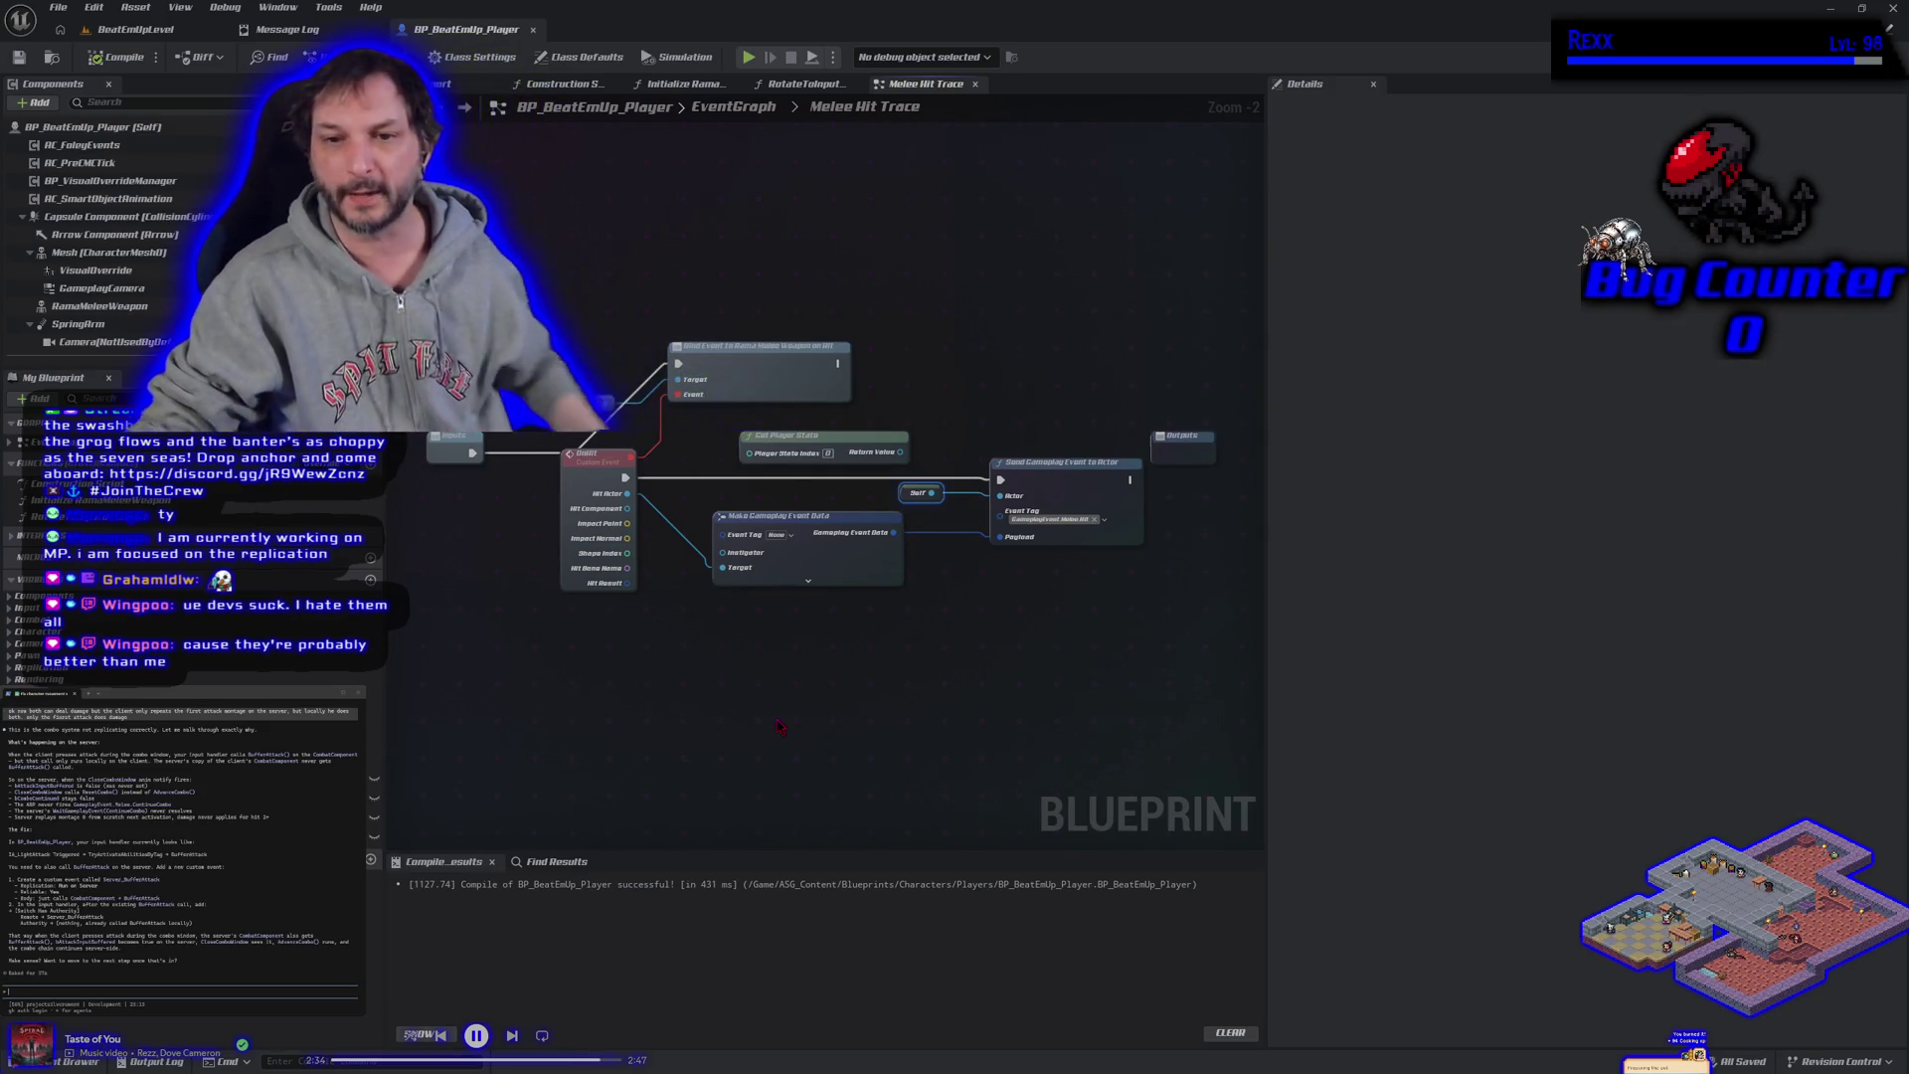
pyautogui.moveTo(687, 654); pyautogui.dragTo(697, 730)
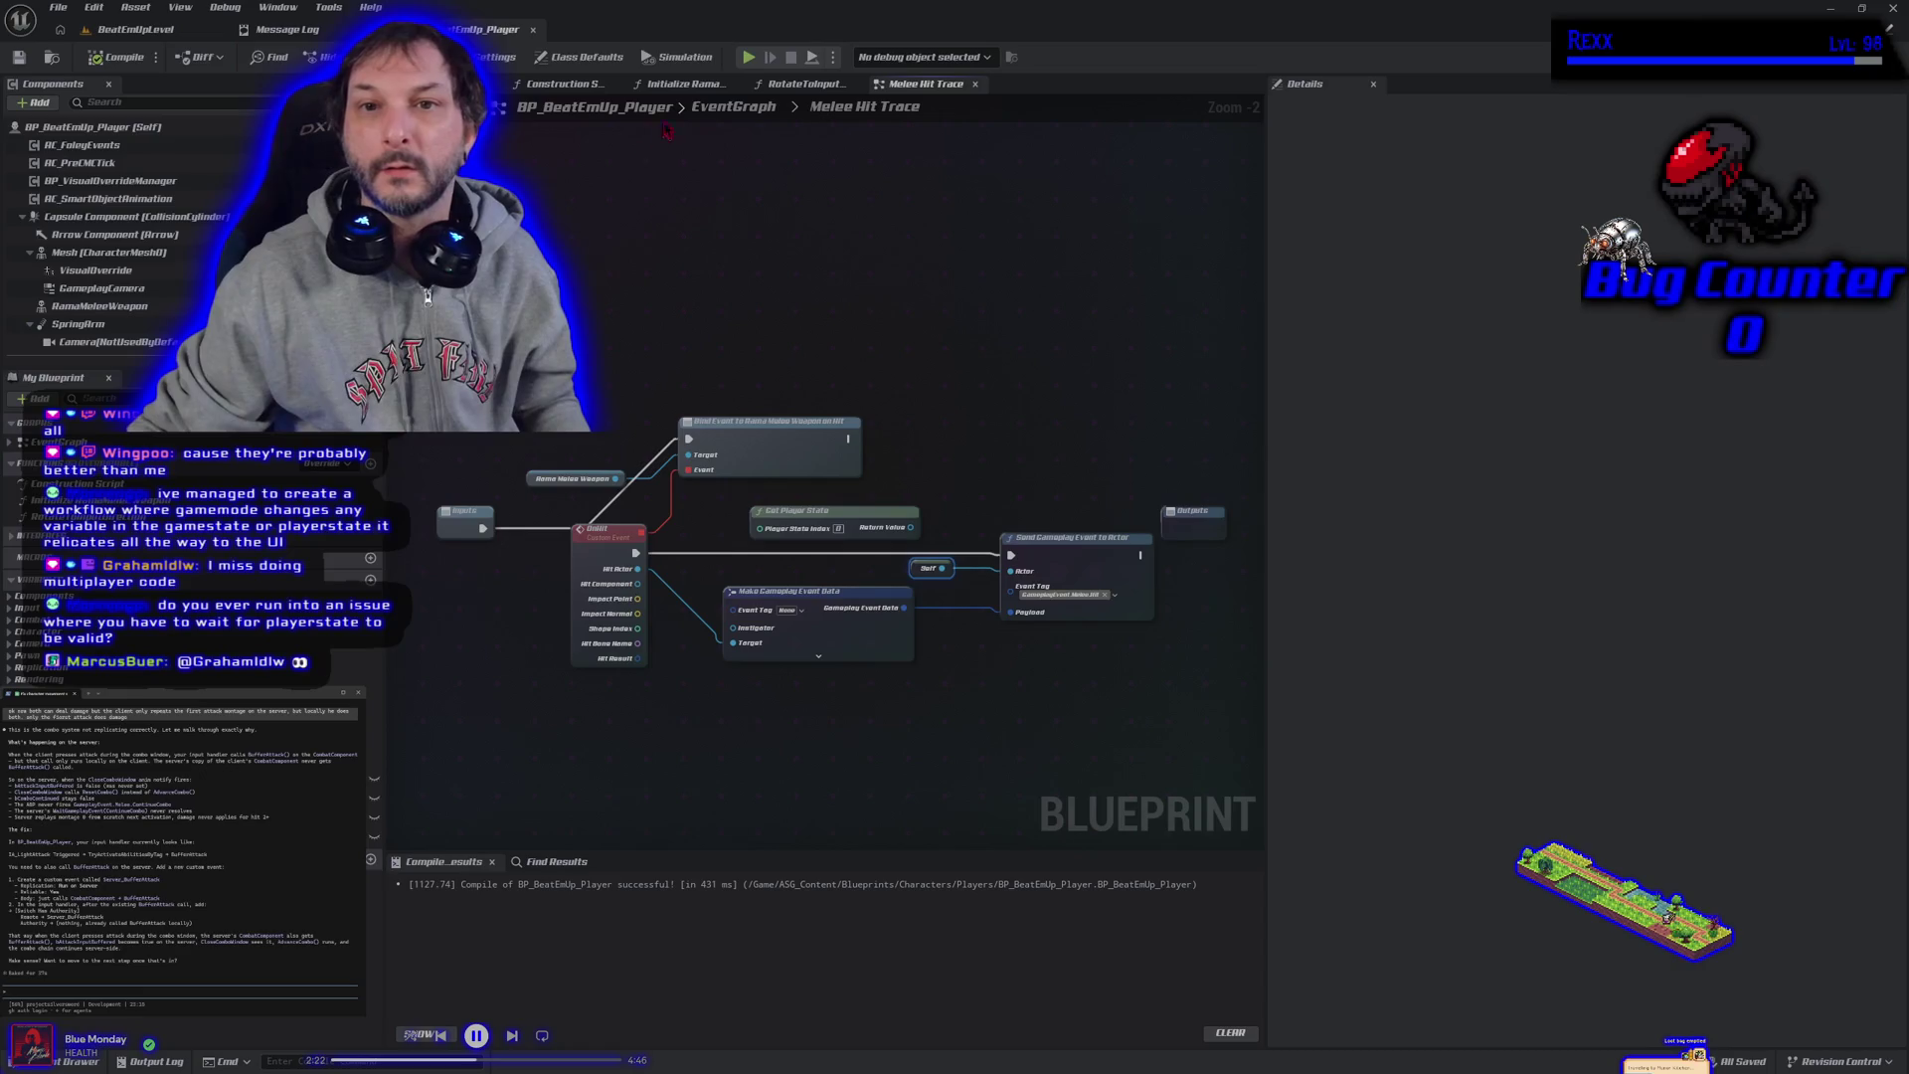
pyautogui.click(735, 108)
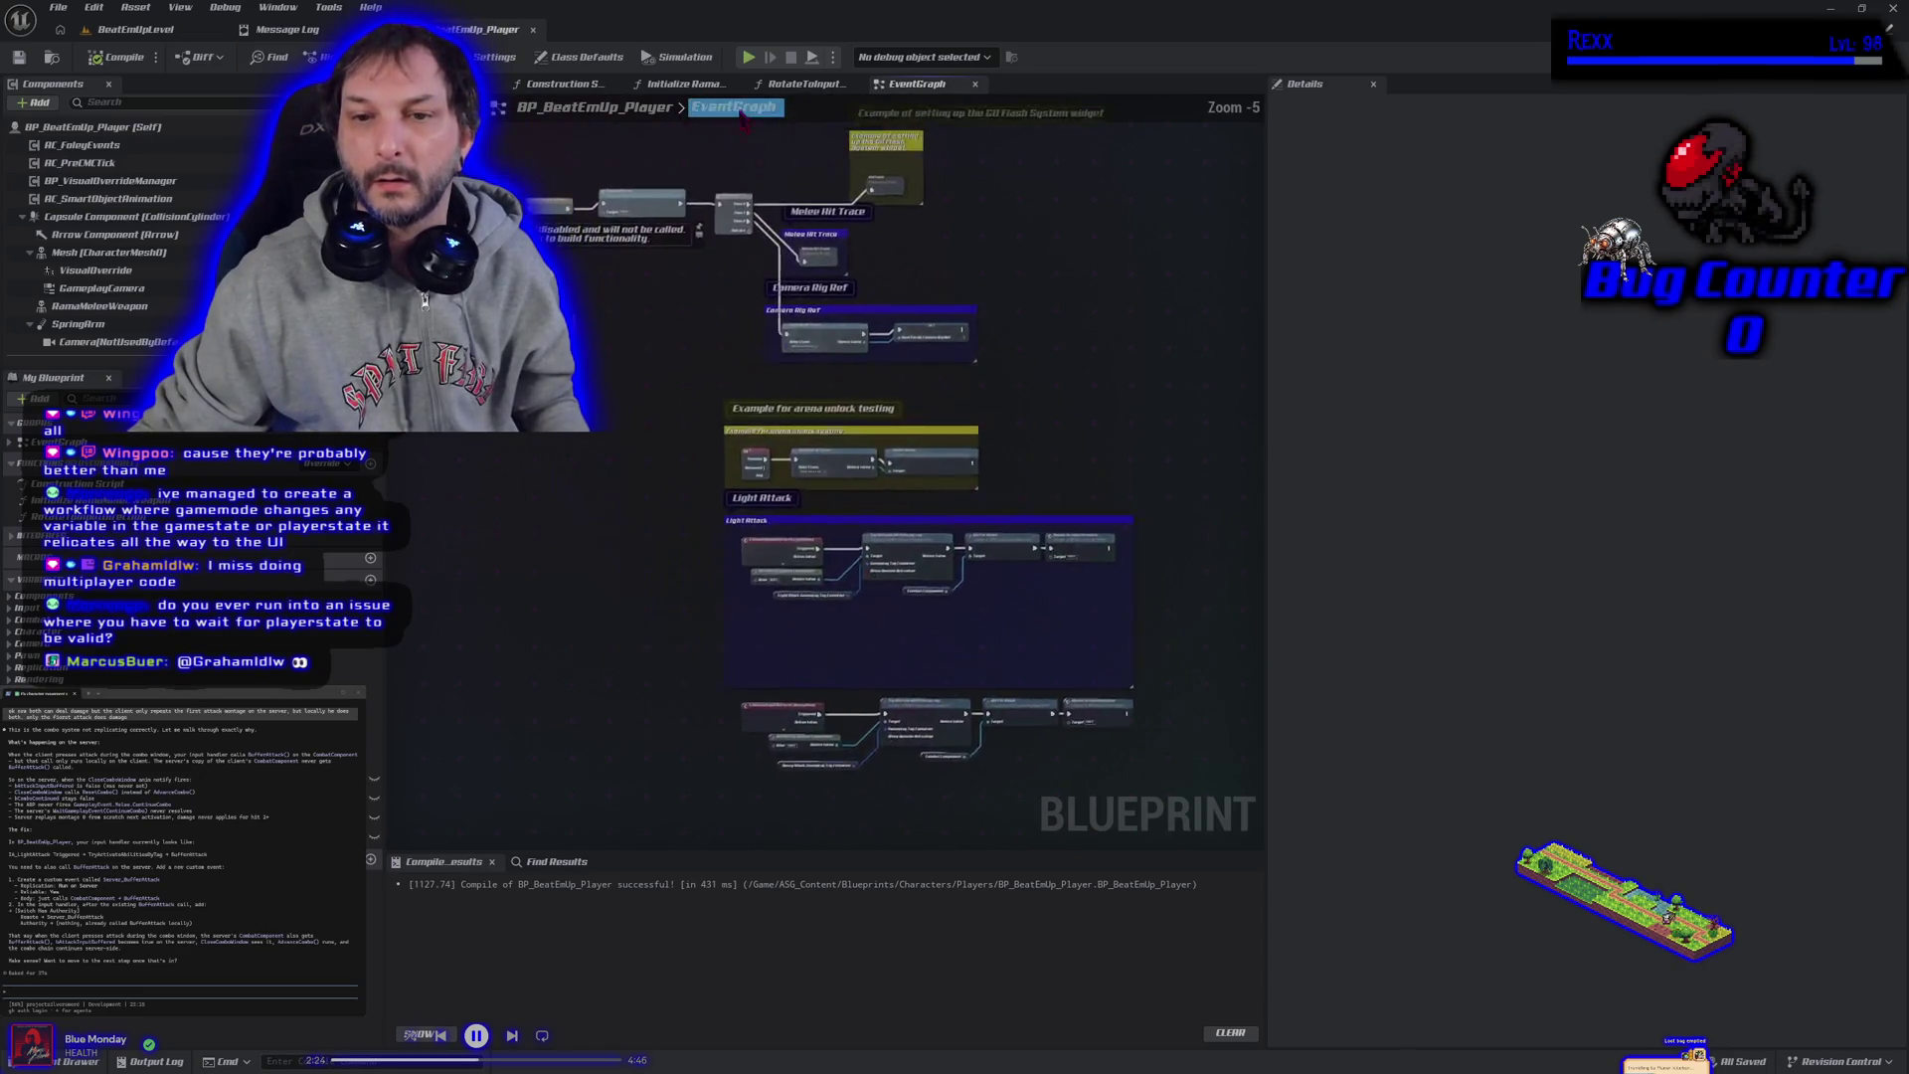
# Center the view on the light and heavy attack chains, then shrink the editor window.
pyautogui.scroll(-2, 751, 491)
pyautogui.scroll(3, 751, 491)
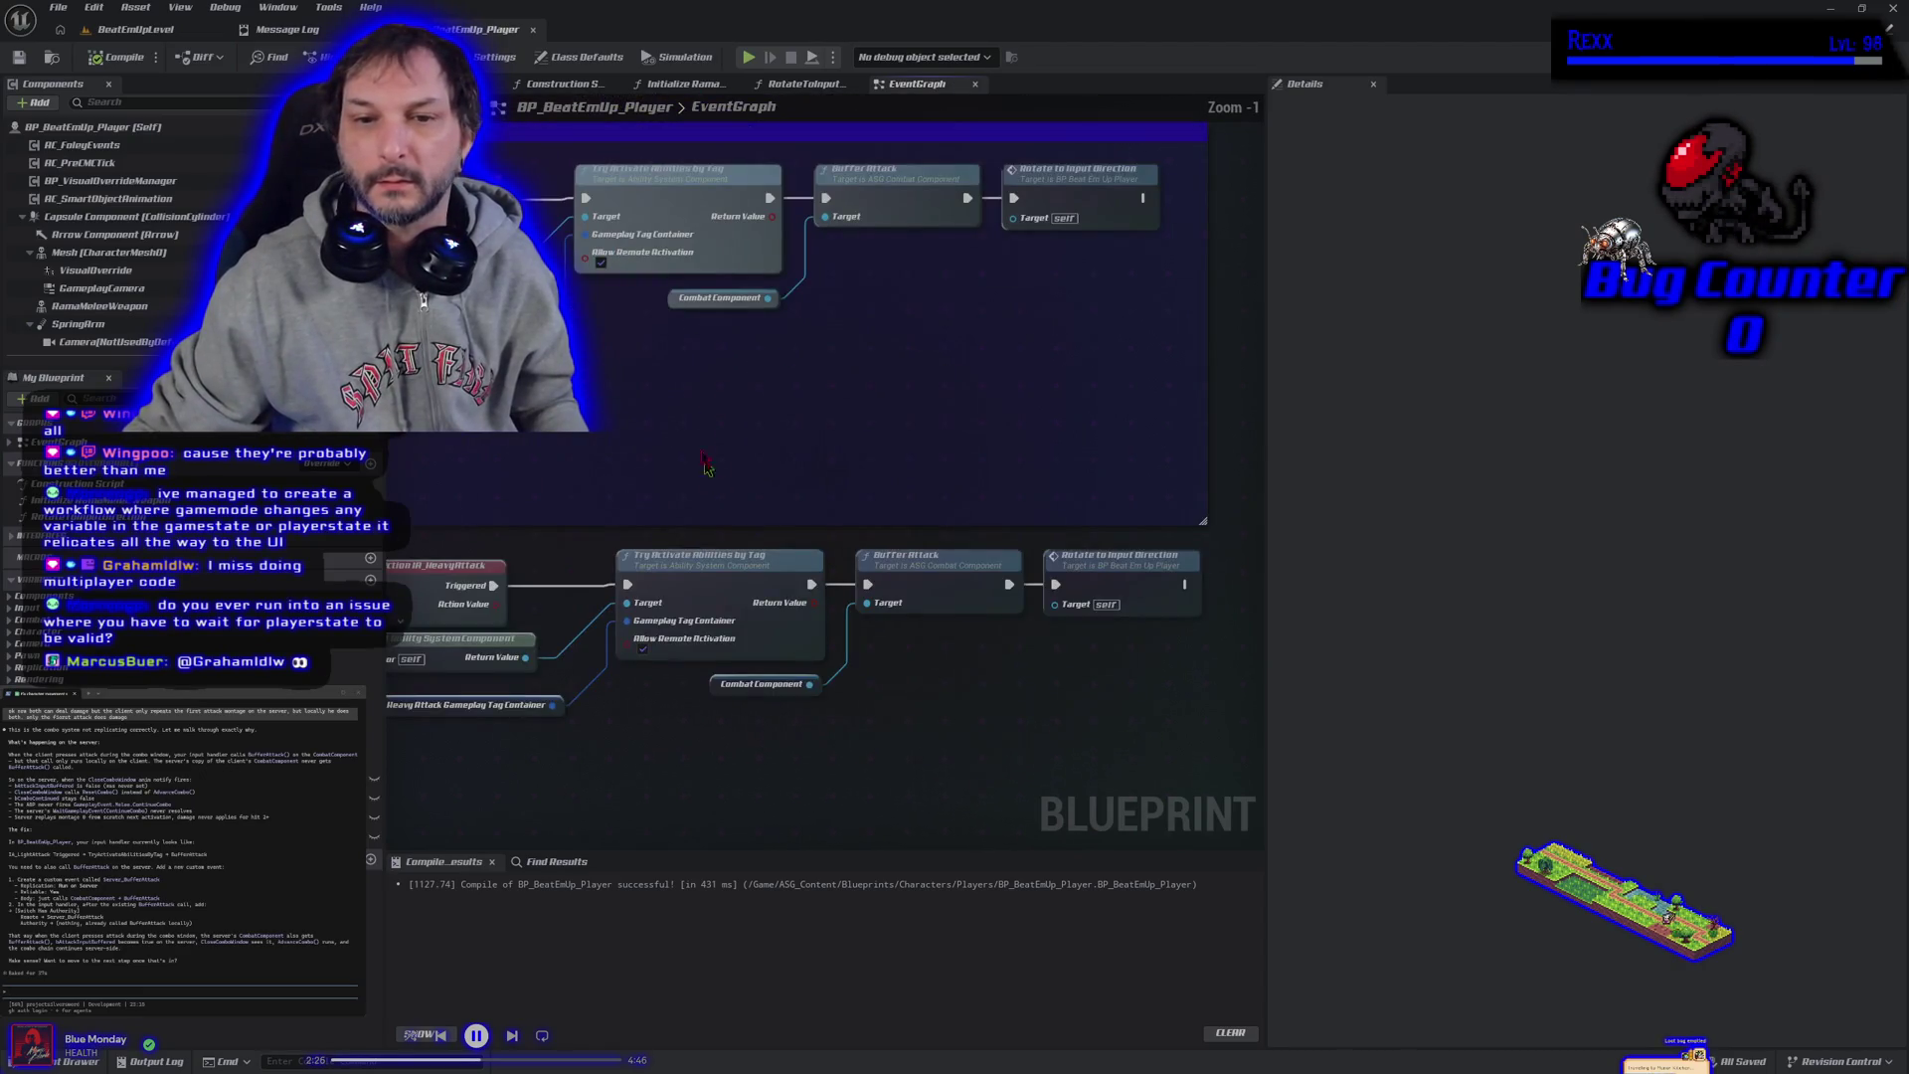
pyautogui.moveTo(741, 579)
pyautogui.mouseDown()
pyautogui.moveTo(750, 478)
pyautogui.moveTo(801, 720)
pyautogui.mouseUp()
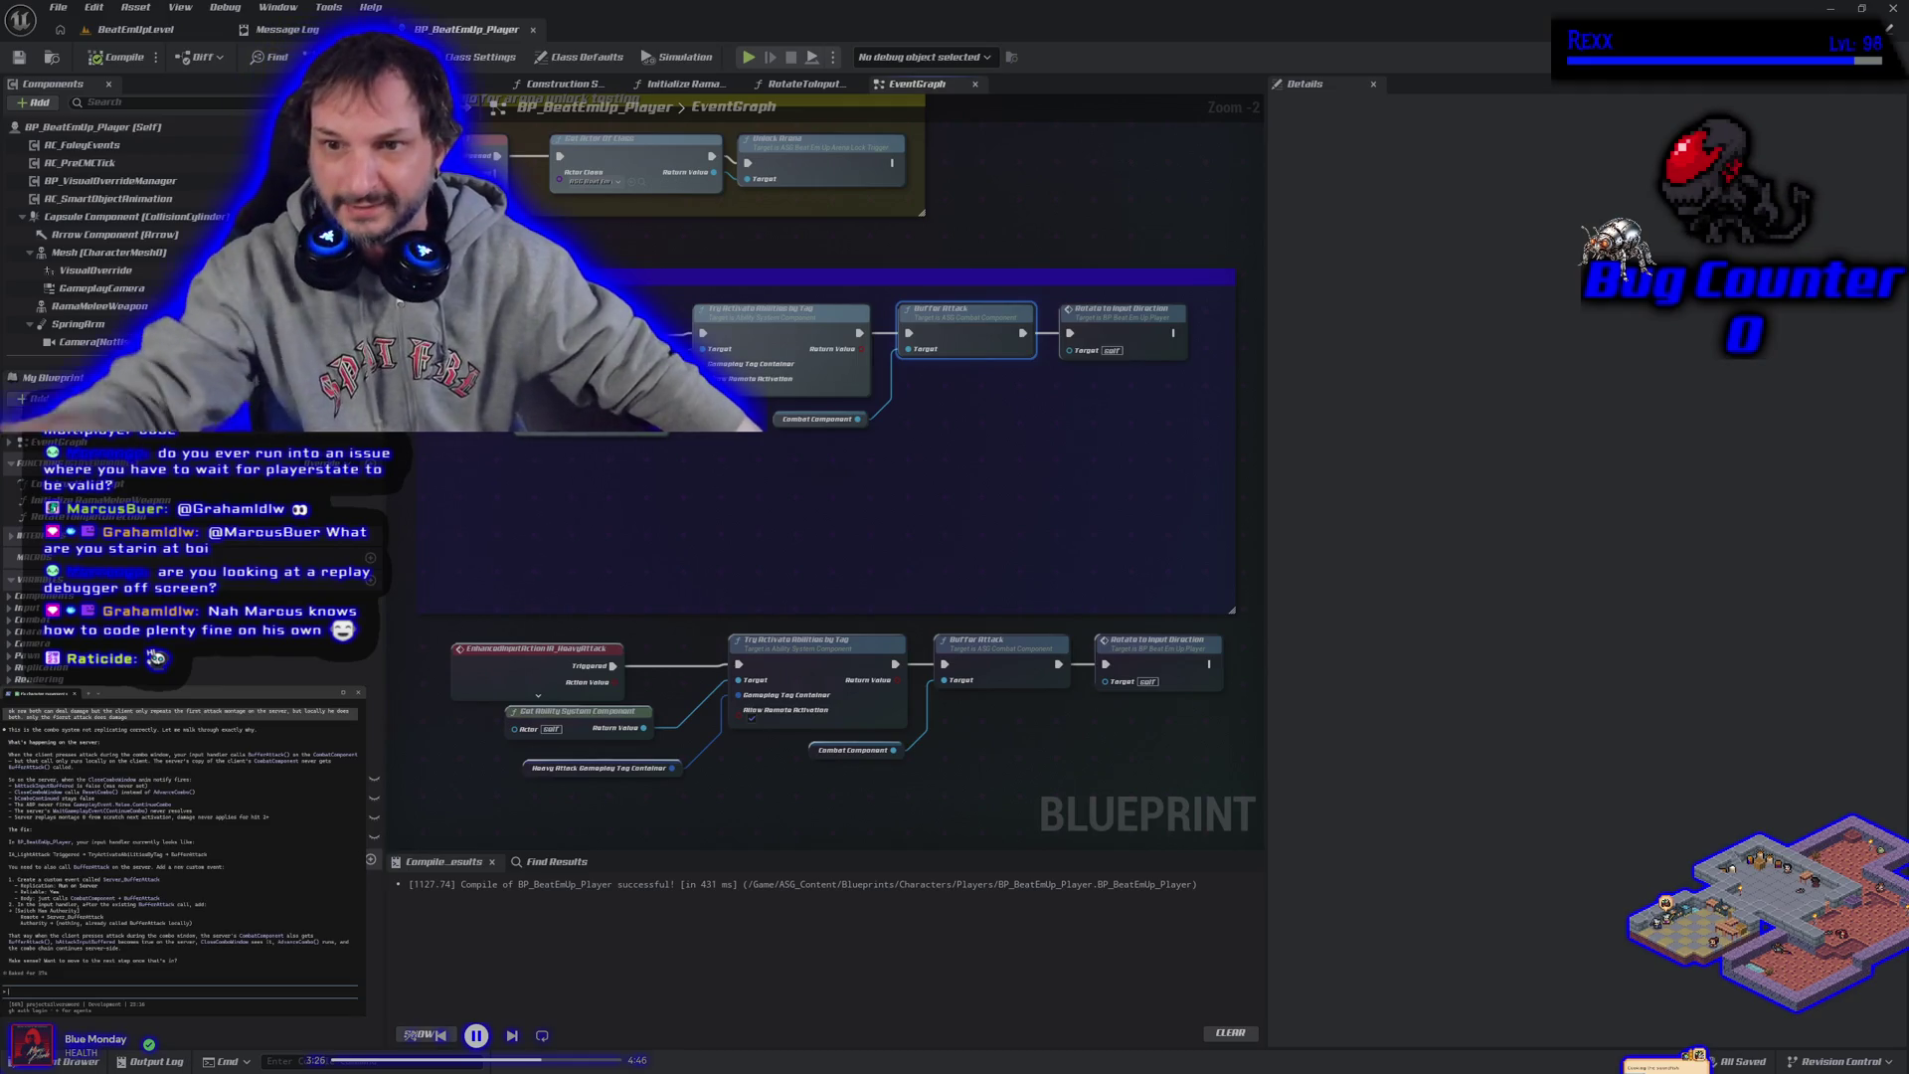
pyautogui.moveTo(1770, 10)
pyautogui.mouseDown()
pyautogui.moveTo(1780, 234)
pyautogui.moveTo(1546, 656)
pyautogui.moveTo(1471, 248)
pyautogui.mouseUp()
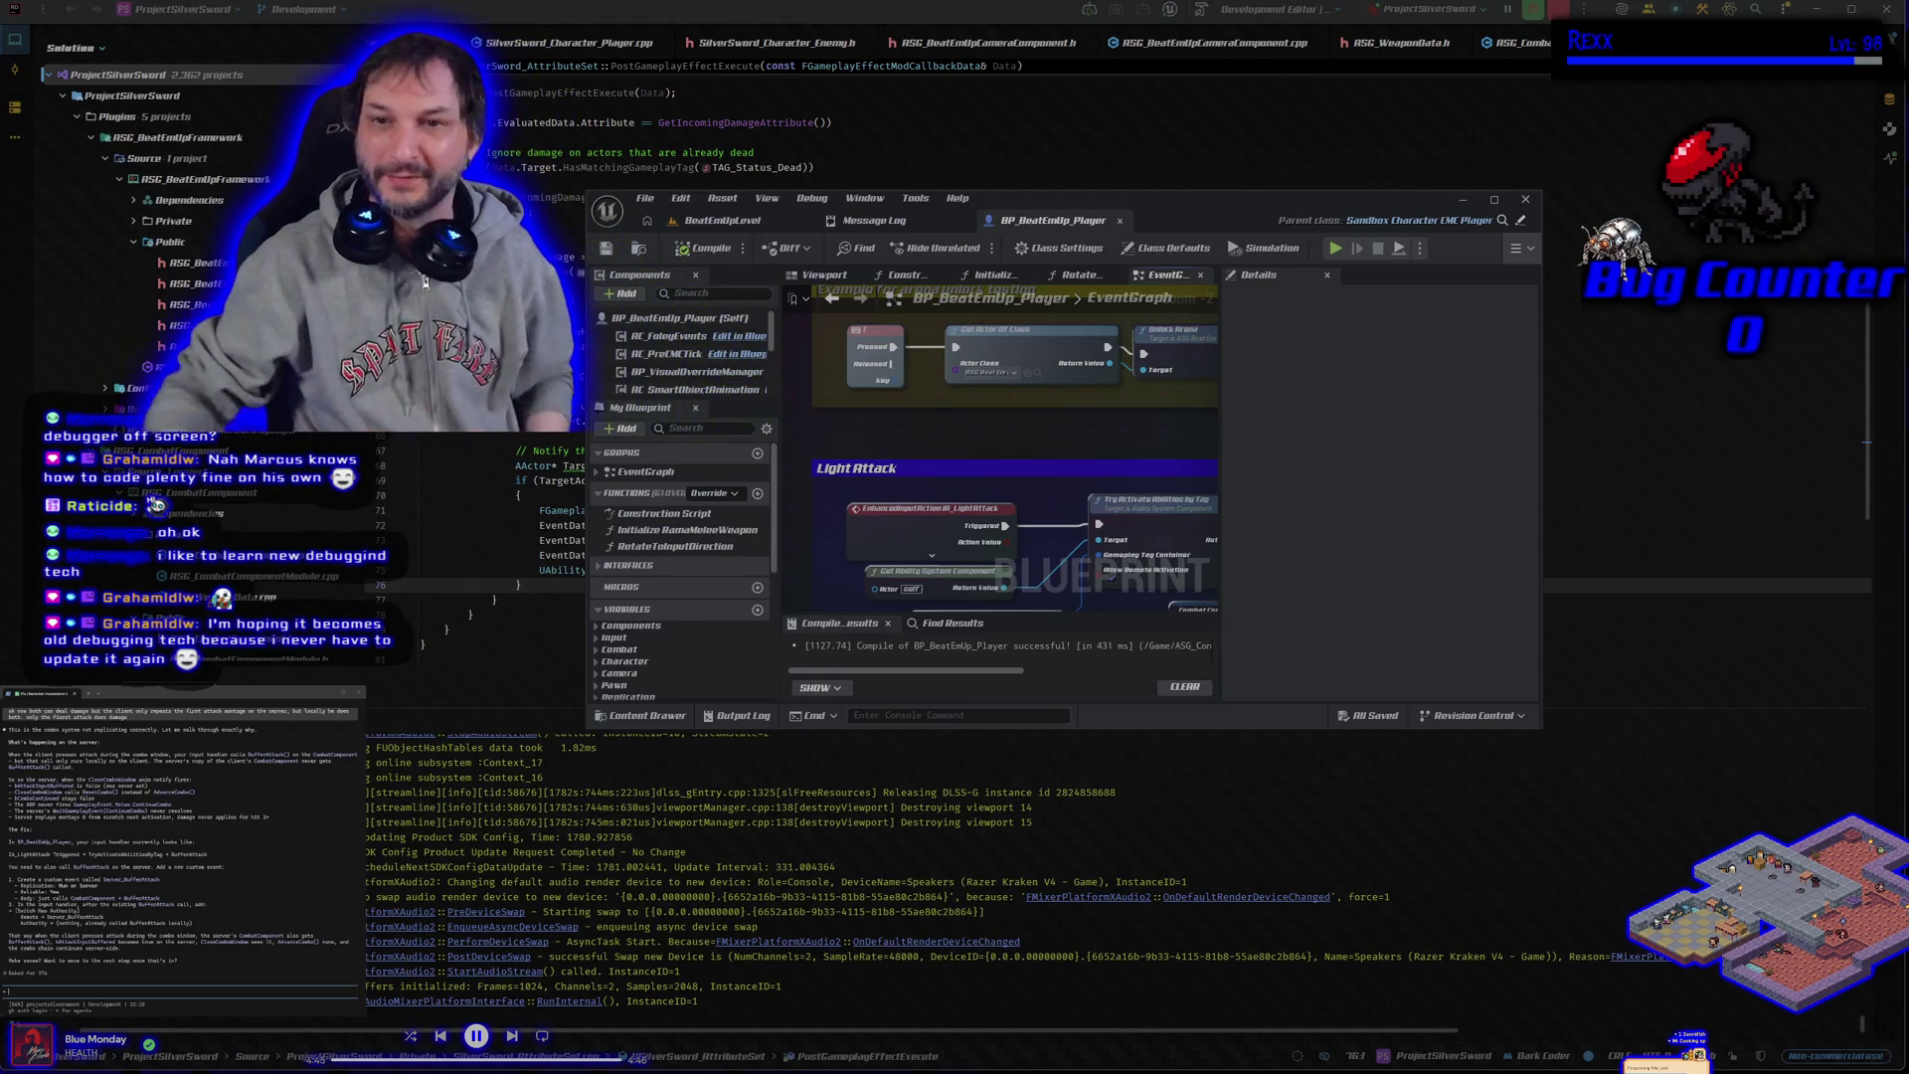
# Maximize the Unreal blueprint editor window so it fills the screen again.
pyautogui.click(1494, 201)
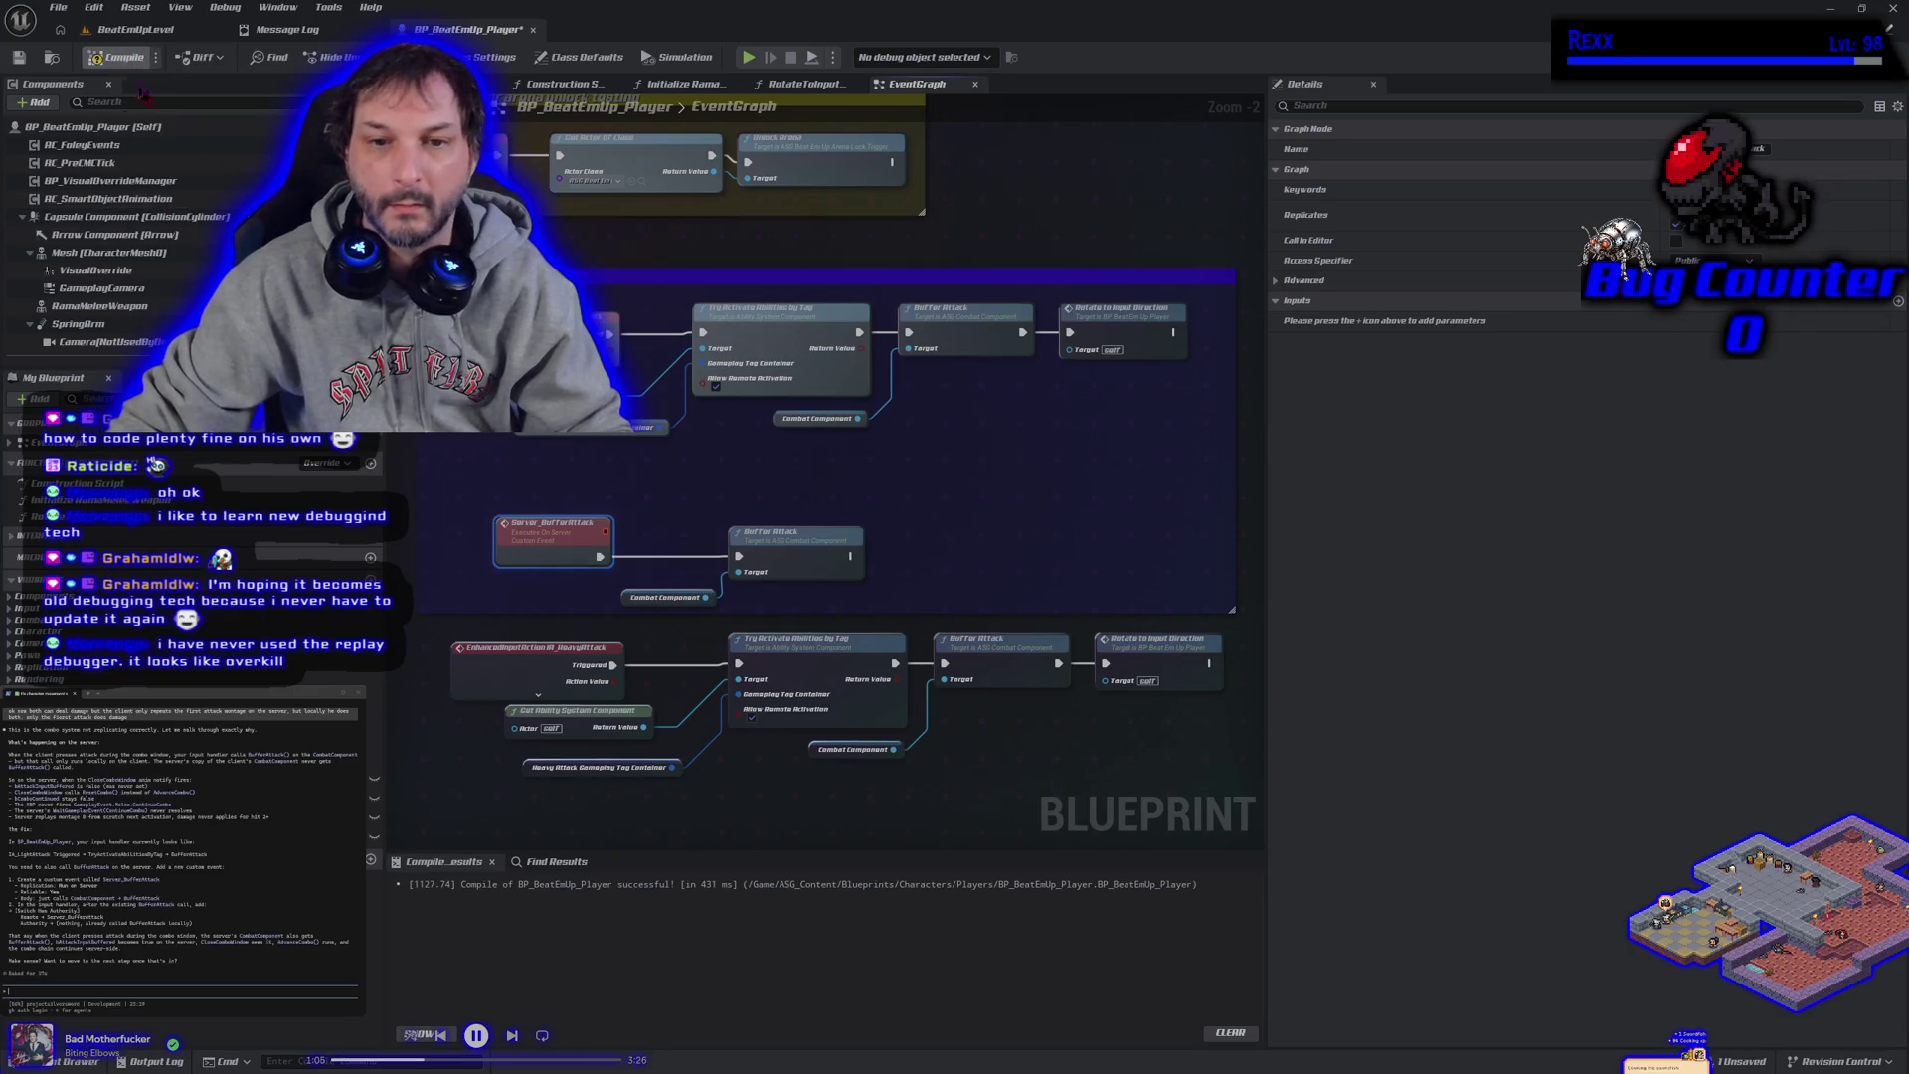
# Move the red custom event group with Buffer Attack and Combat Component below the attack rows.
pyautogui.scroll(-2, 588, 360)
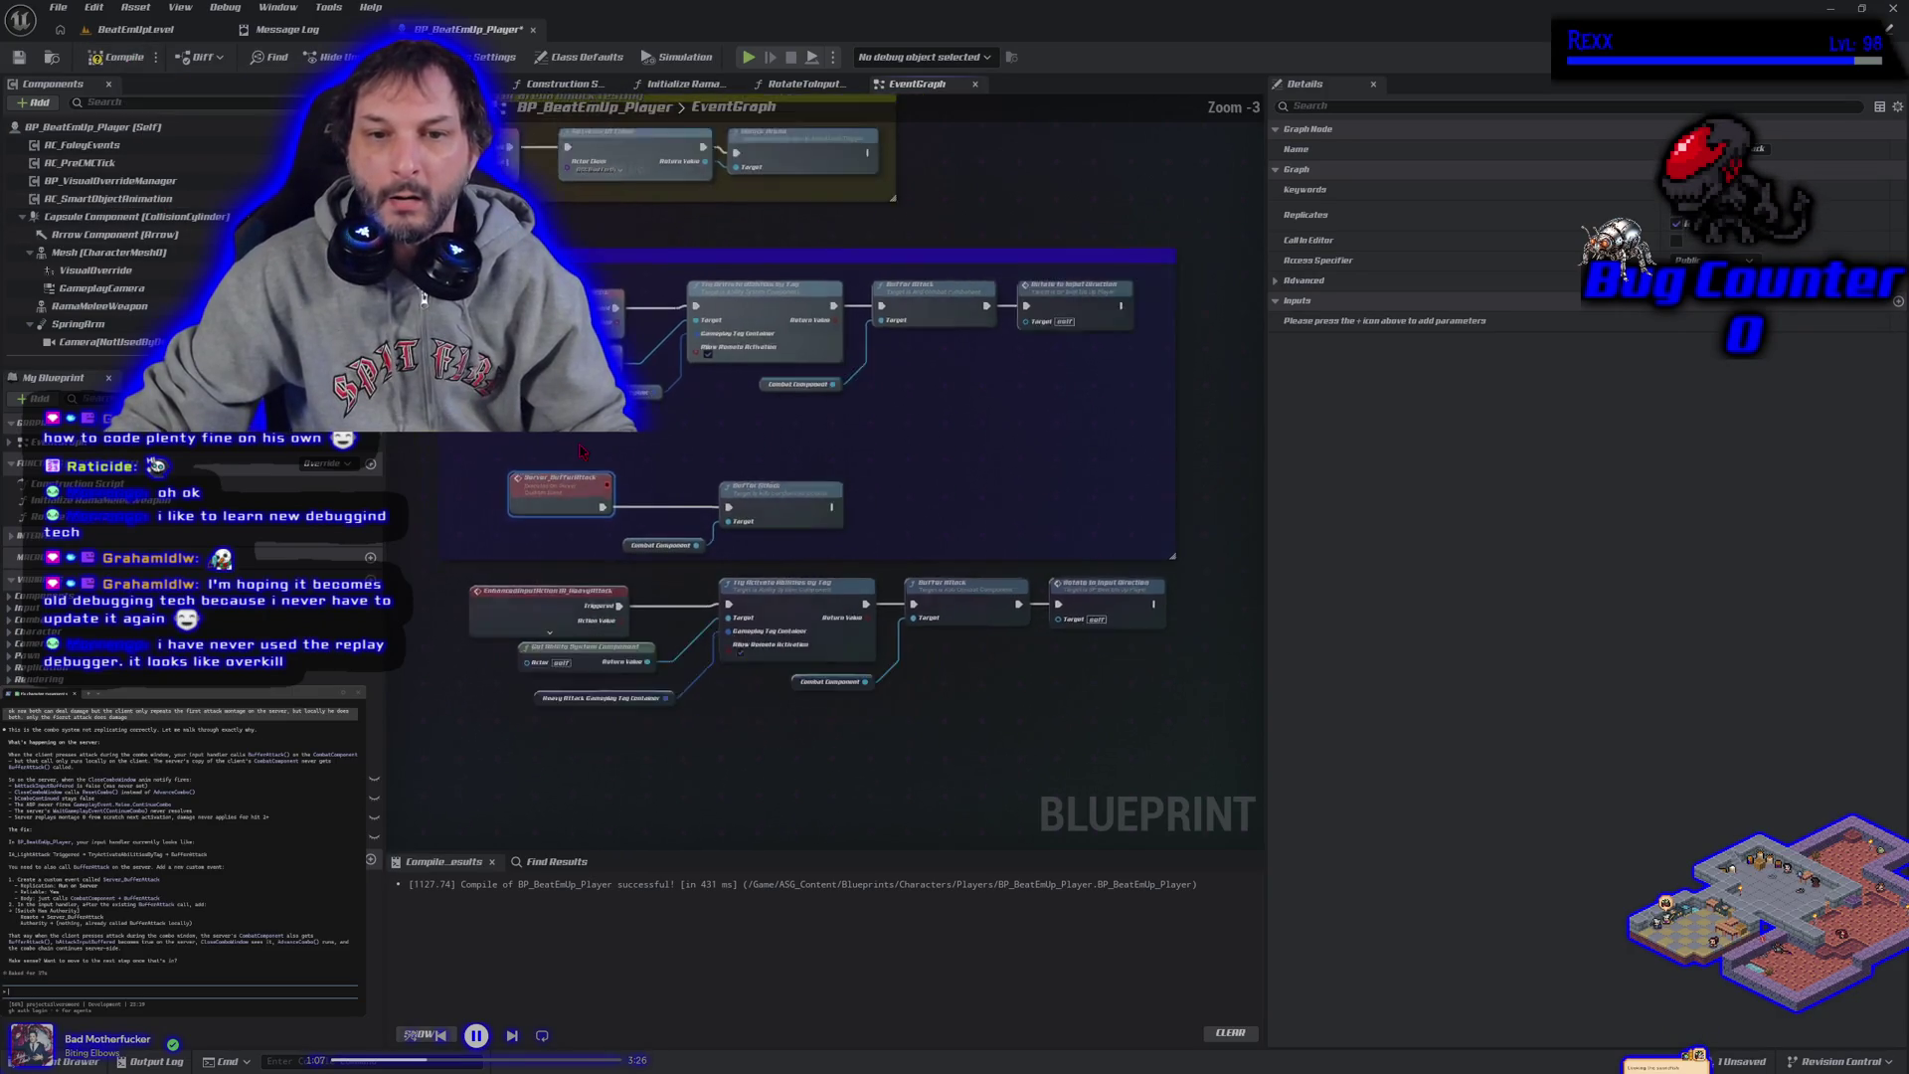
pyautogui.moveTo(557, 417); pyautogui.dragTo(737, 524)
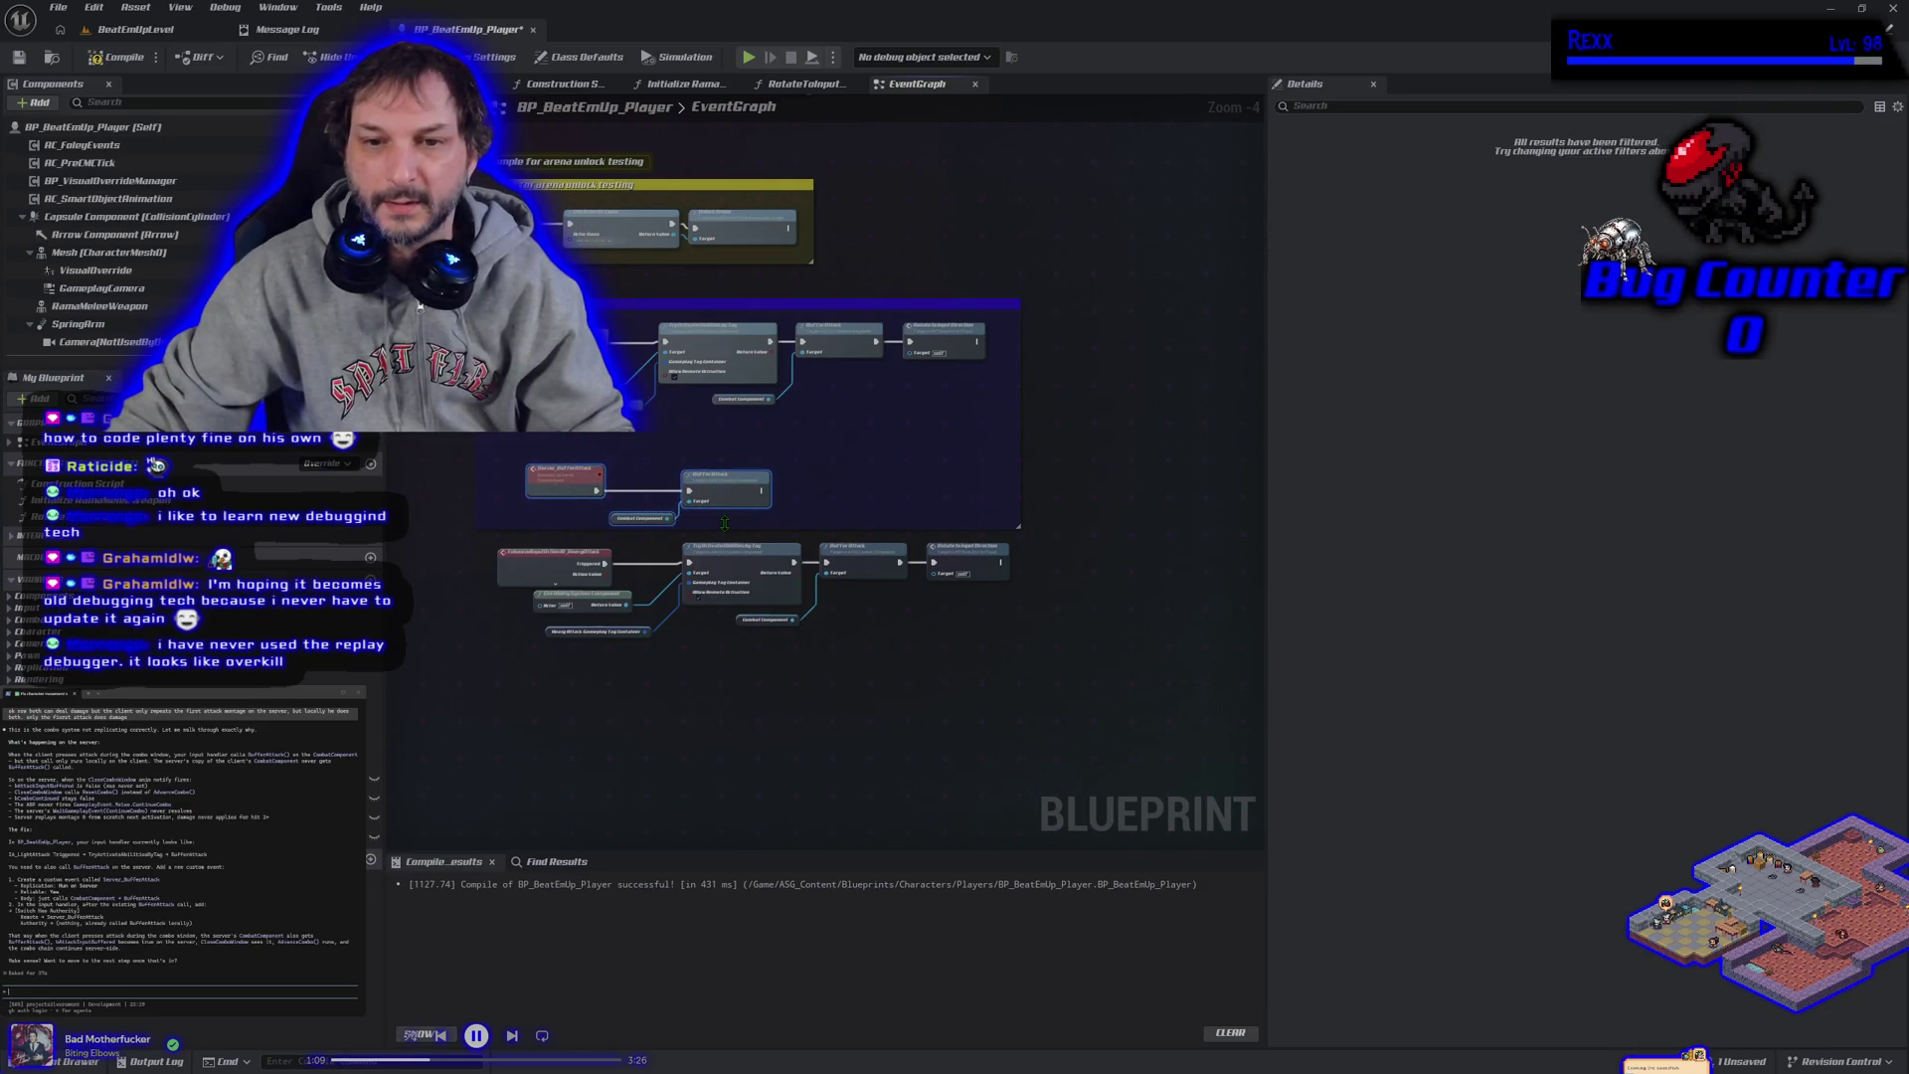
pyautogui.moveTo(540, 437)
pyautogui.mouseDown()
pyautogui.moveTo(550, 741)
pyautogui.moveTo(533, 724)
pyautogui.mouseUp()
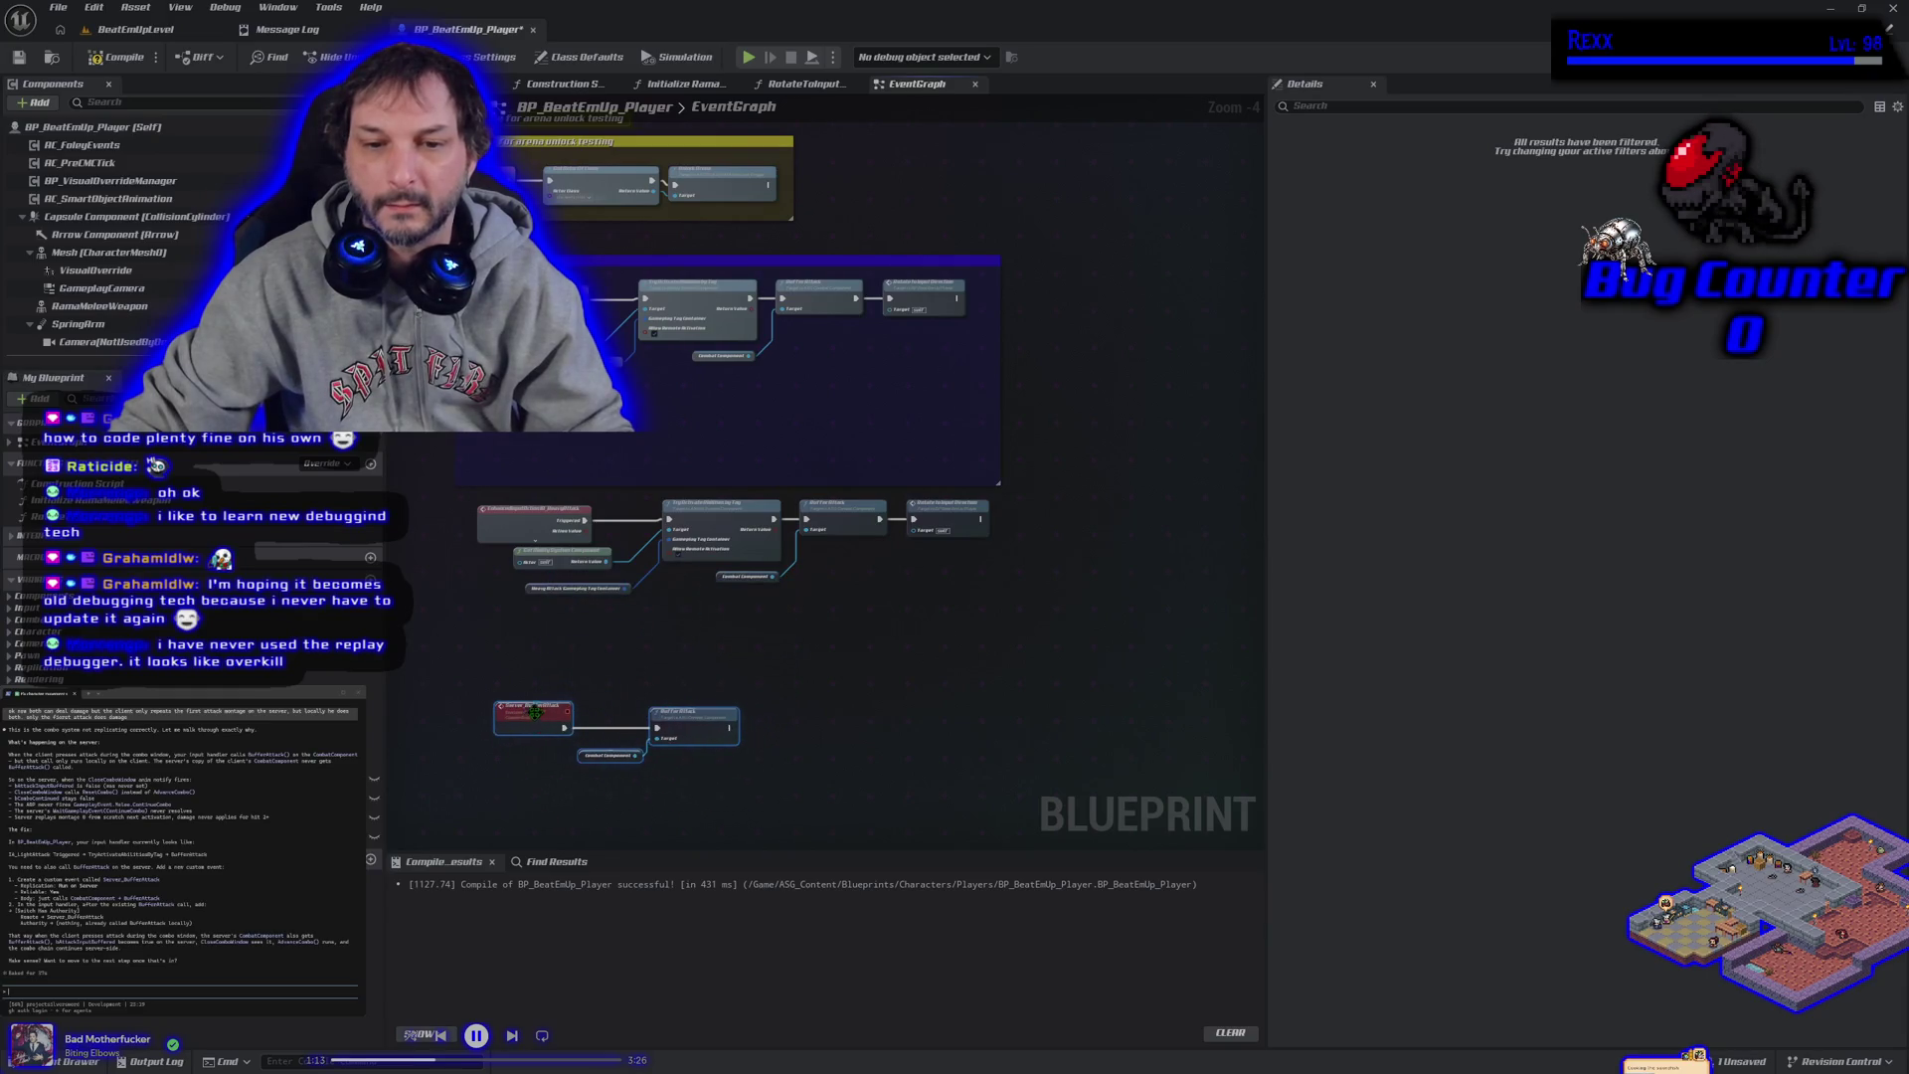
pyautogui.click(719, 599)
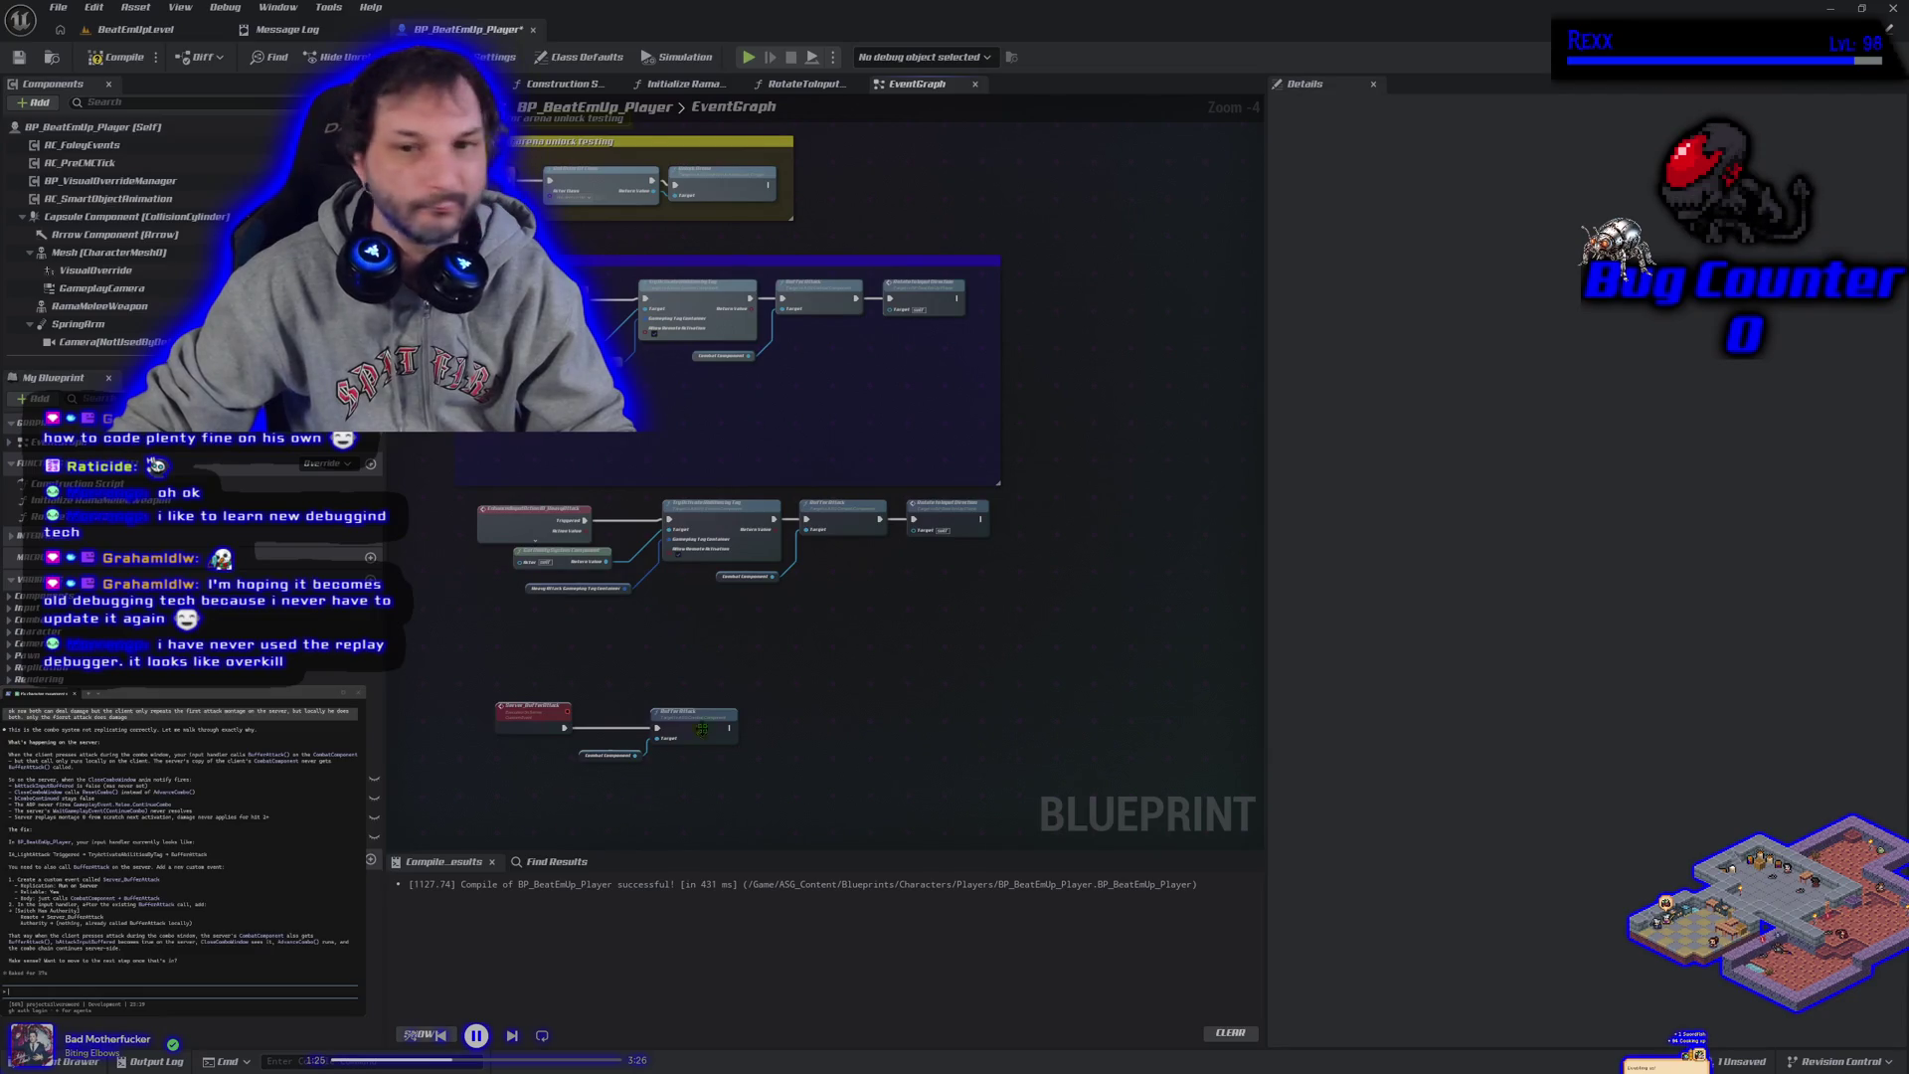
pyautogui.scroll(2, 936, 376)
# Widen the purple comment box and shift both Rotate to Input Direction nodes right.
pyautogui.scroll(-1, 937, 376)
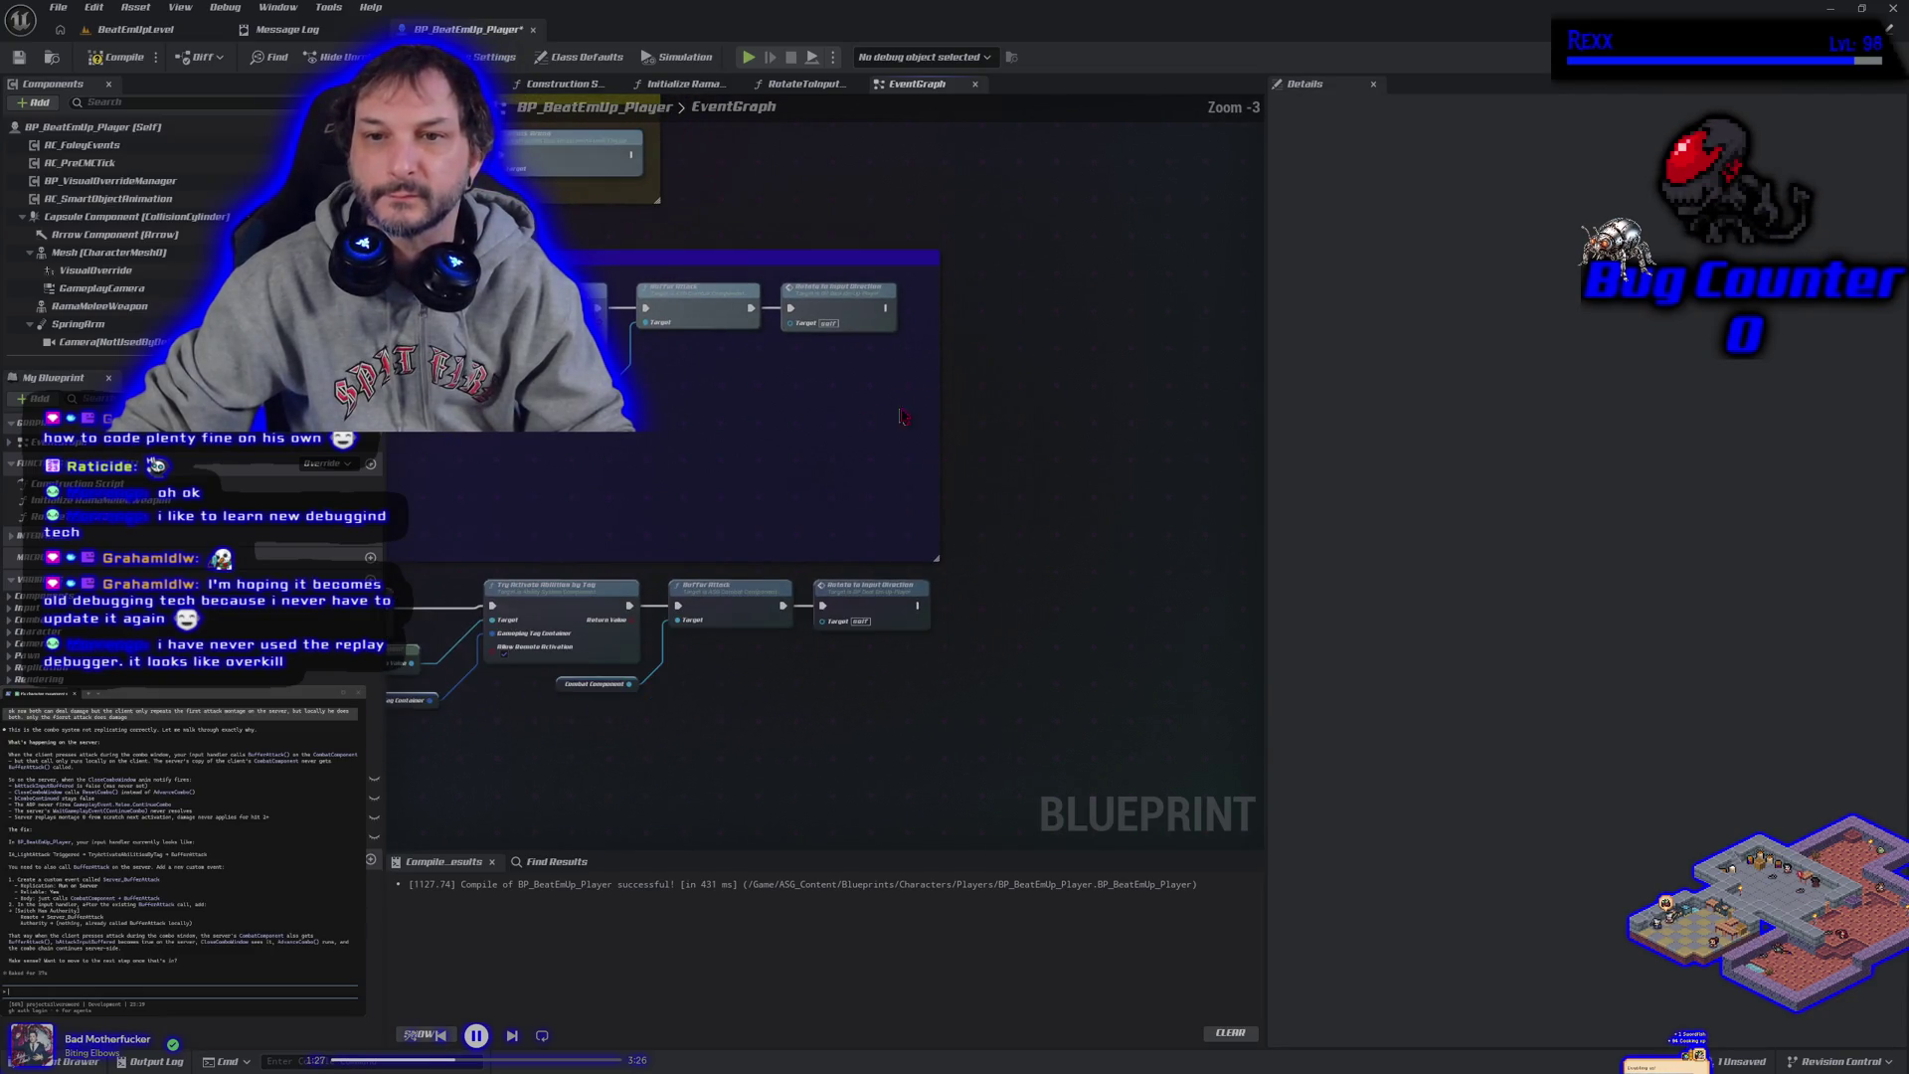
pyautogui.moveTo(1027, 424); pyautogui.dragTo(1215, 423)
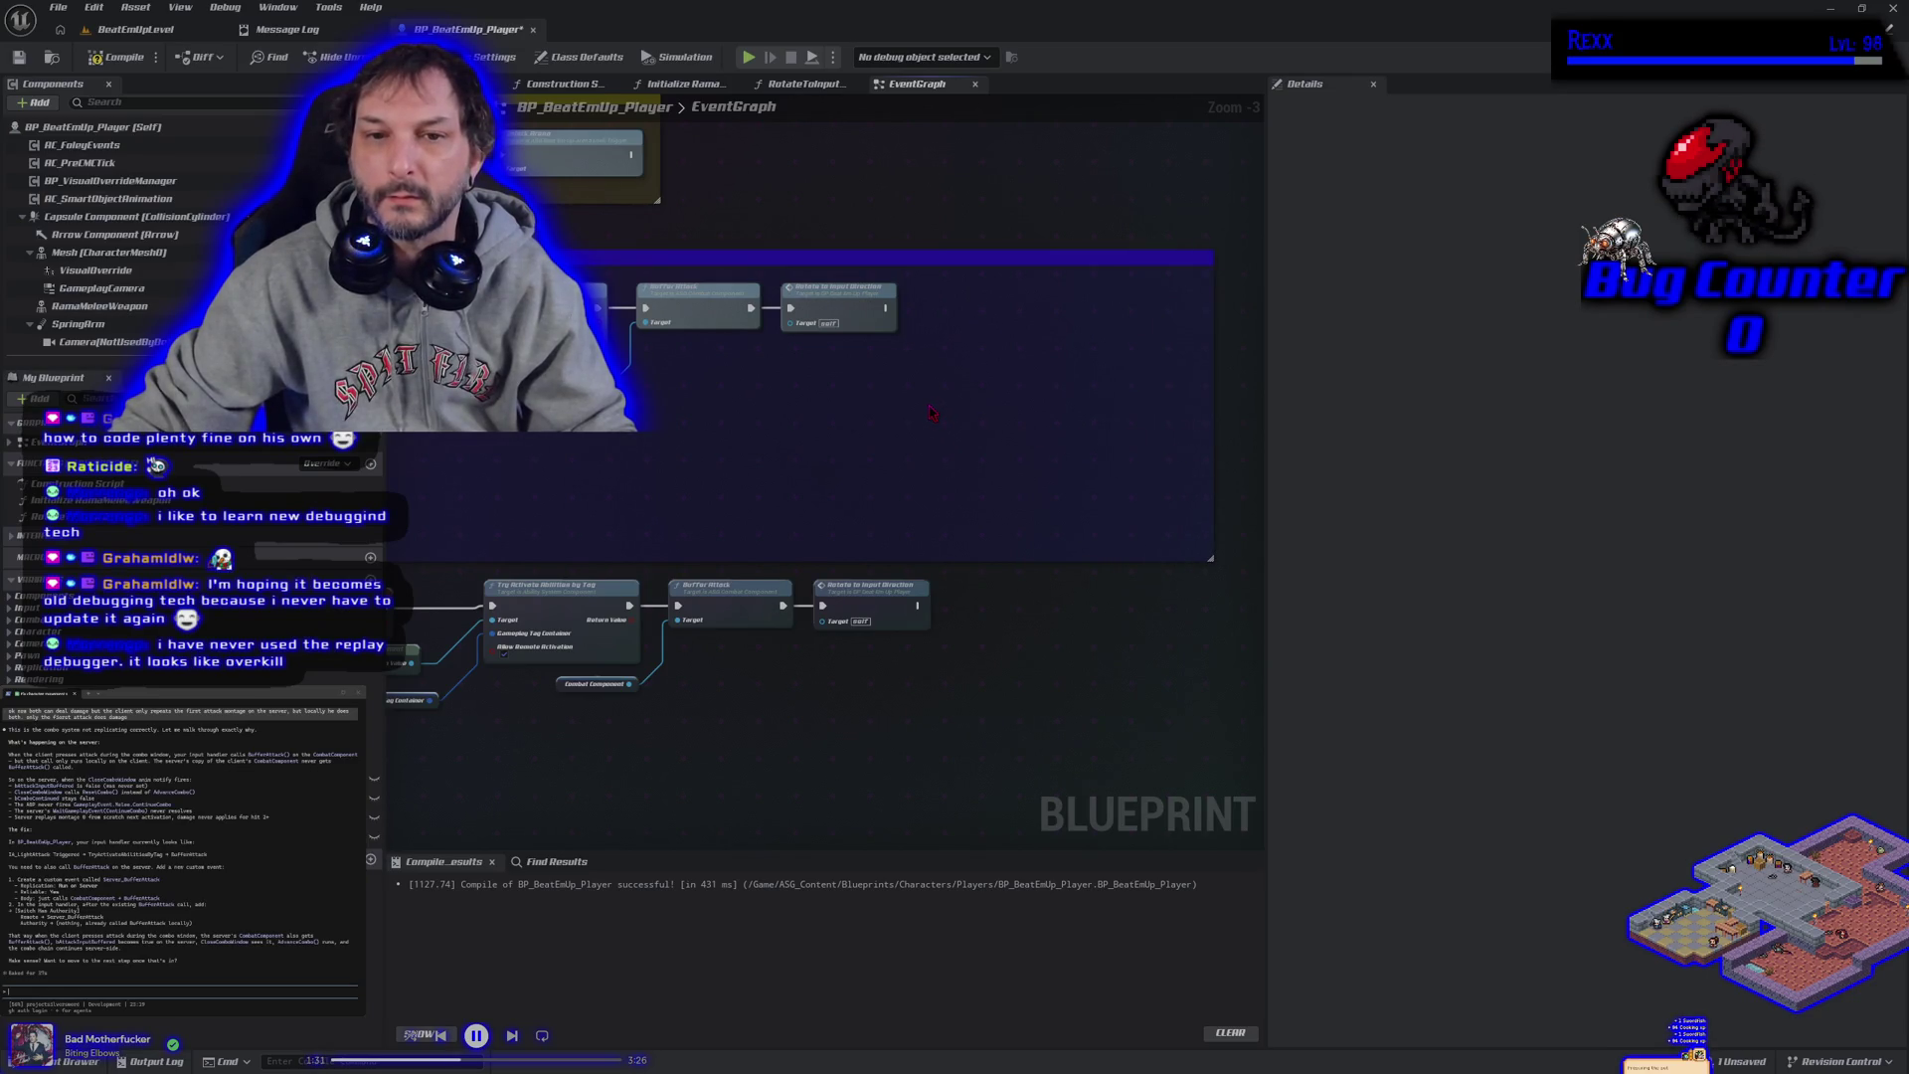
pyautogui.moveTo(841, 298); pyautogui.dragTo(994, 299)
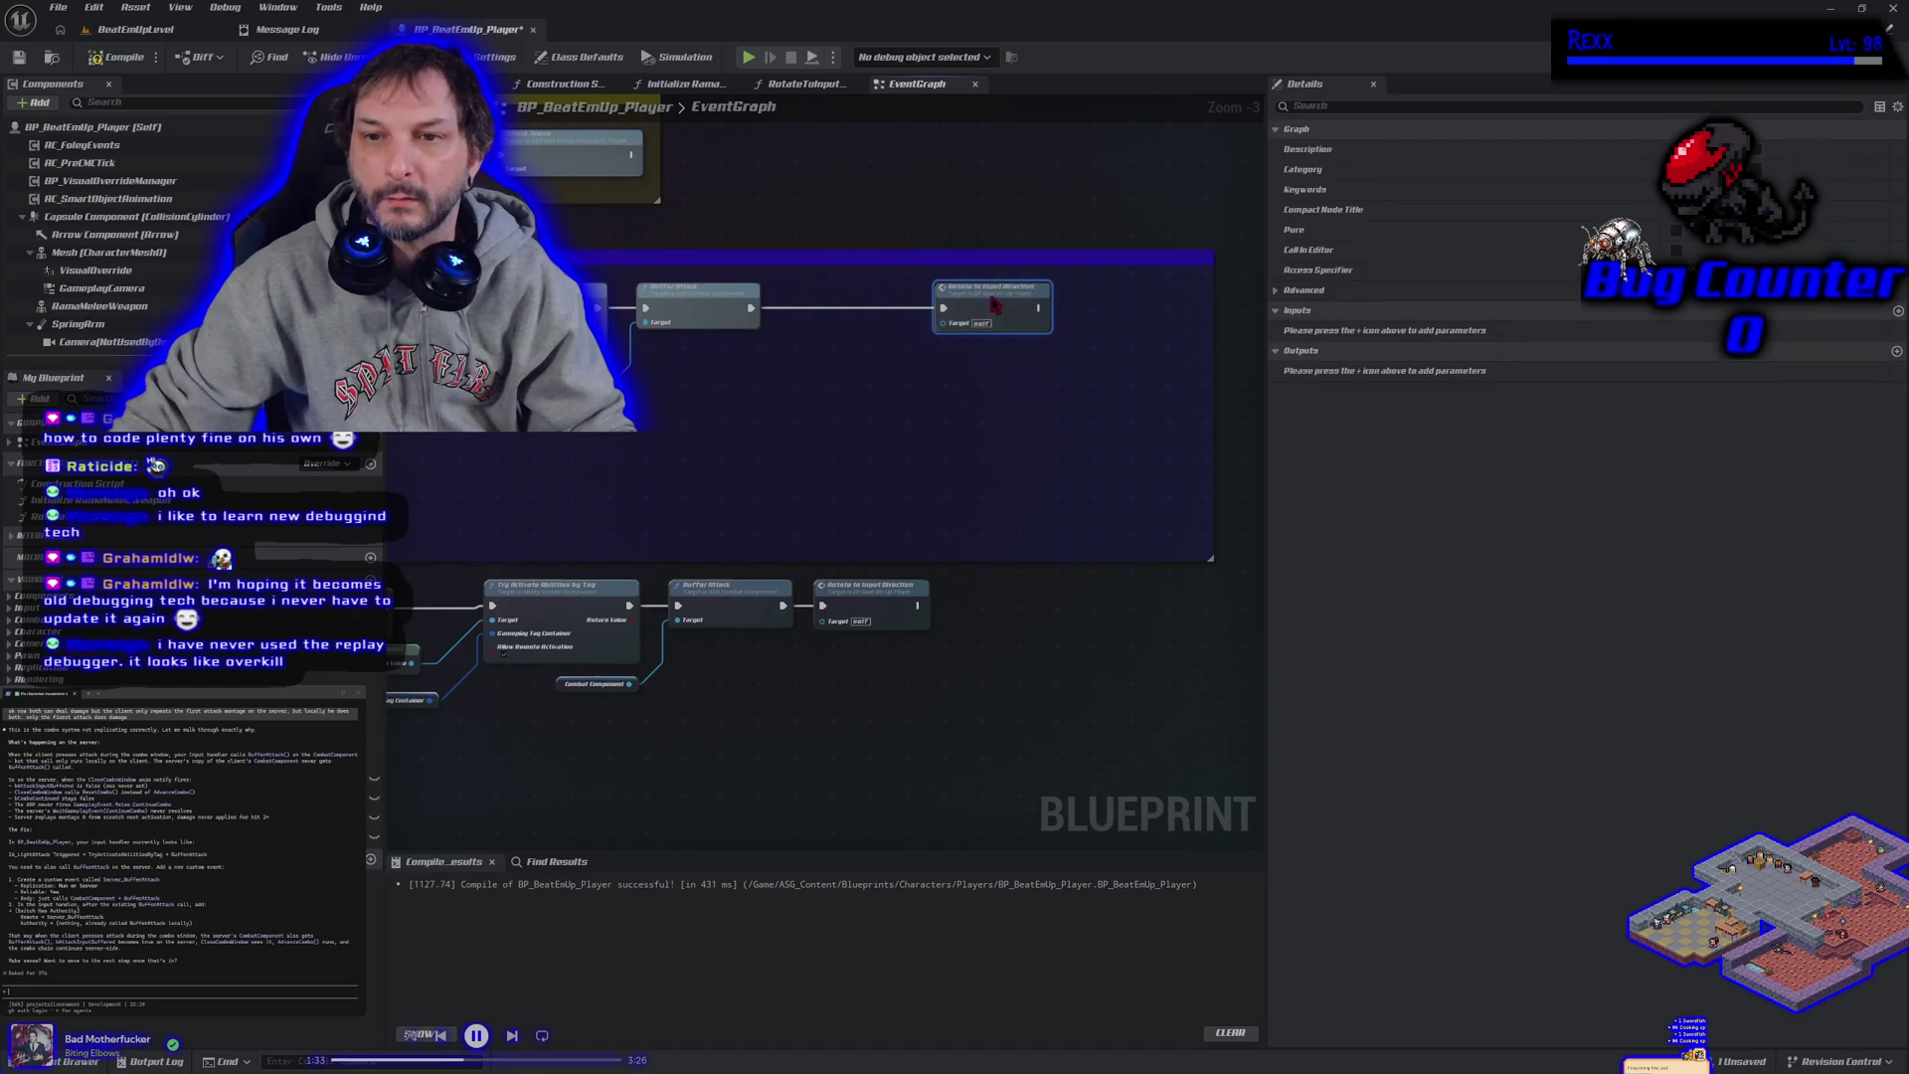
pyautogui.moveTo(901, 594); pyautogui.dragTo(1076, 595)
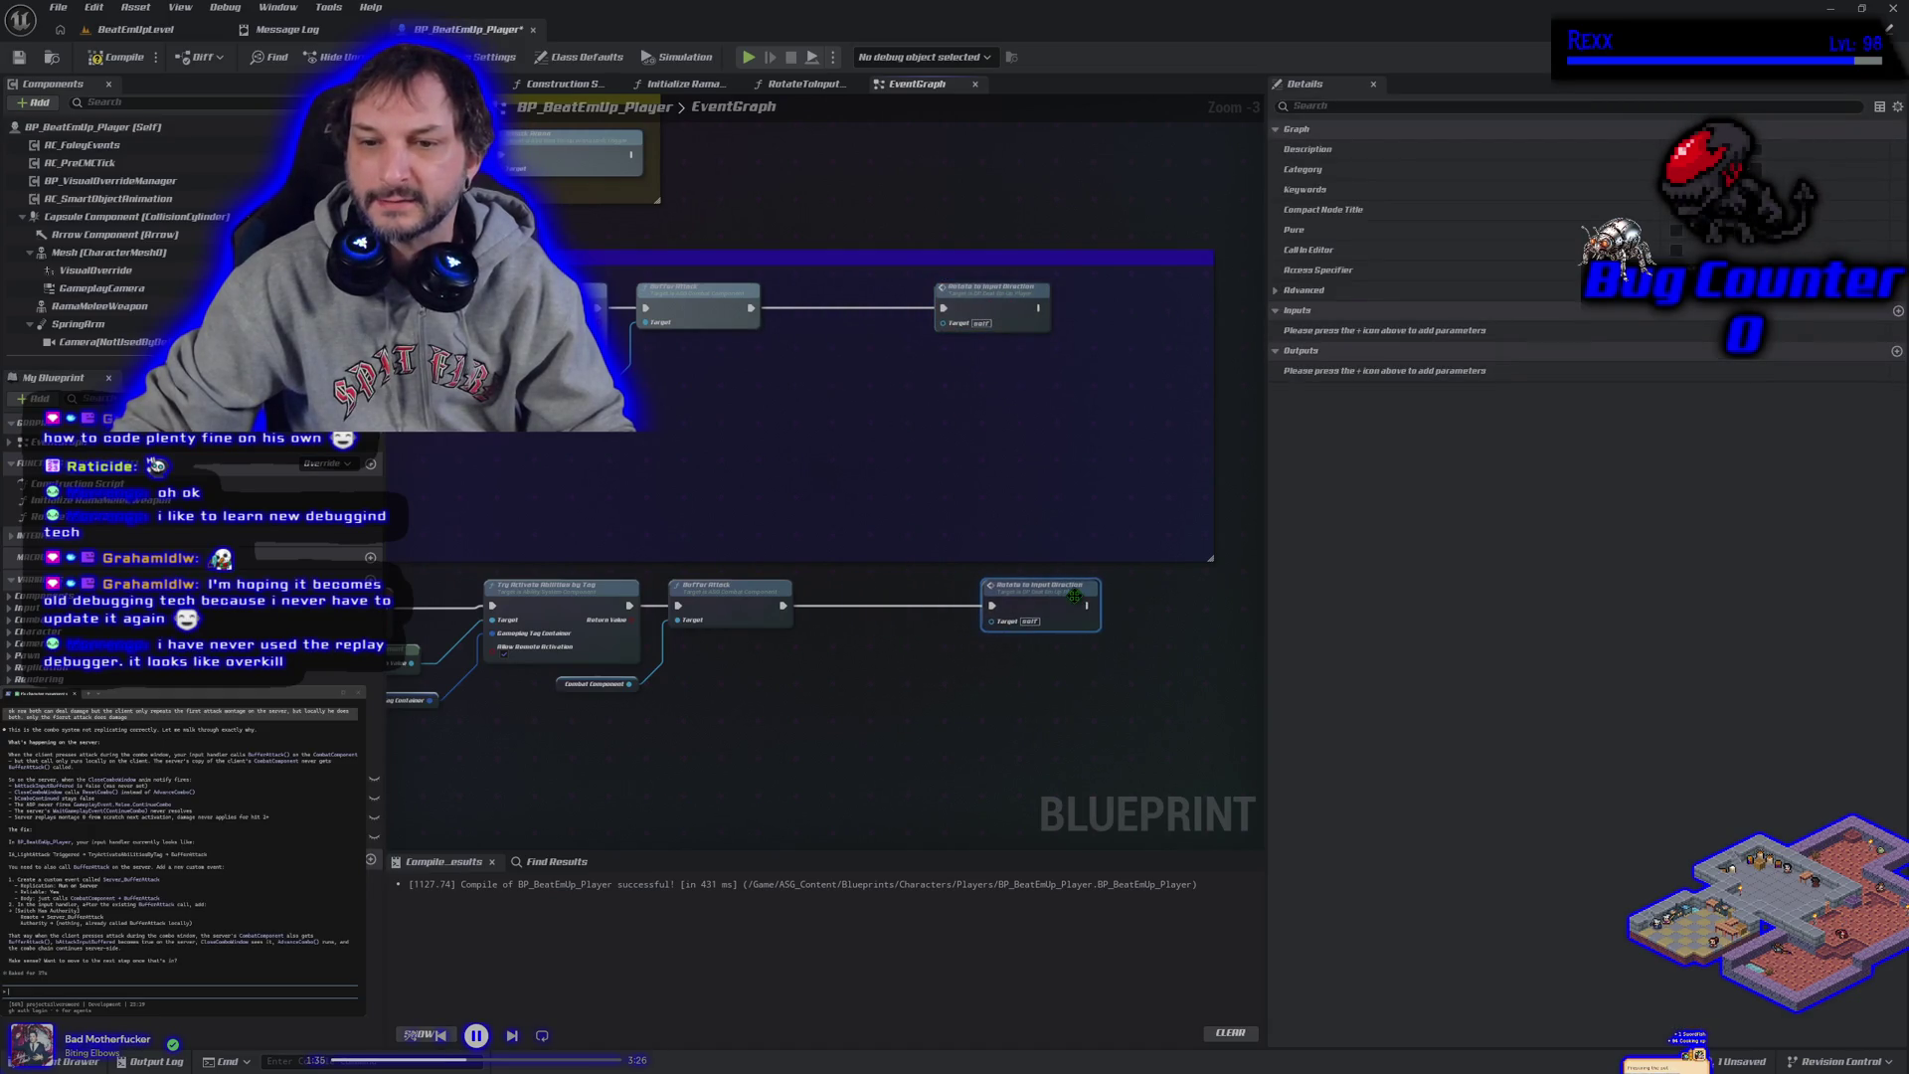
pyautogui.moveTo(945, 686); pyautogui.dragTo(925, 693)
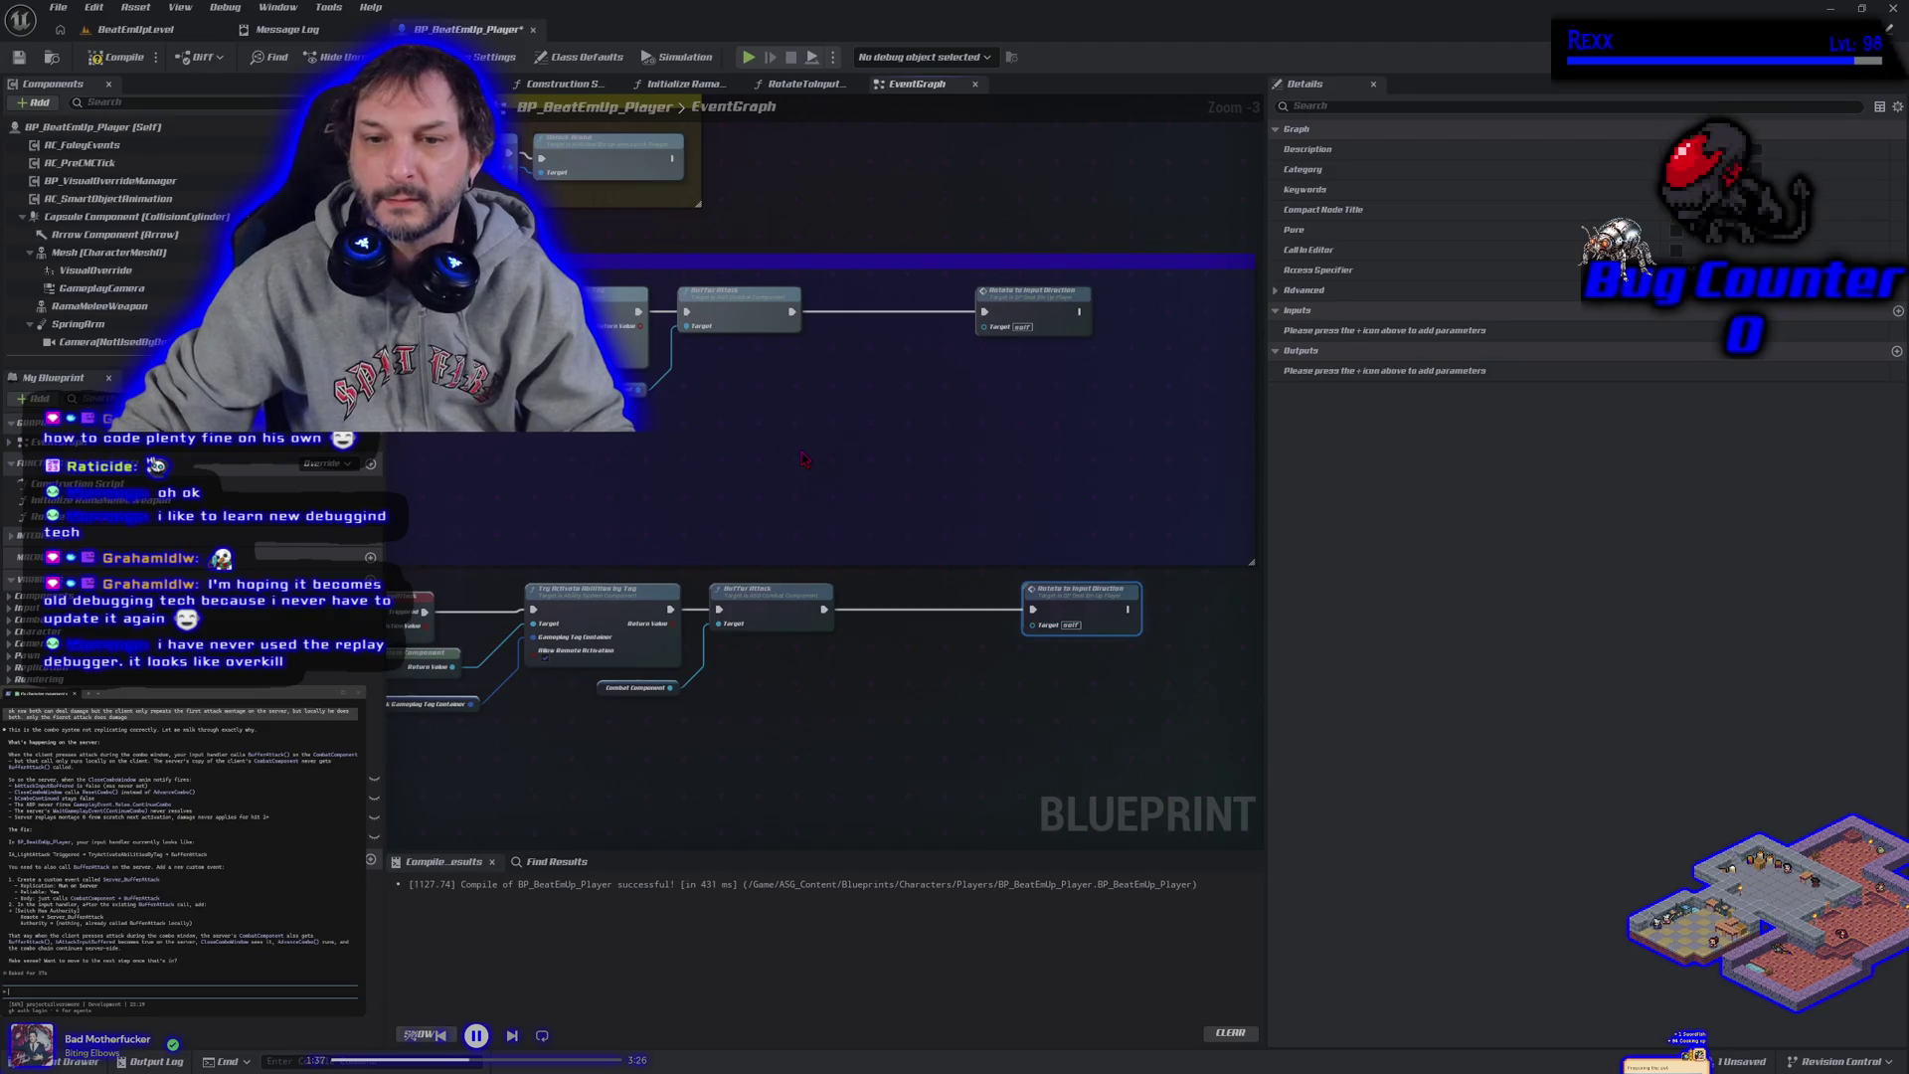
pyautogui.moveTo(803, 458); pyautogui.dragTo(840, 464)
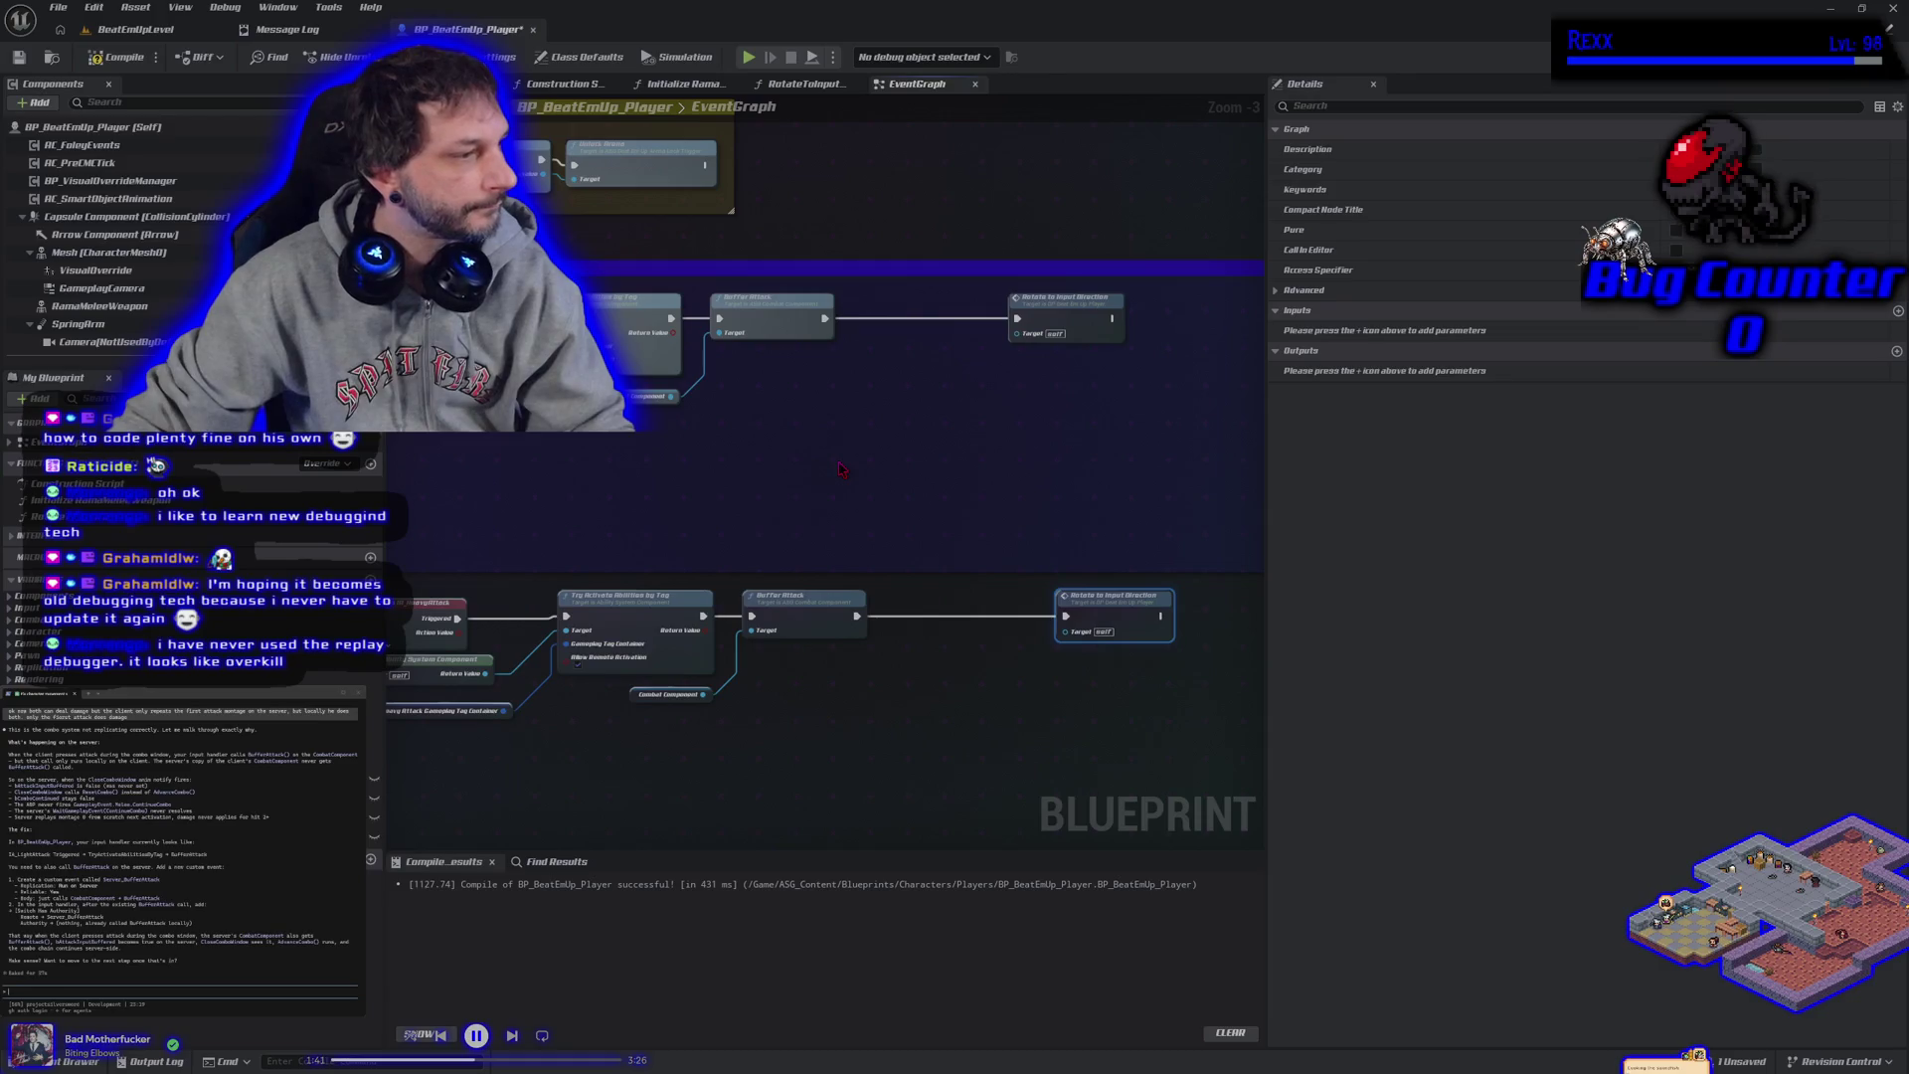
pyautogui.rightClick(828, 442)
# Insert a Switch Has Authority node between Buffer Attack and Rotate to Input Direction.
pyautogui.write('swit')
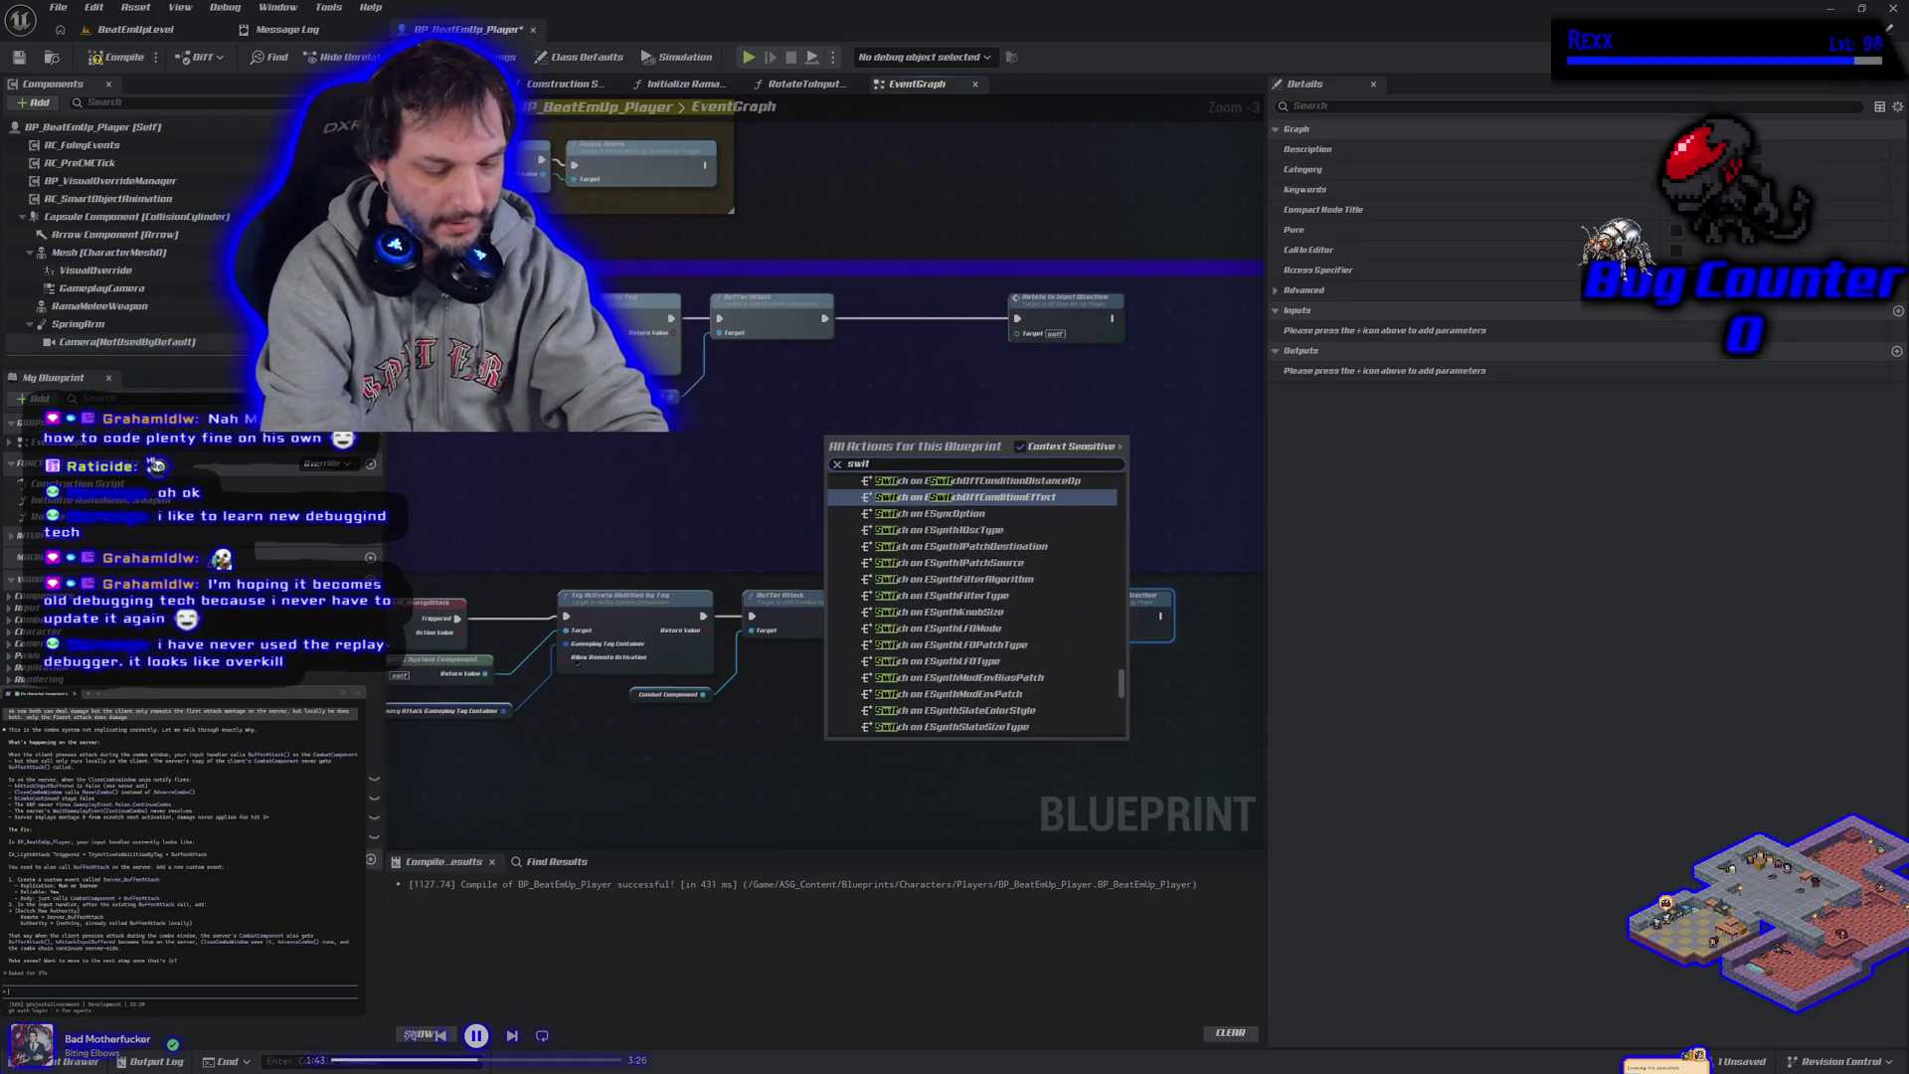
pyautogui.write('ch has author')
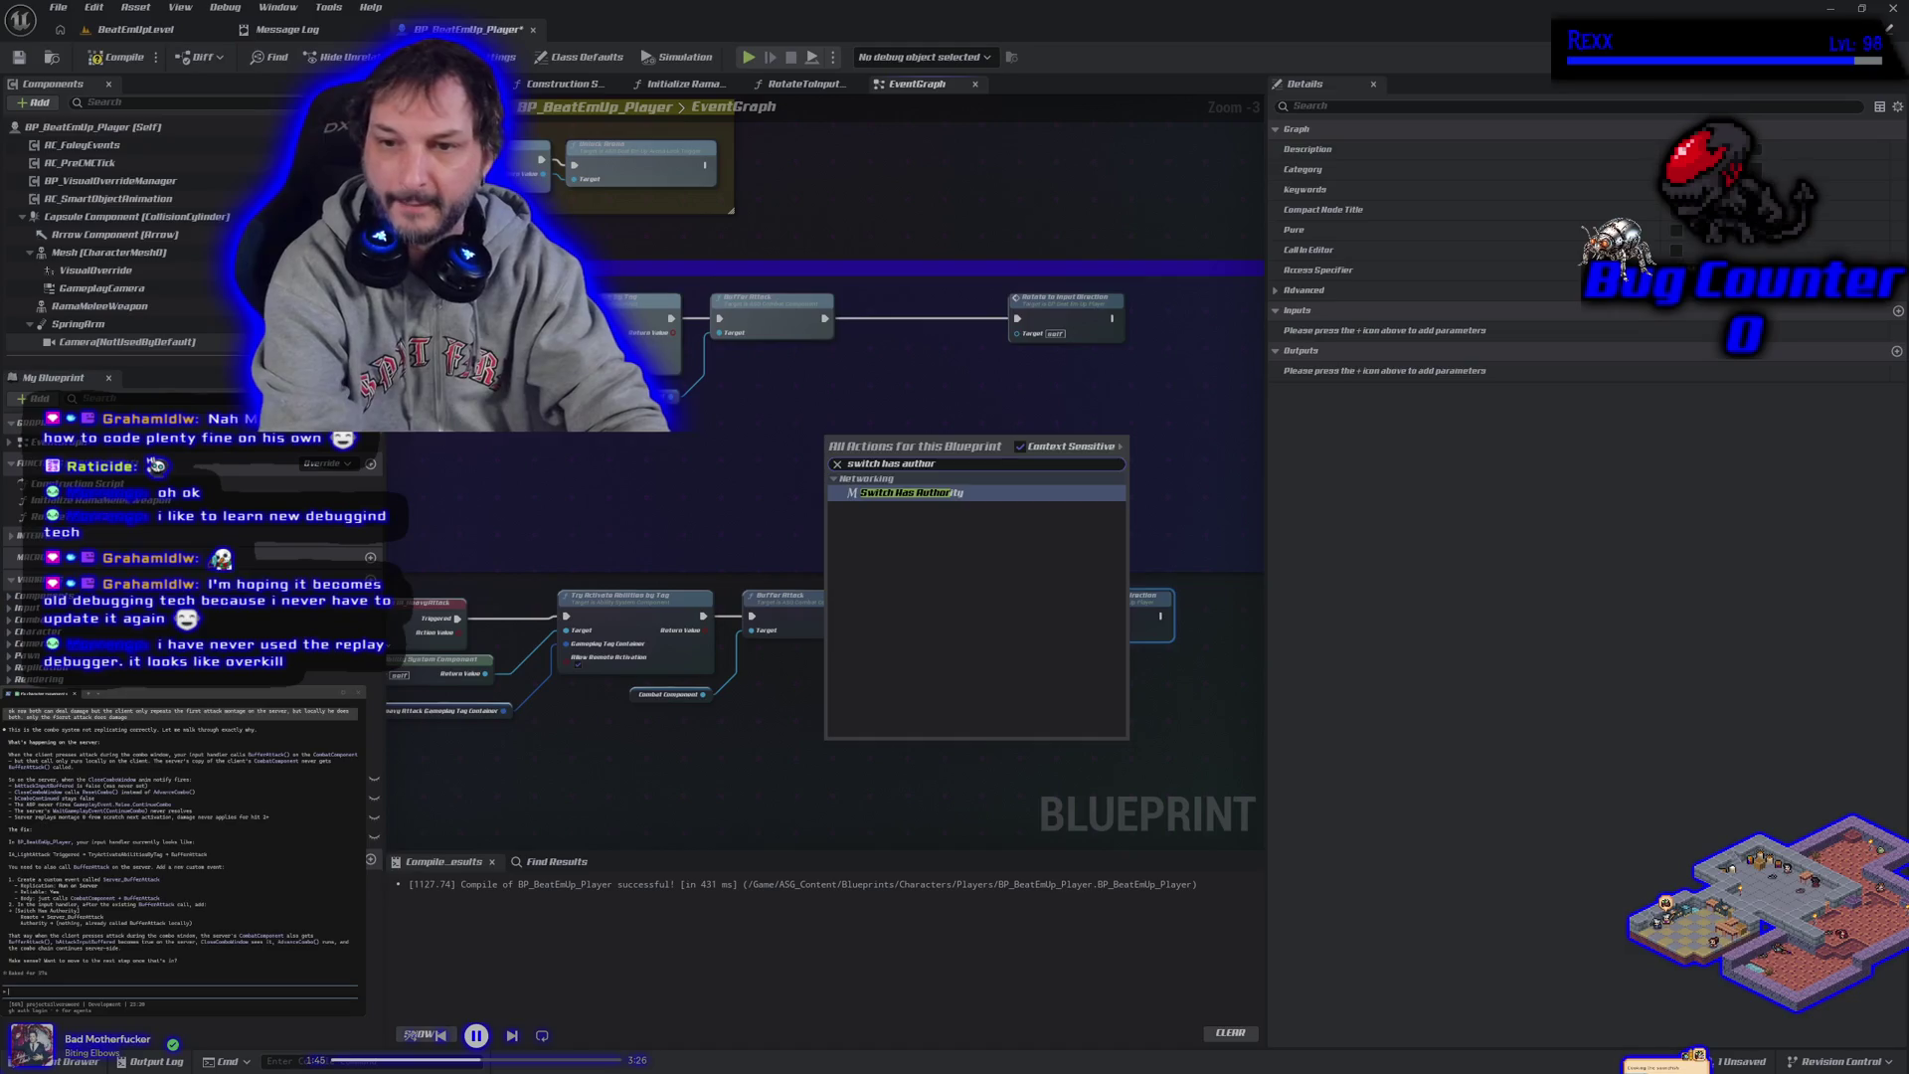
pyautogui.press('Return')
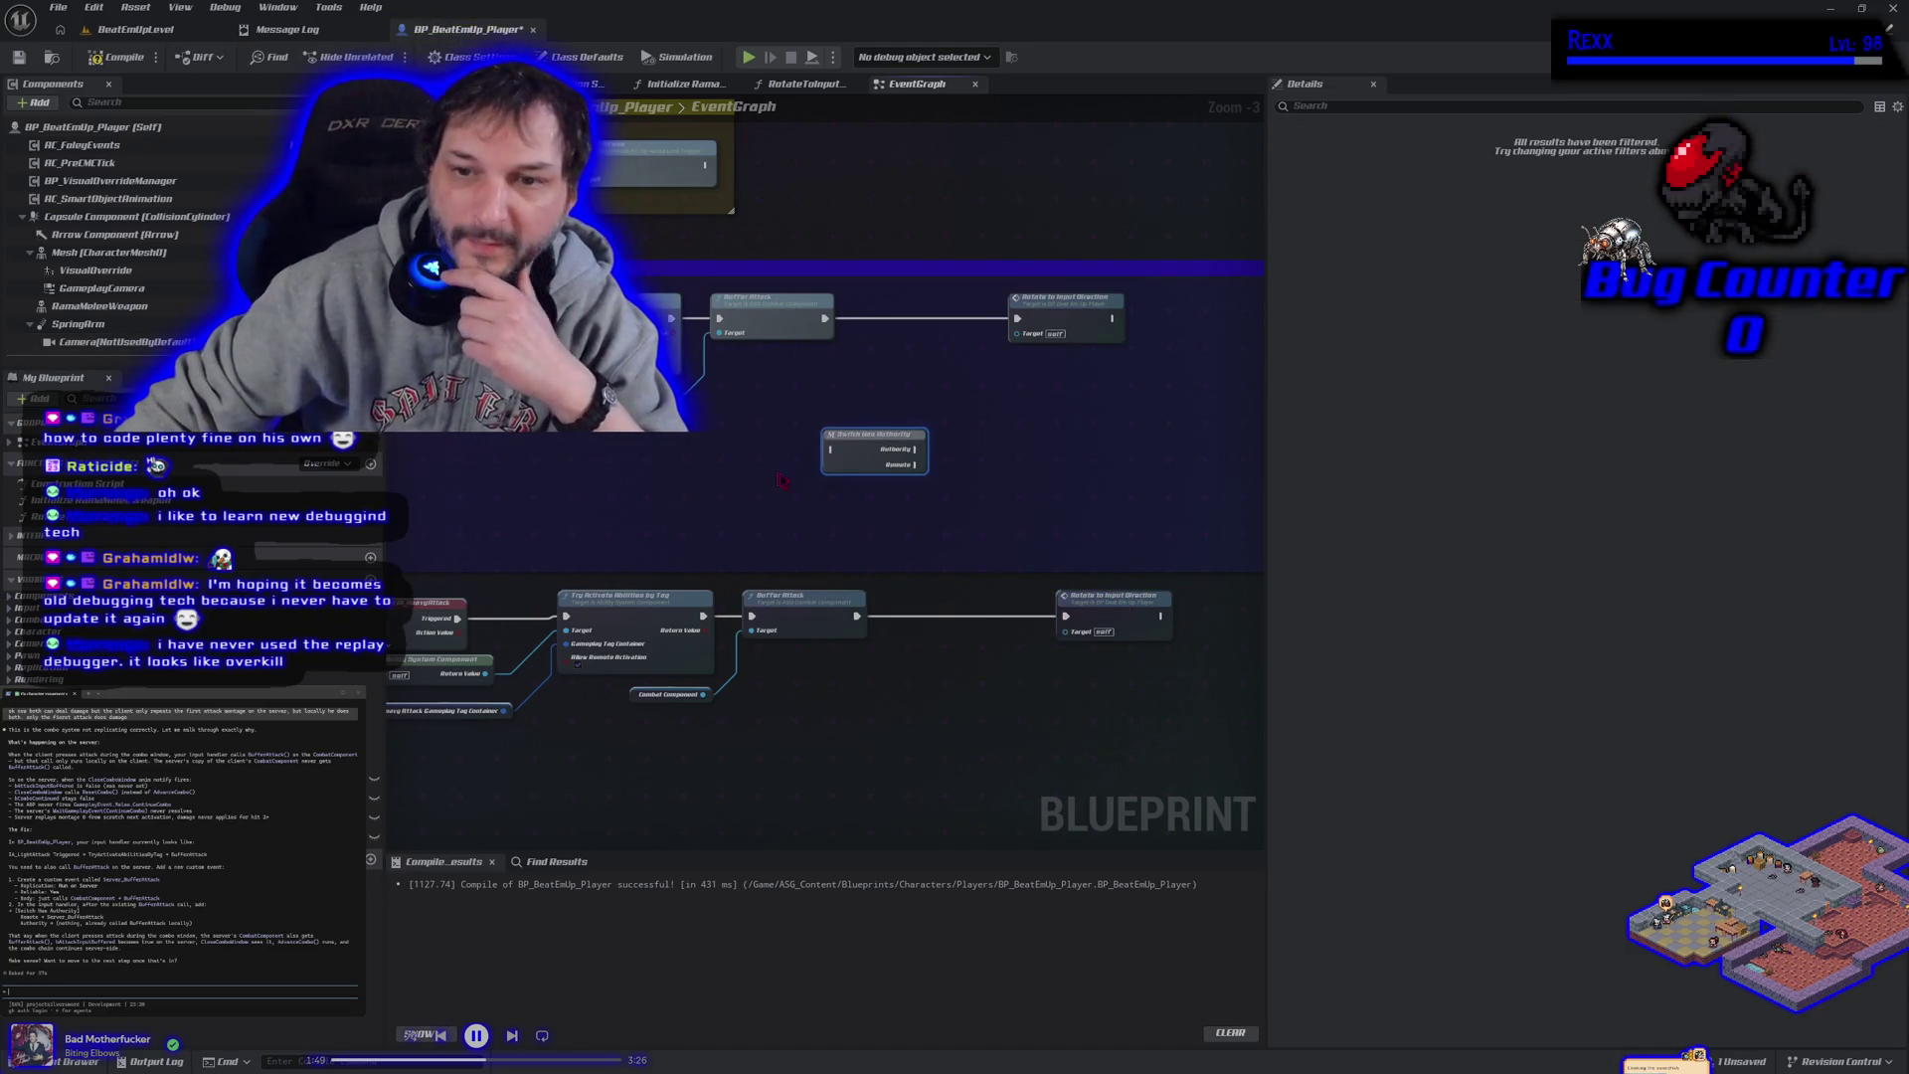
pyautogui.moveTo(846, 459); pyautogui.dragTo(894, 403)
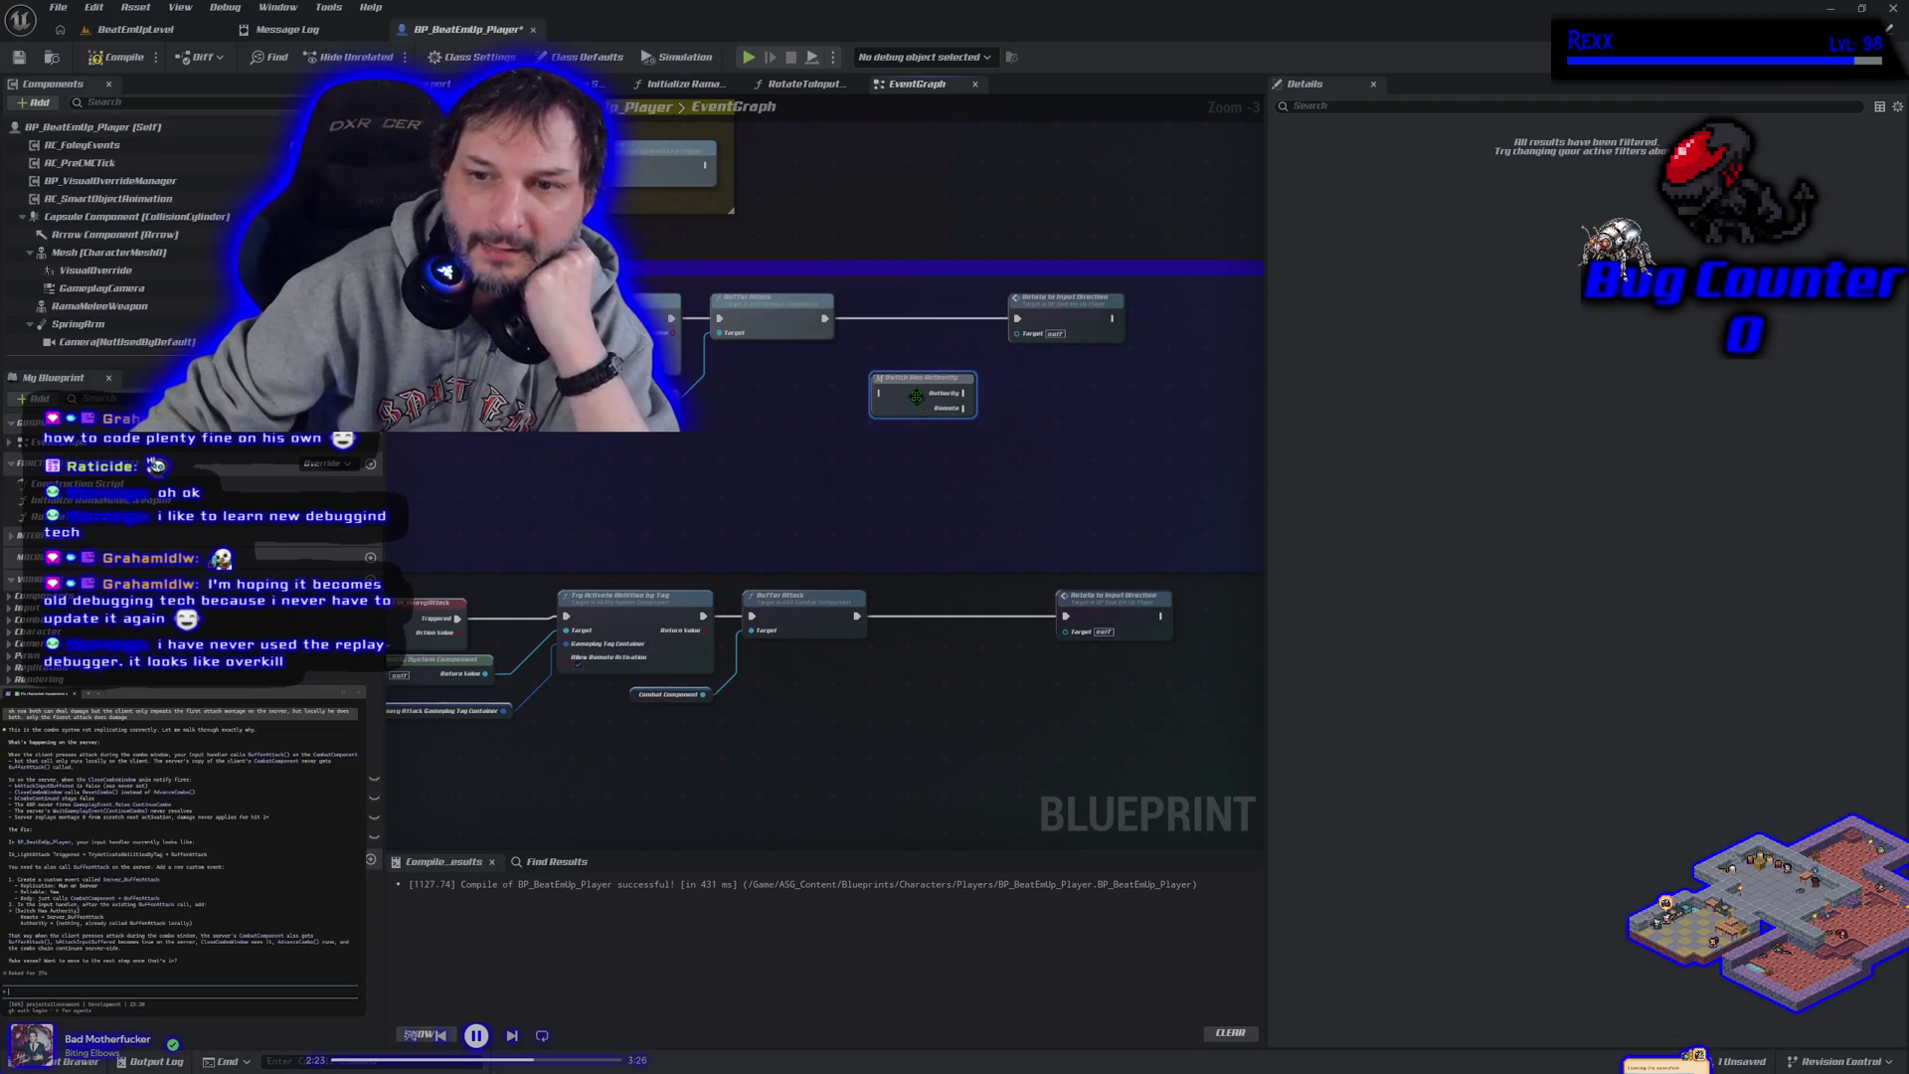
pyautogui.moveTo(910, 403); pyautogui.dragTo(894, 328)
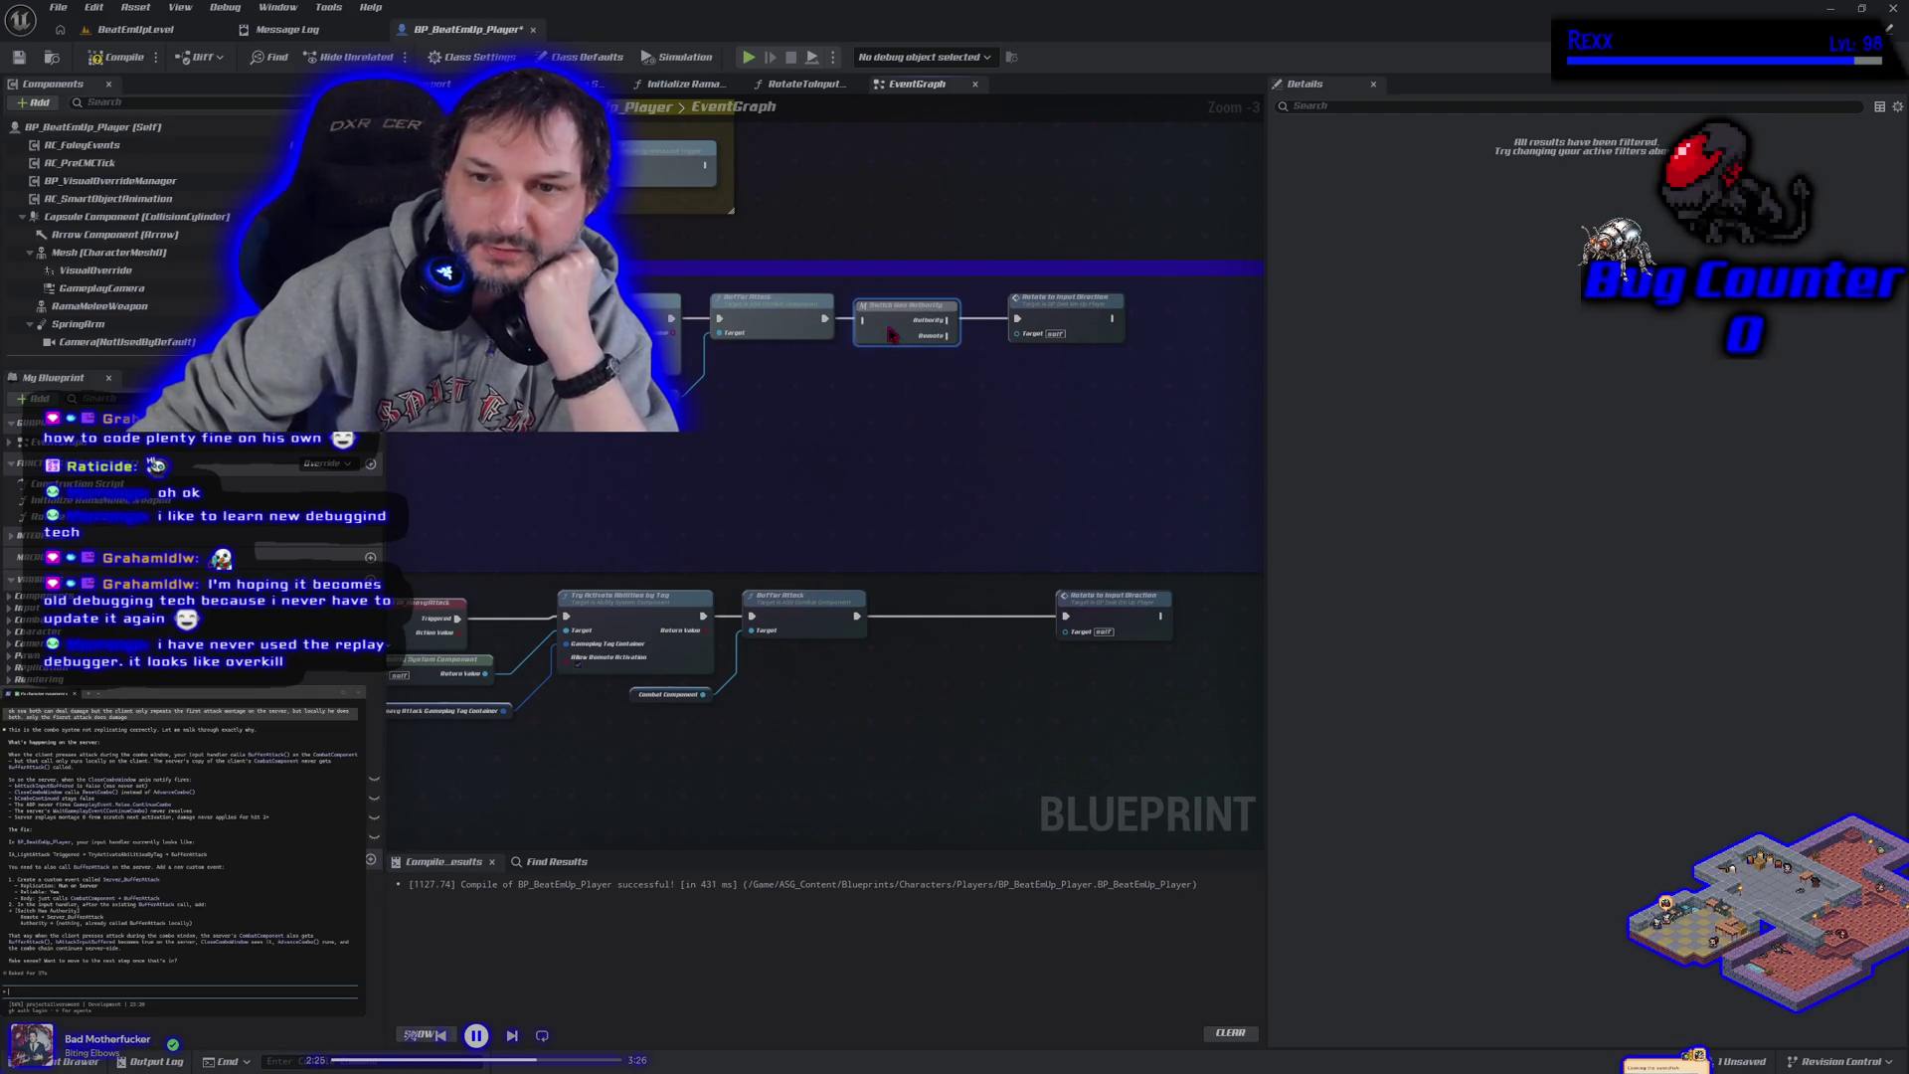
pyautogui.moveTo(915, 418); pyautogui.dragTo(839, 400)
pyautogui.moveTo(970, 283); pyautogui.dragTo(1106, 292)
pyautogui.click(888, 386)
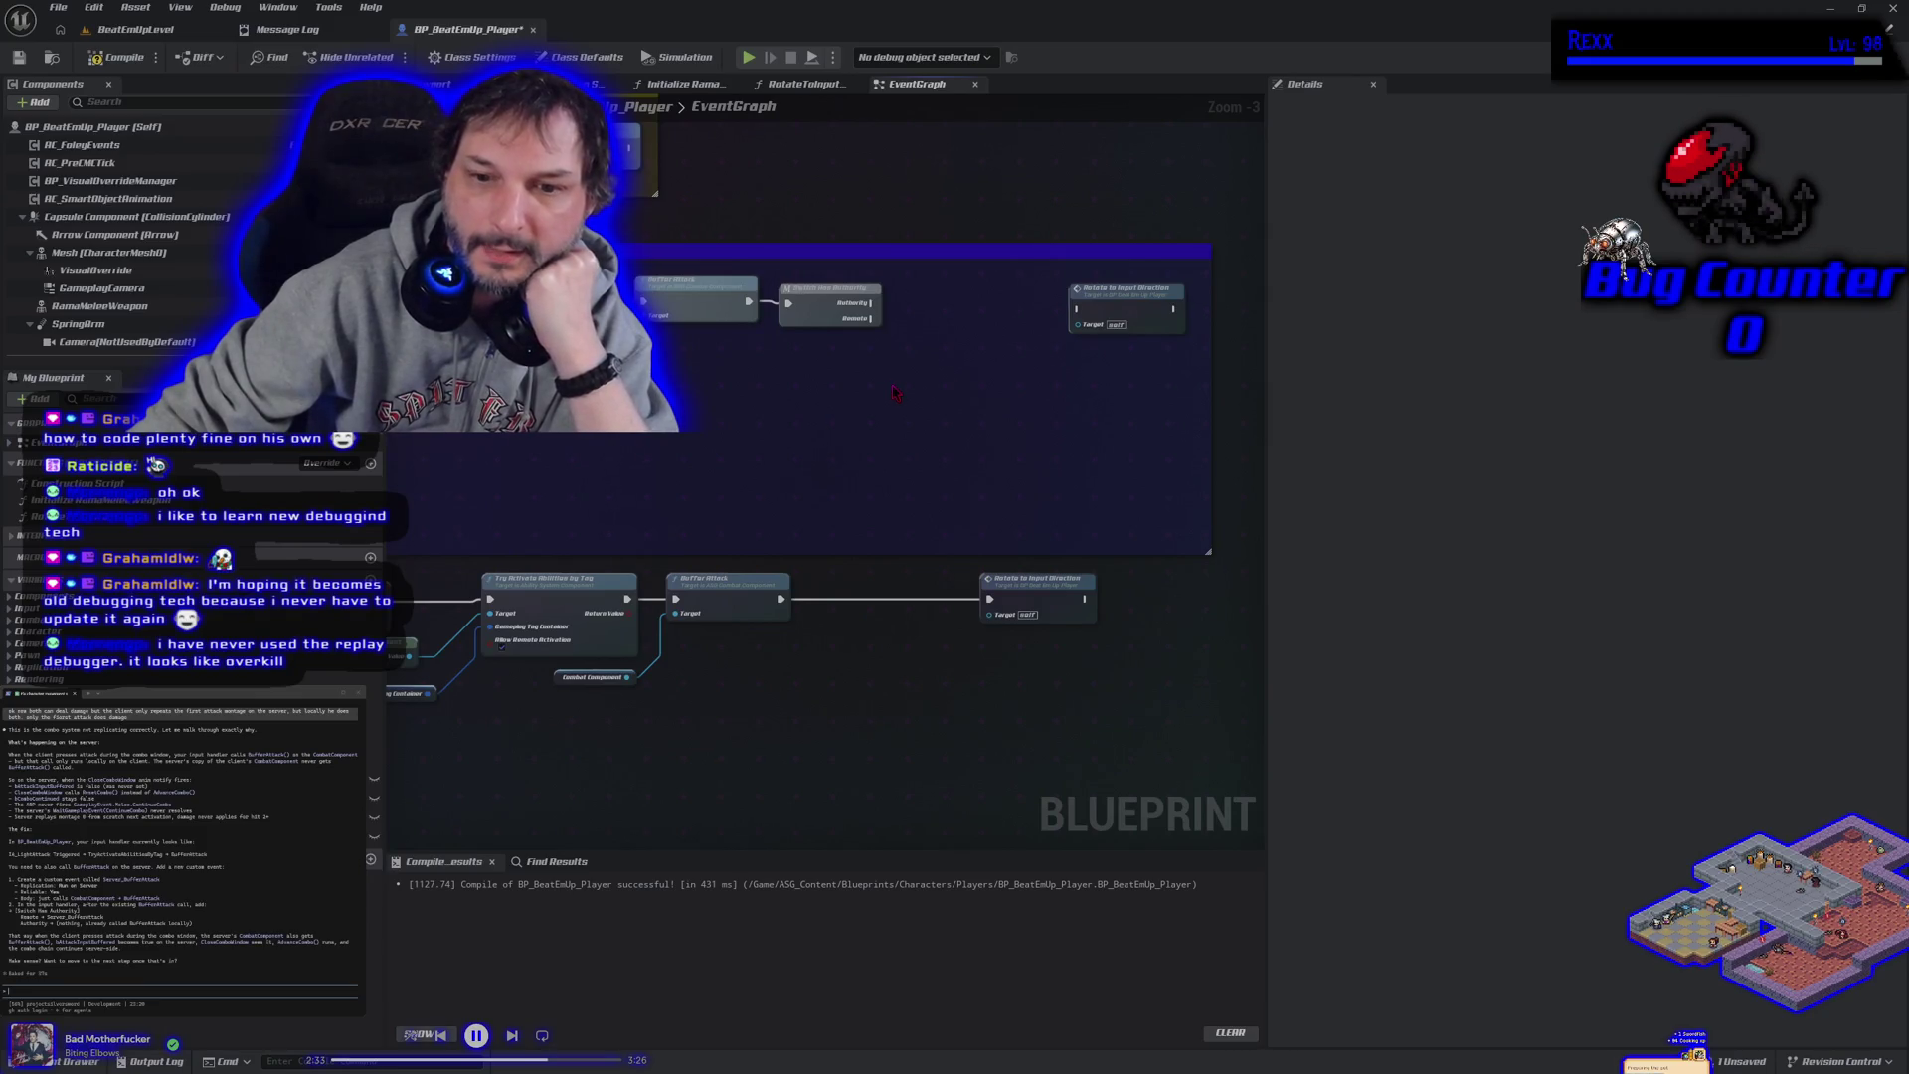
pyautogui.scroll(2, 867, 422)
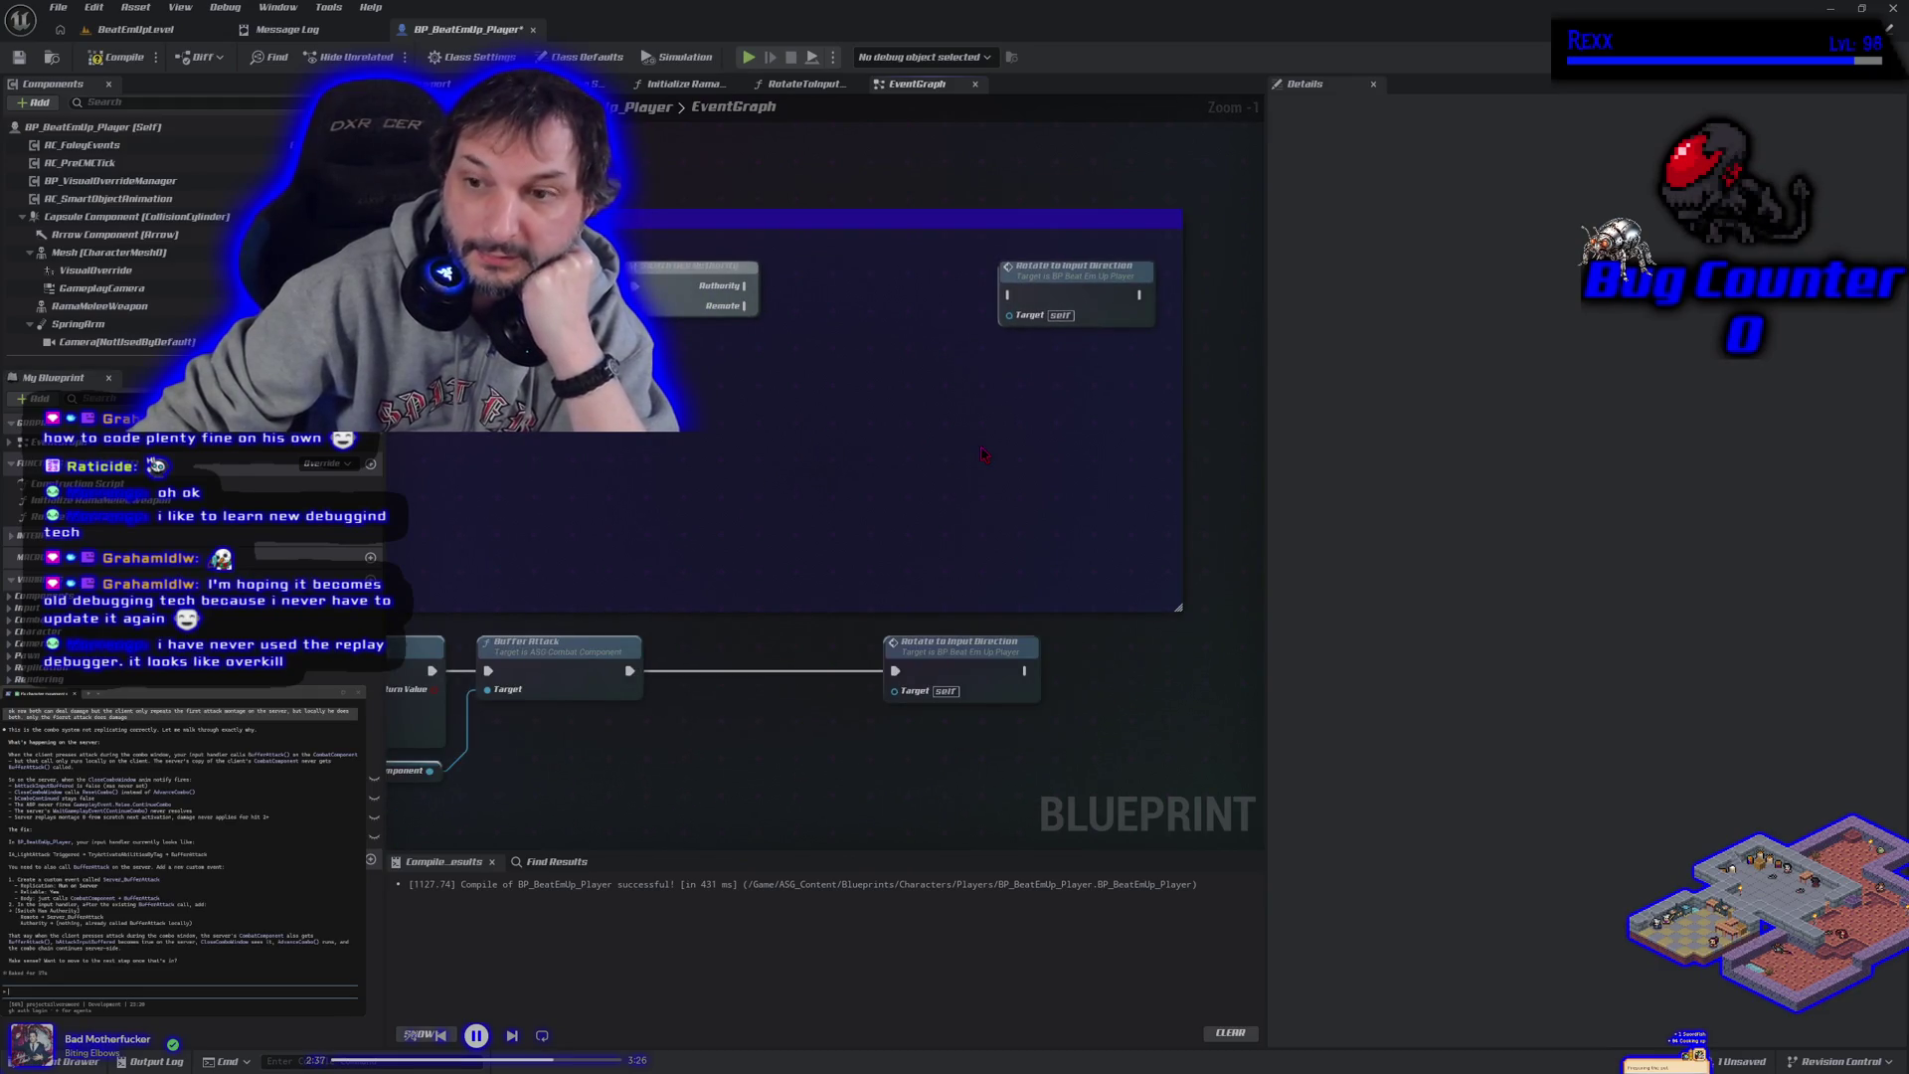
pyautogui.scroll(1, 912, 435)
pyautogui.scroll(-1, 835, 469)
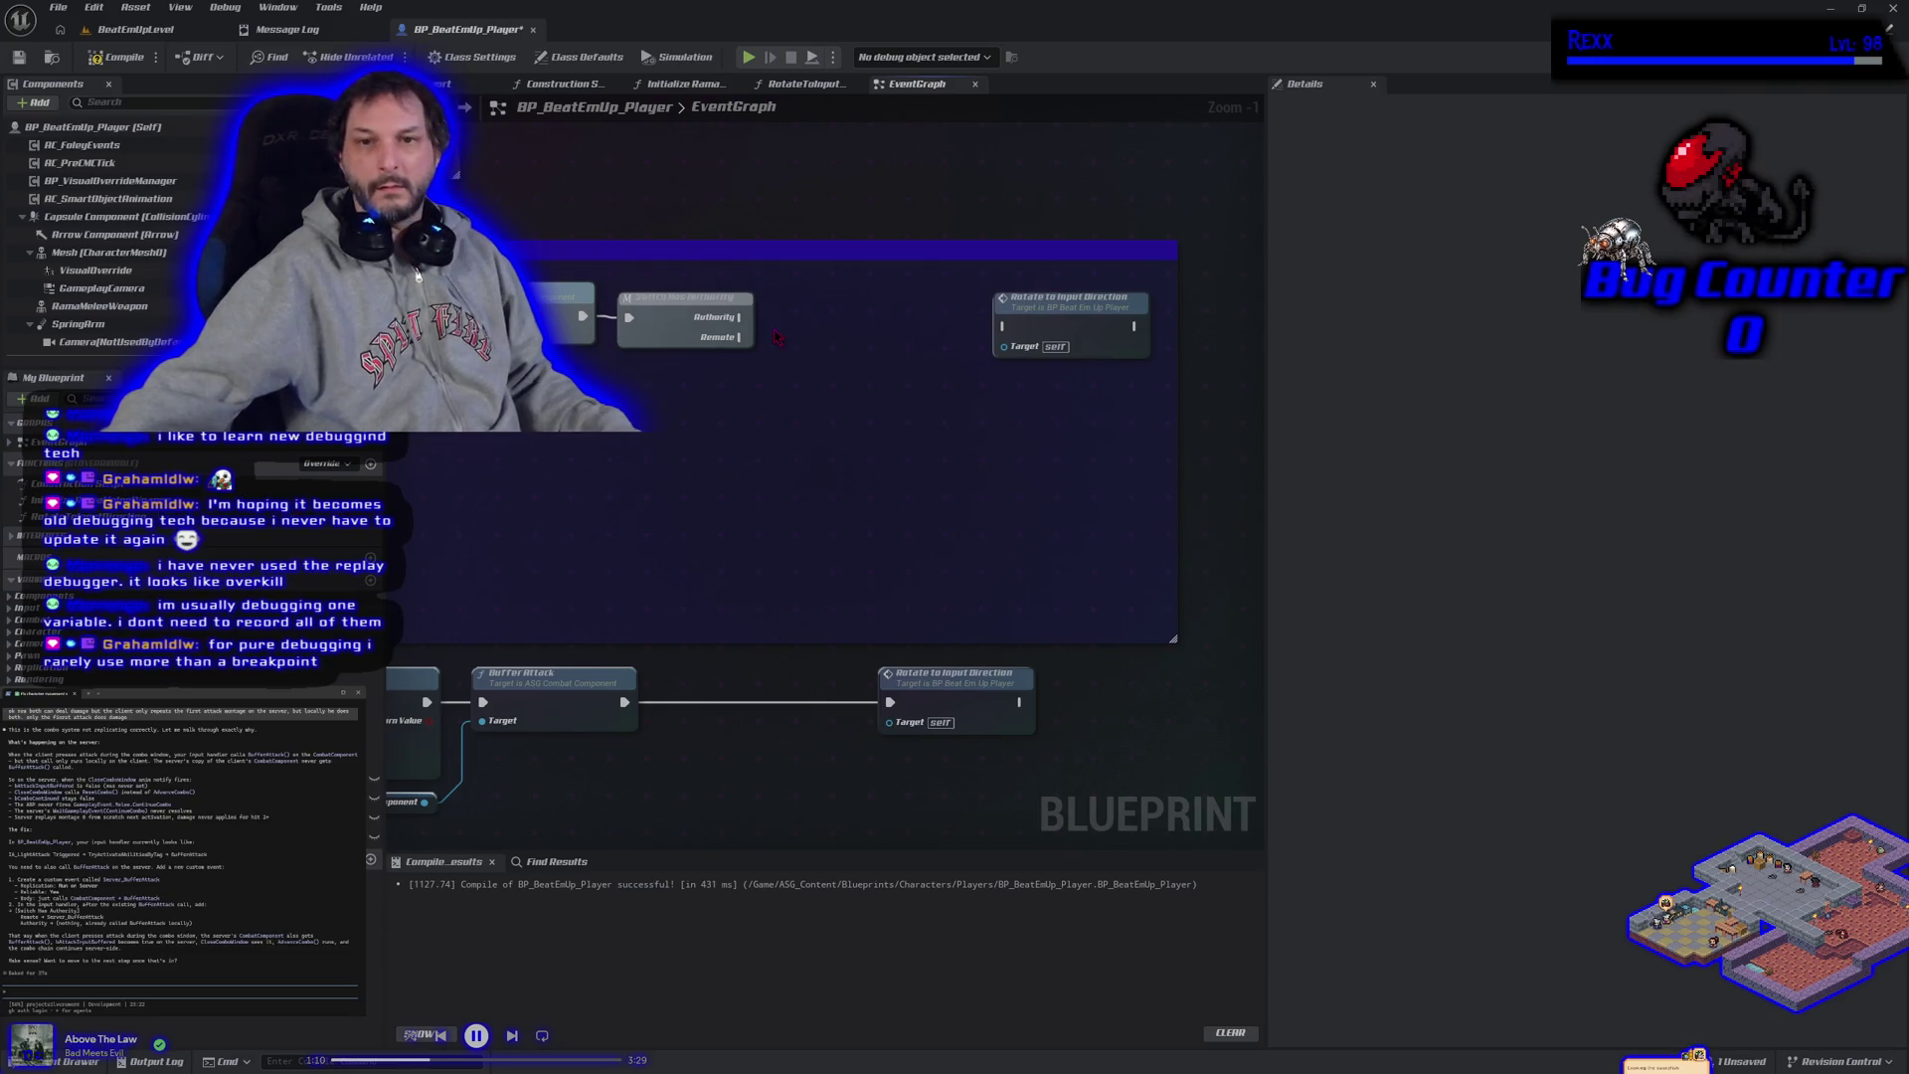
# Wire a Server Buffer Attack node from the Remote output, placed just below Switch Has Authority.
pyautogui.moveTo(739, 337); pyautogui.dragTo(771, 345)
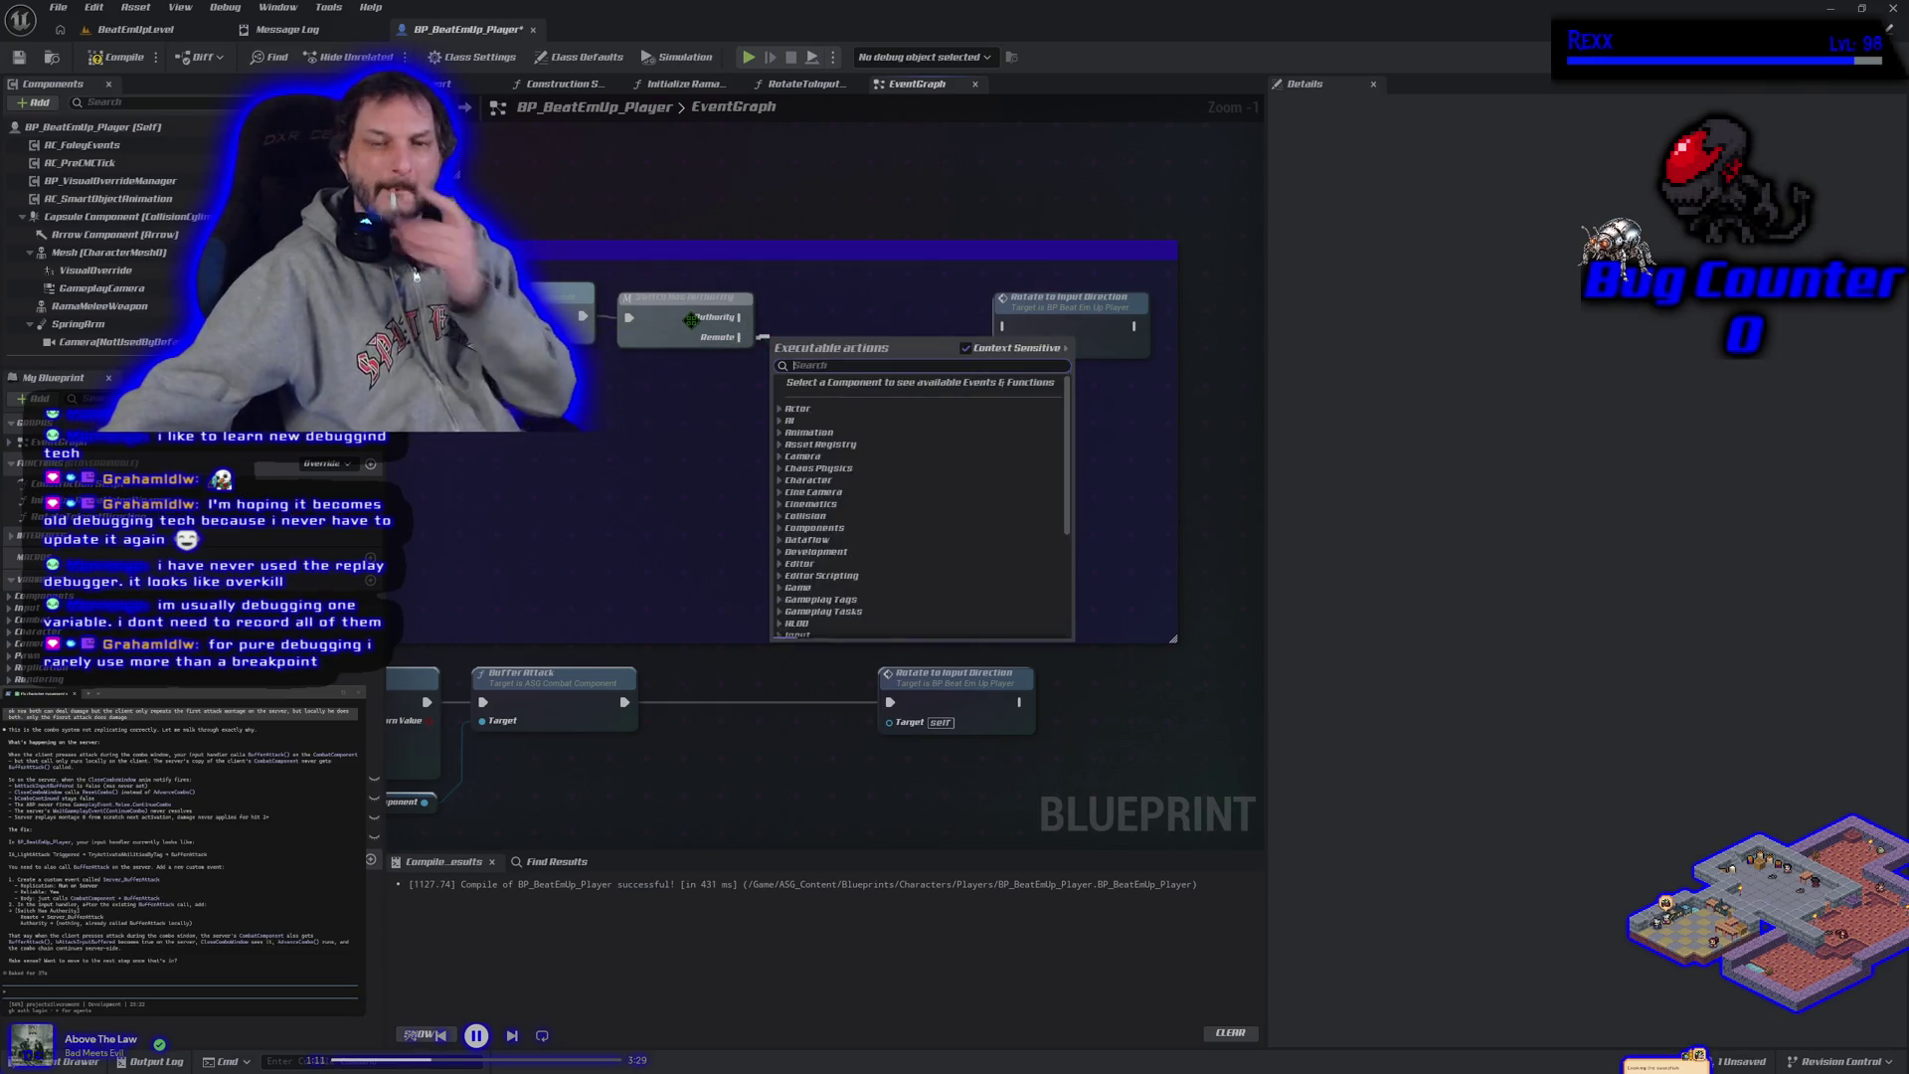
pyautogui.write('server')
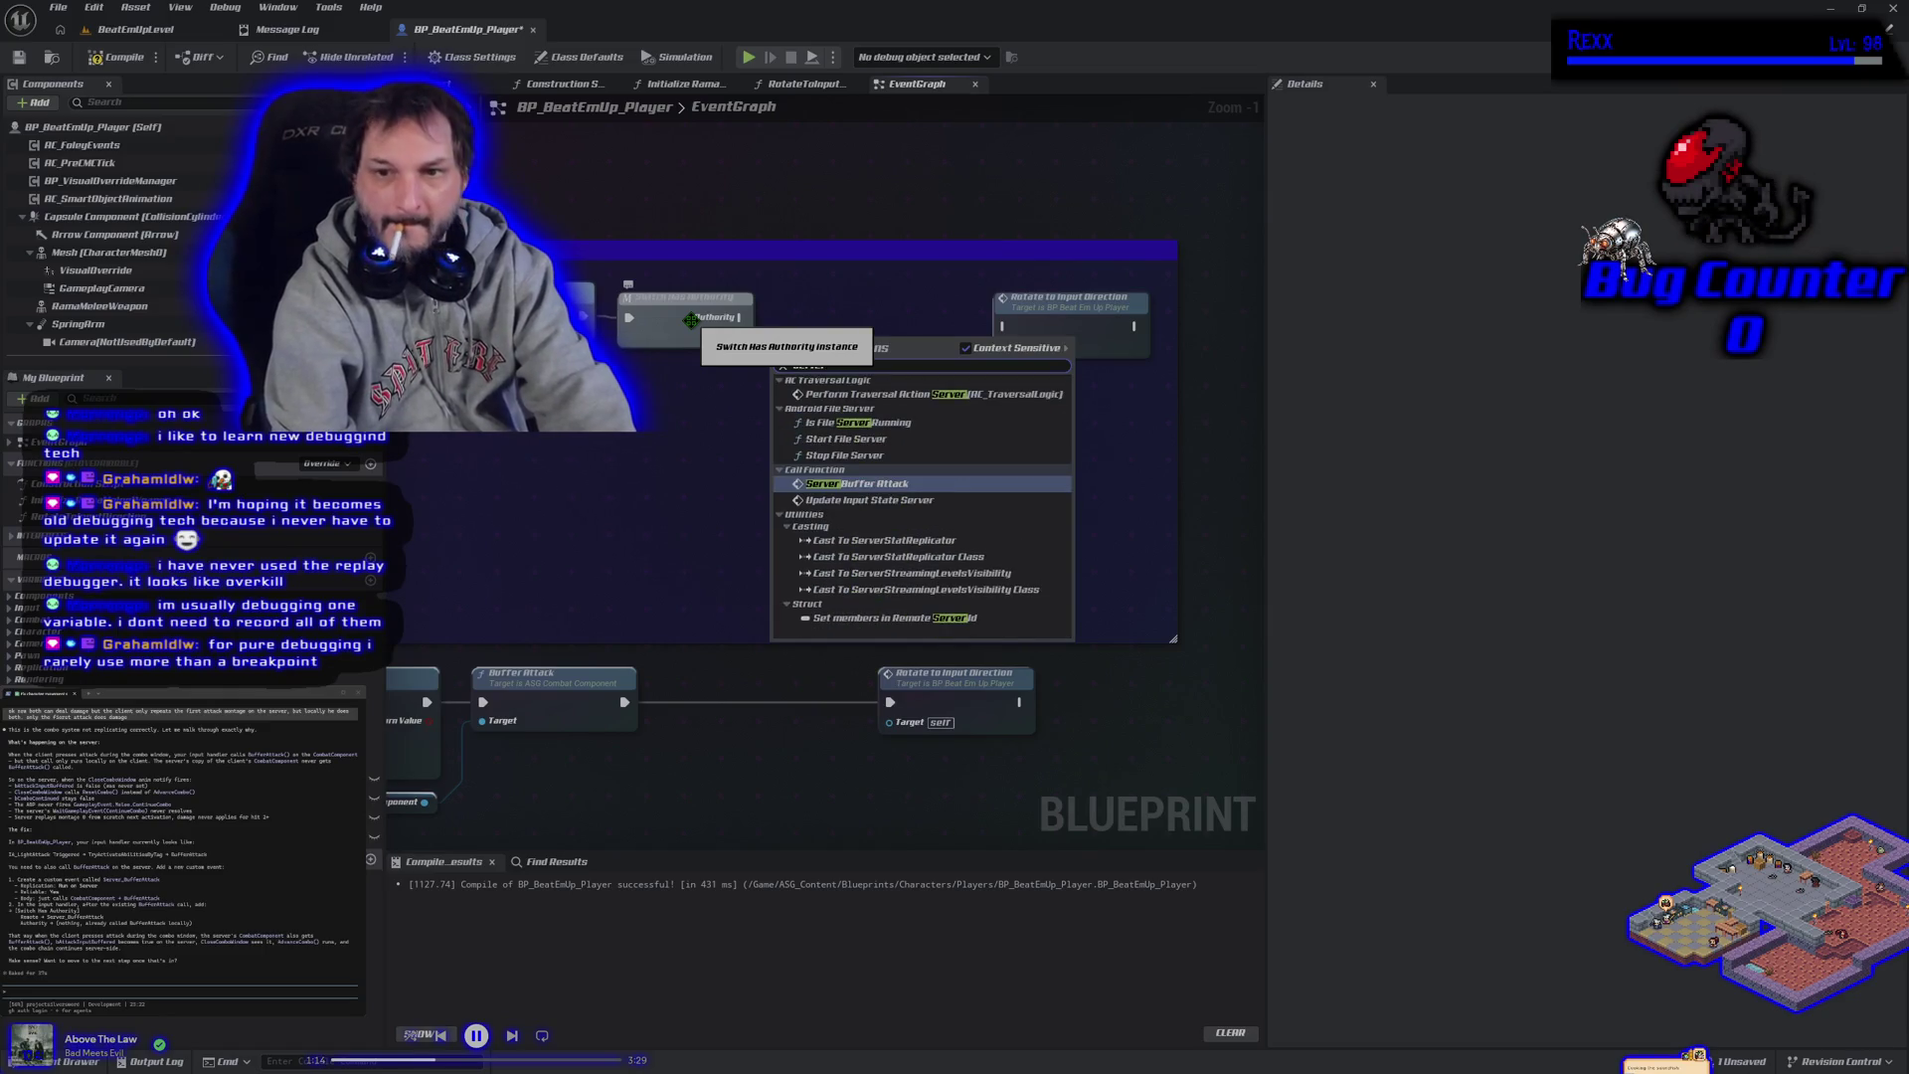
pyautogui.press('Return')
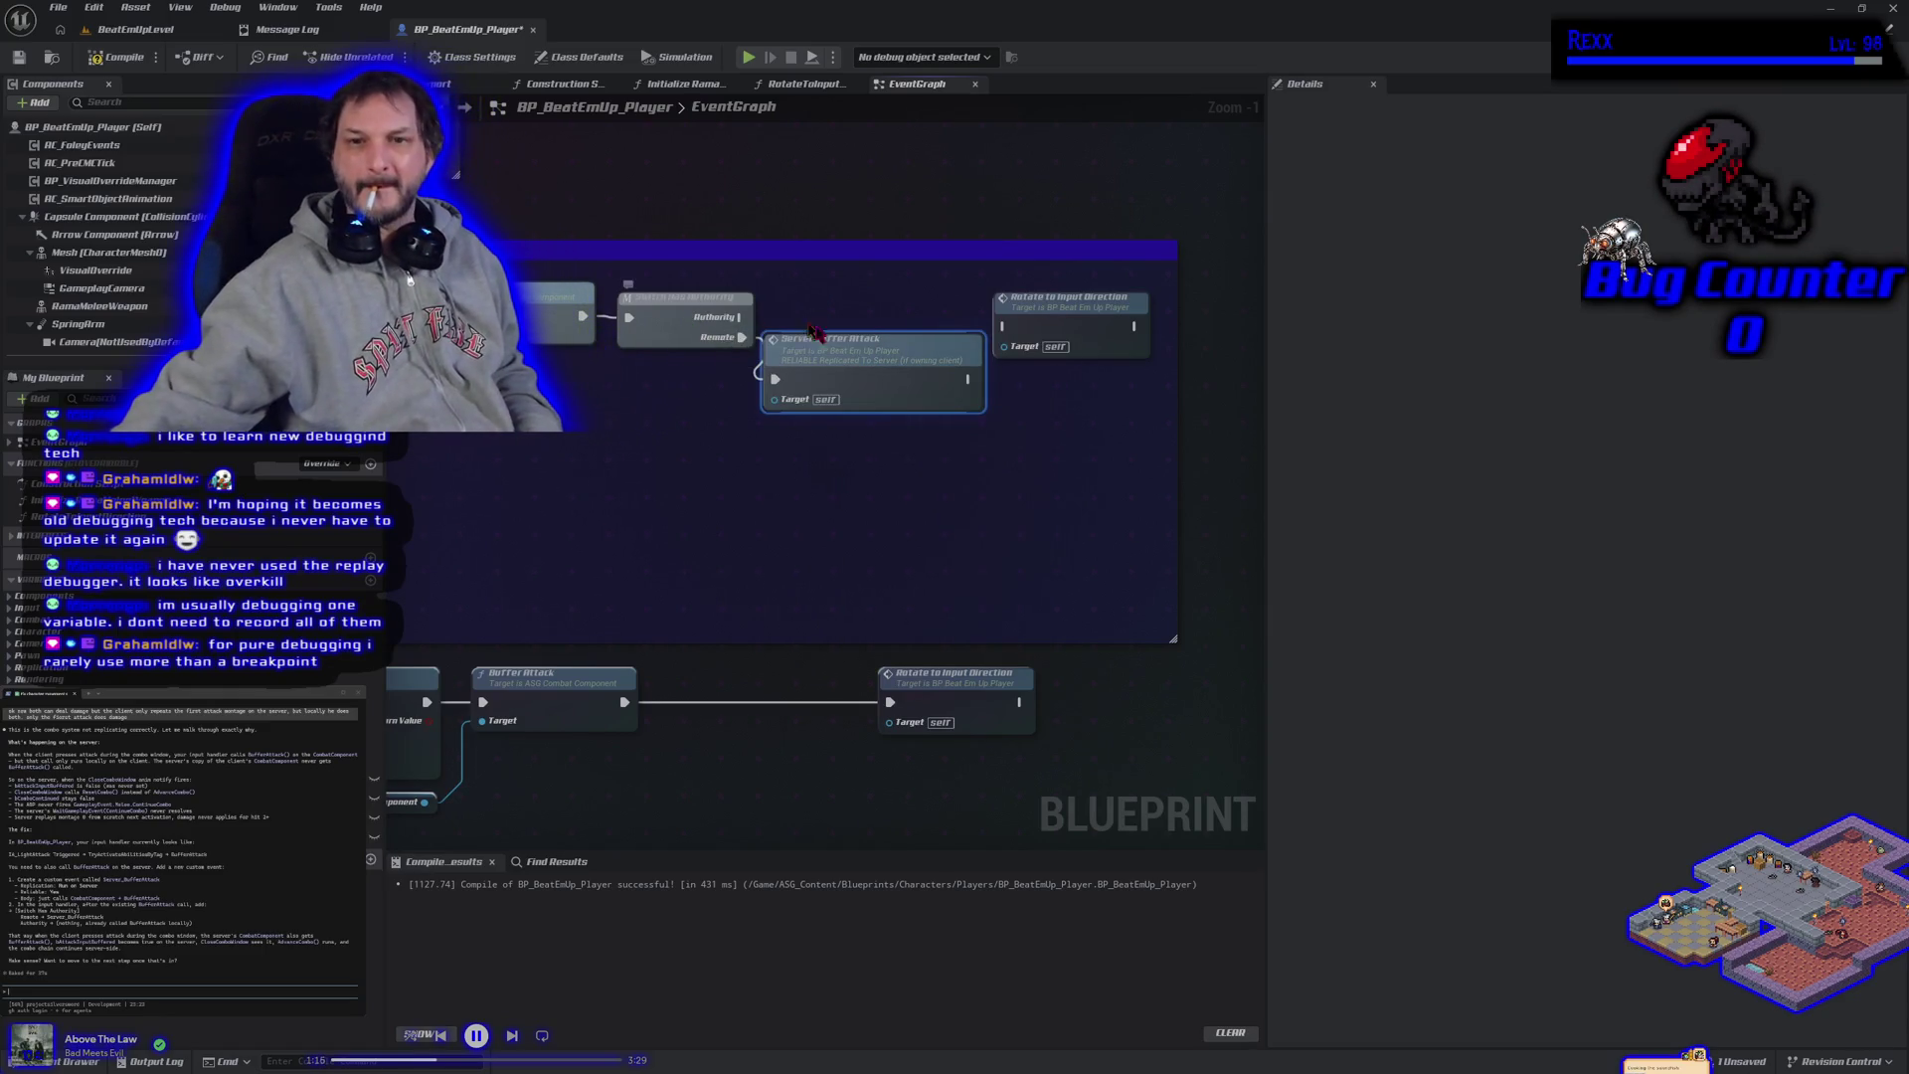
pyautogui.moveTo(865, 358); pyautogui.dragTo(871, 416)
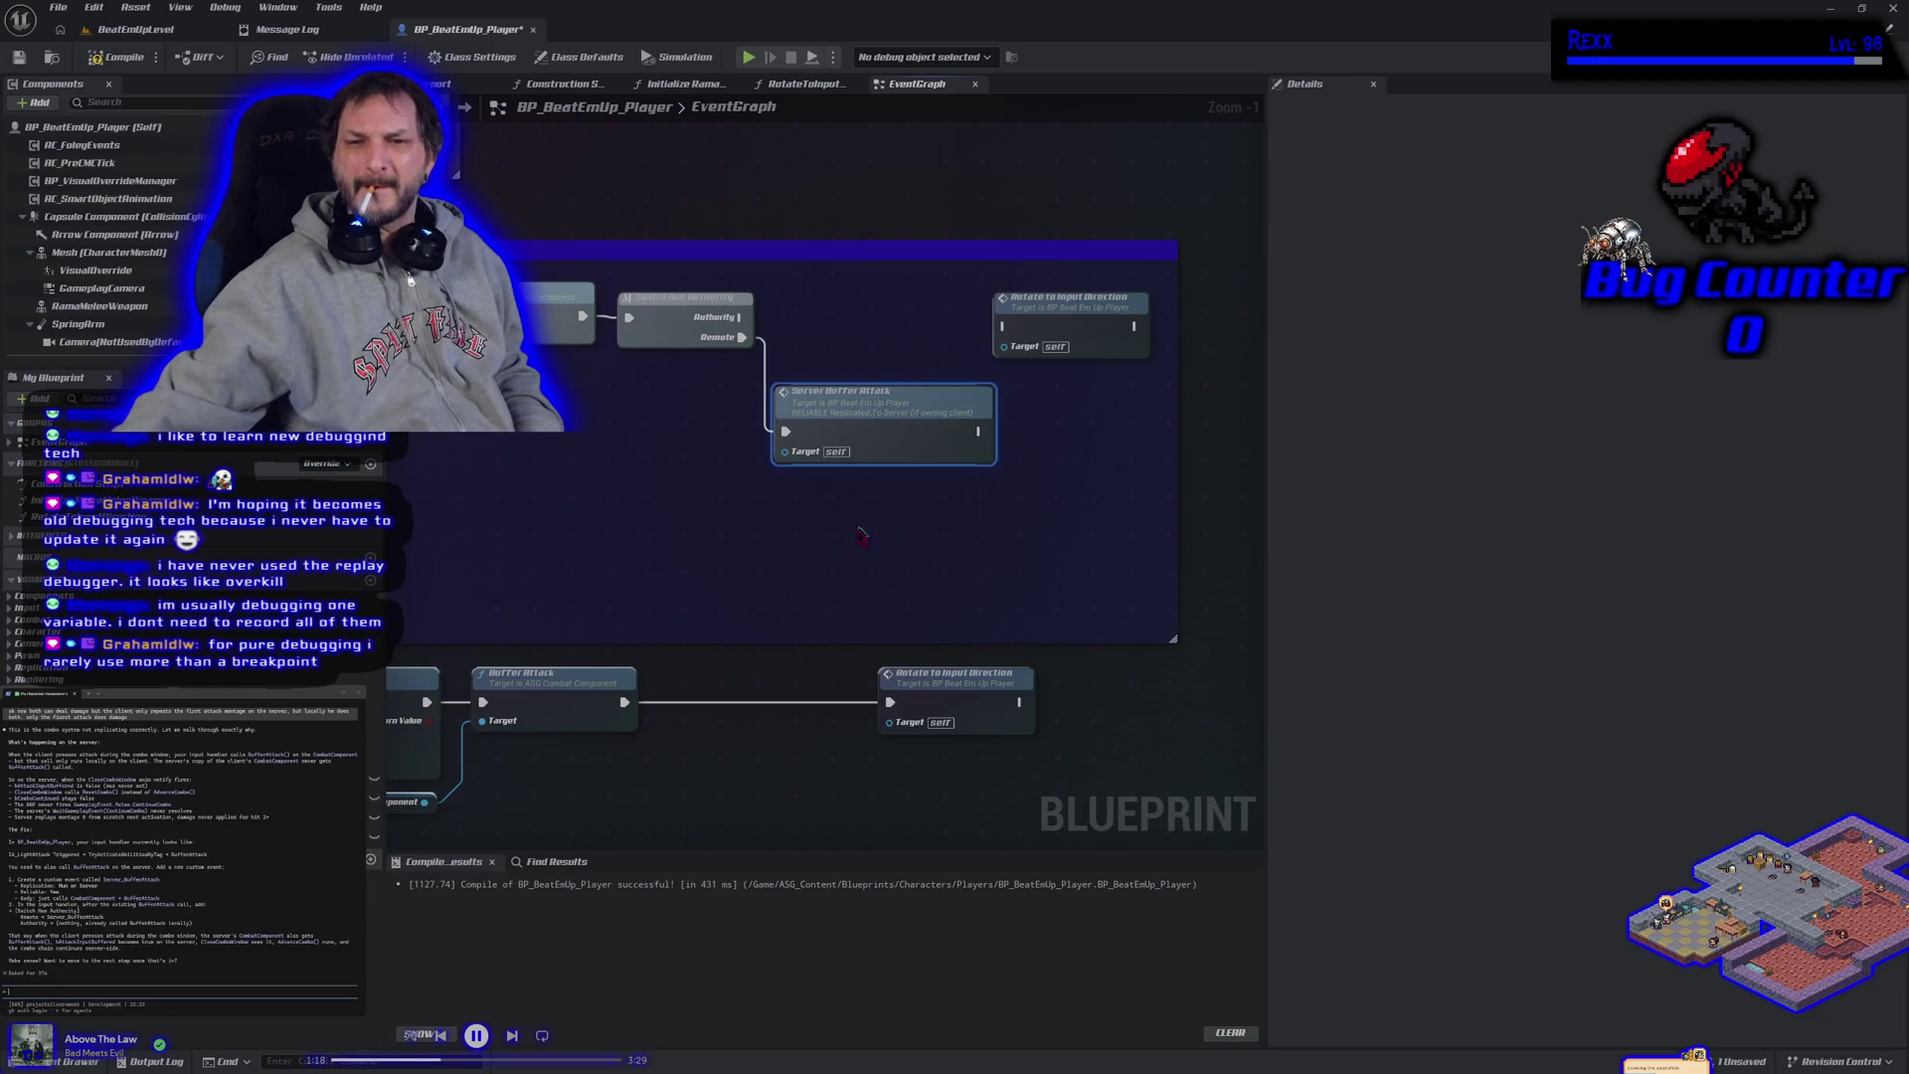
# Nudge Rotate to Input Direction slightly right and zoom out to review the chain.
pyautogui.scroll(-1, 871, 523)
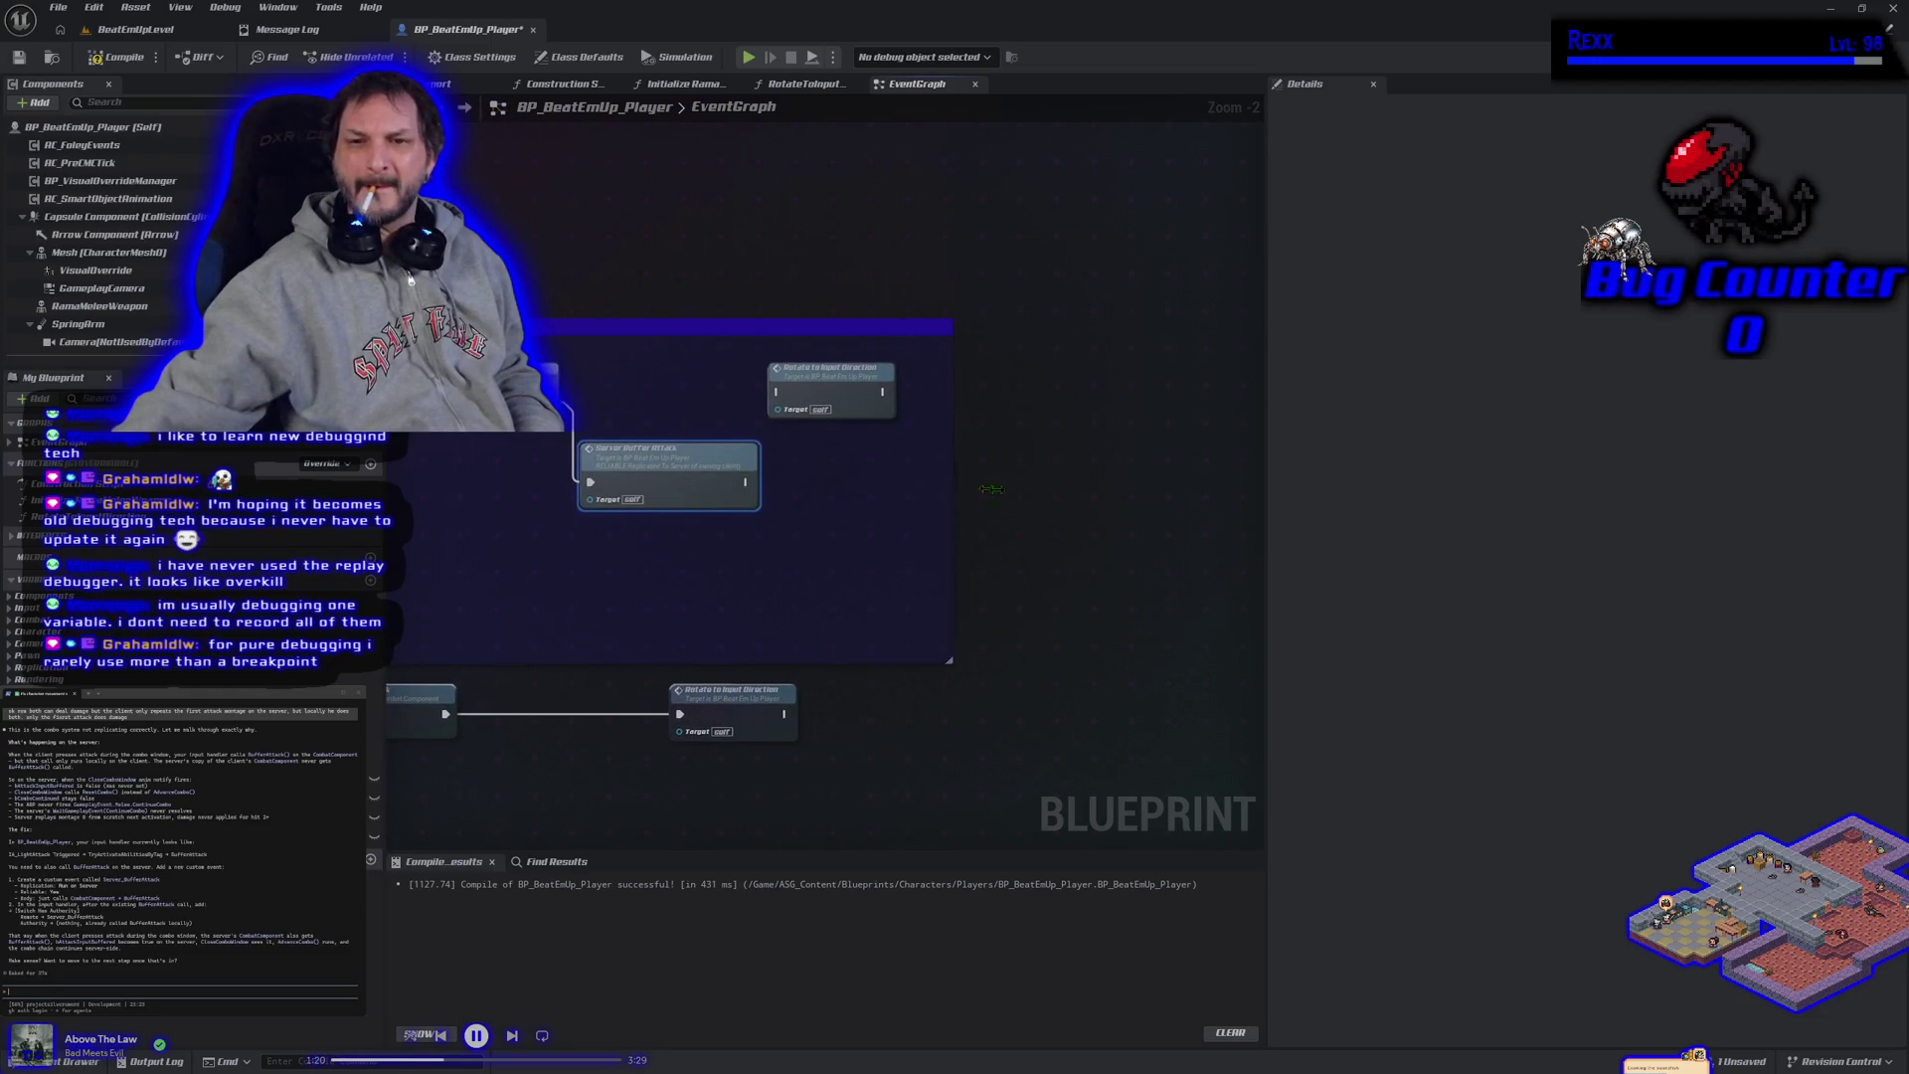
pyautogui.moveTo(585, 570); pyautogui.dragTo(716, 554)
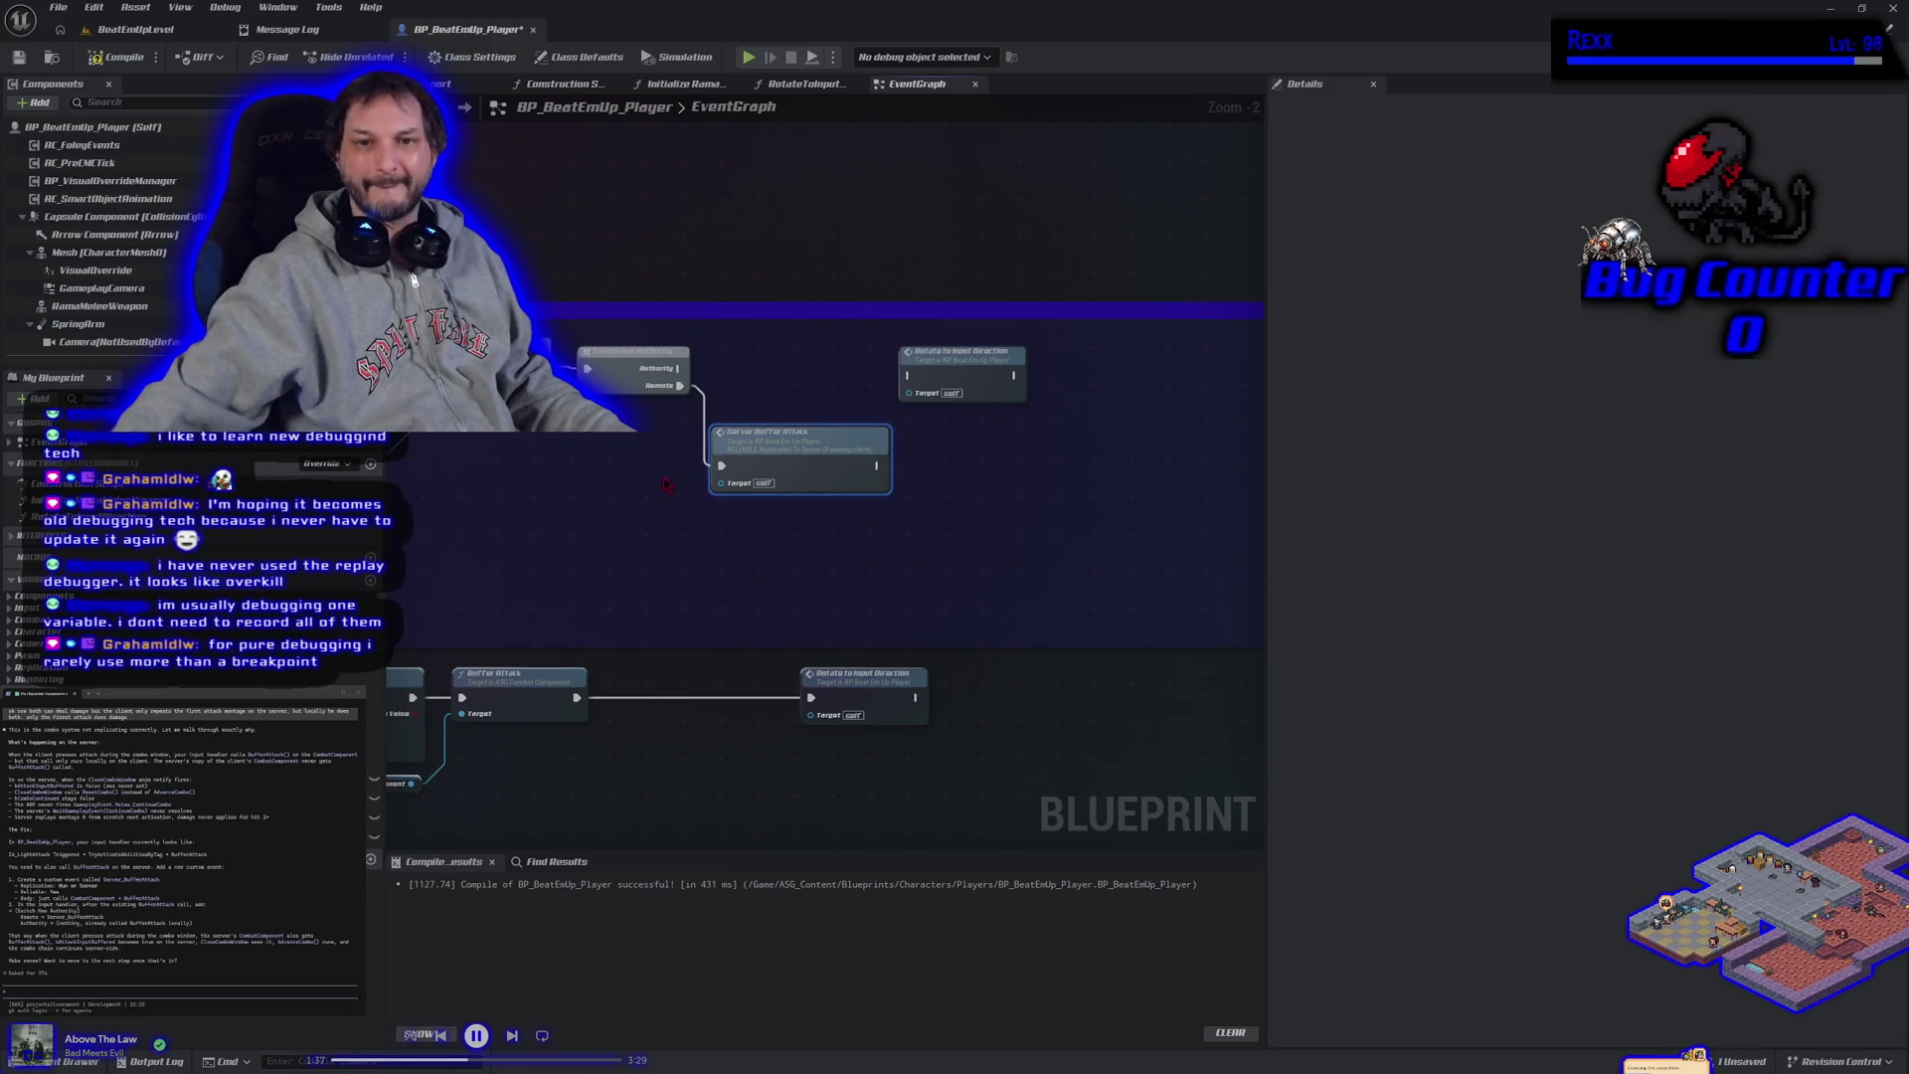
pyautogui.moveTo(666, 484); pyautogui.dragTo(638, 498)
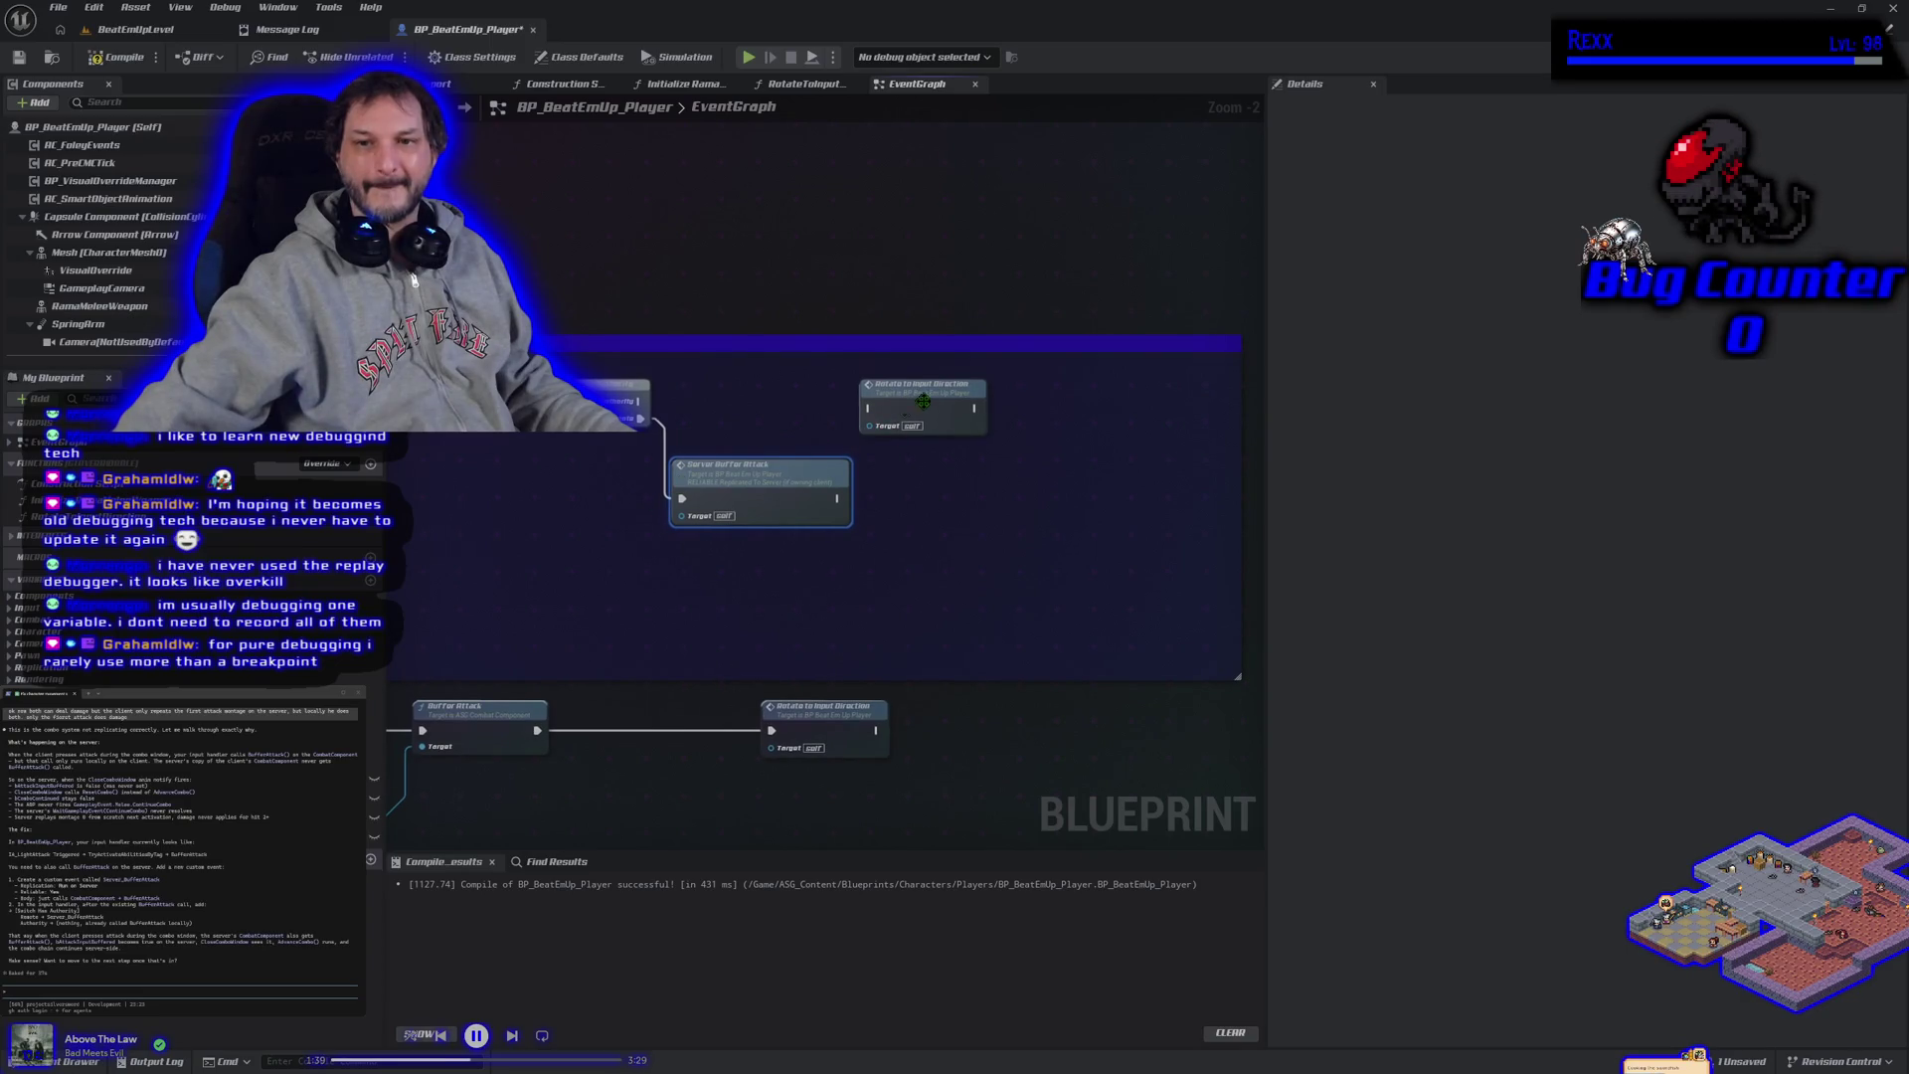
pyautogui.moveTo(915, 405); pyautogui.dragTo(969, 405)
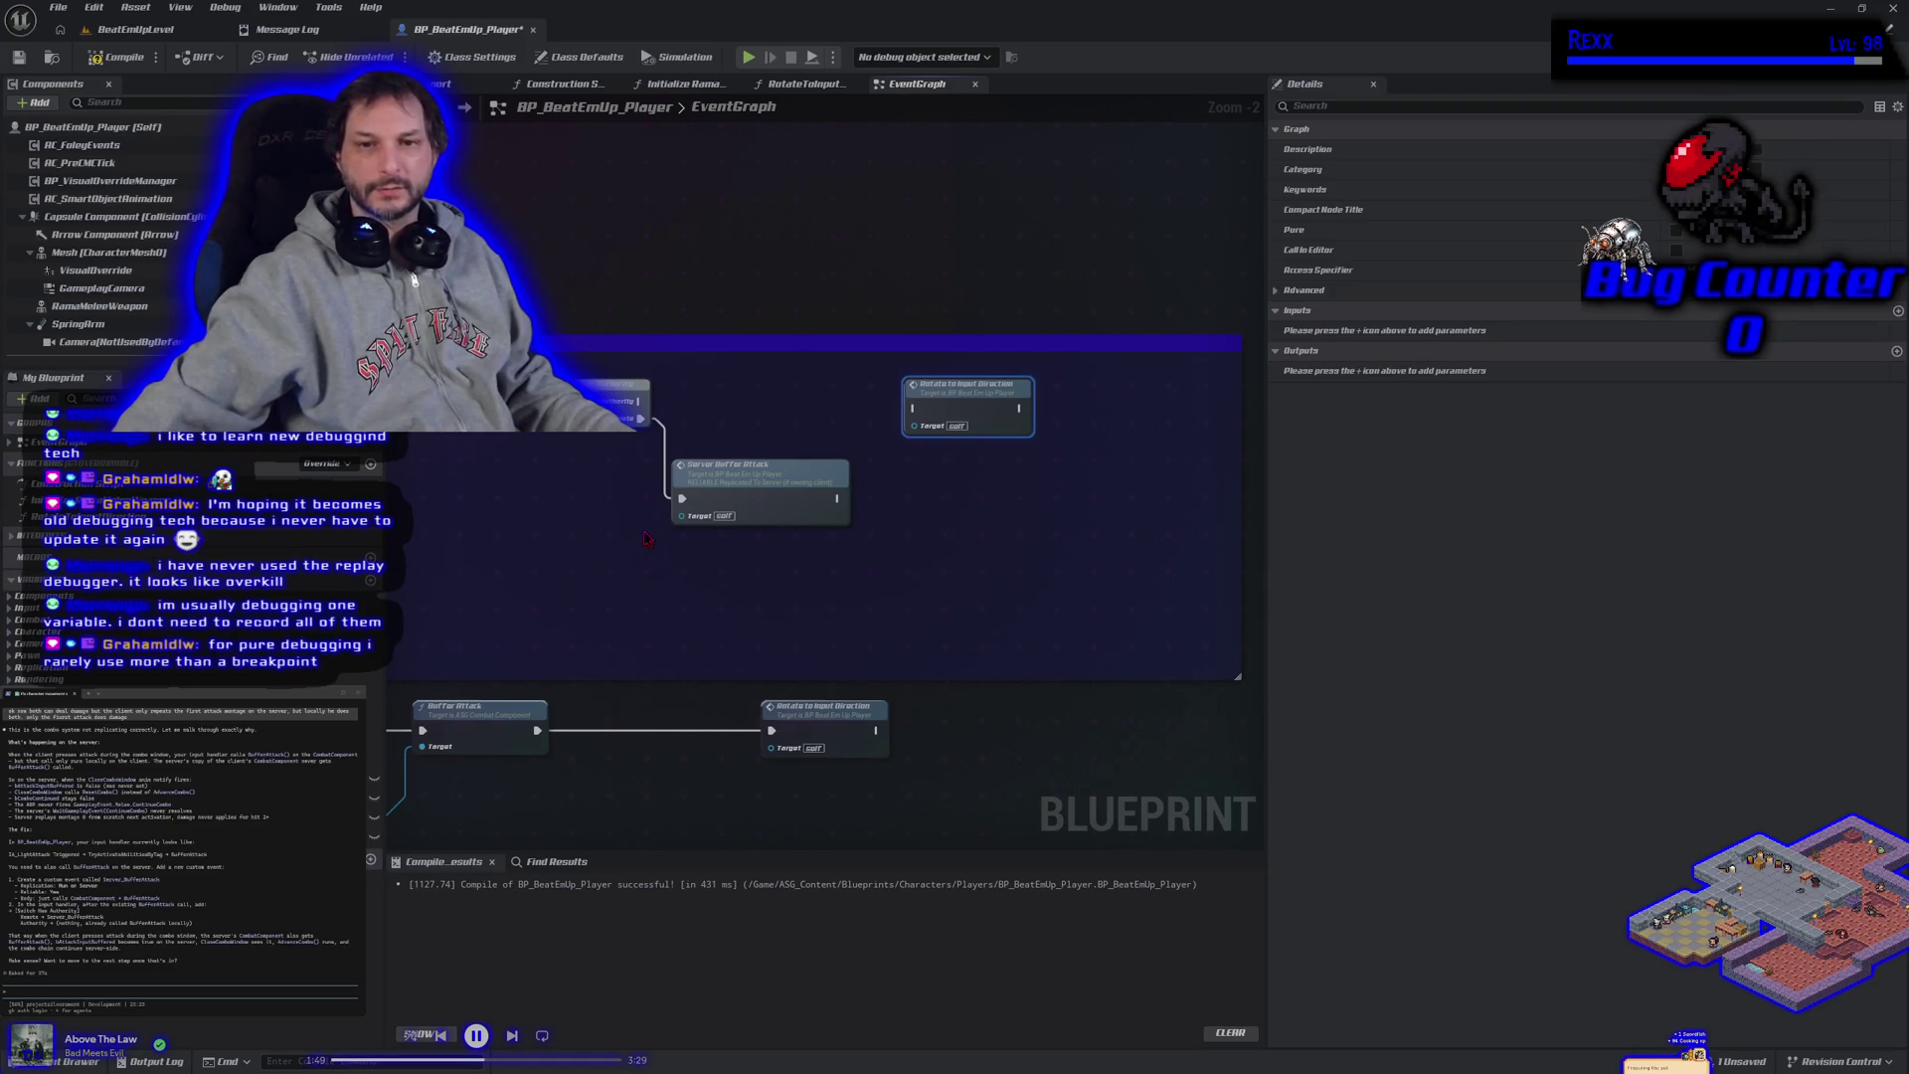
pyautogui.moveTo(646, 538); pyautogui.dragTo(772, 511)
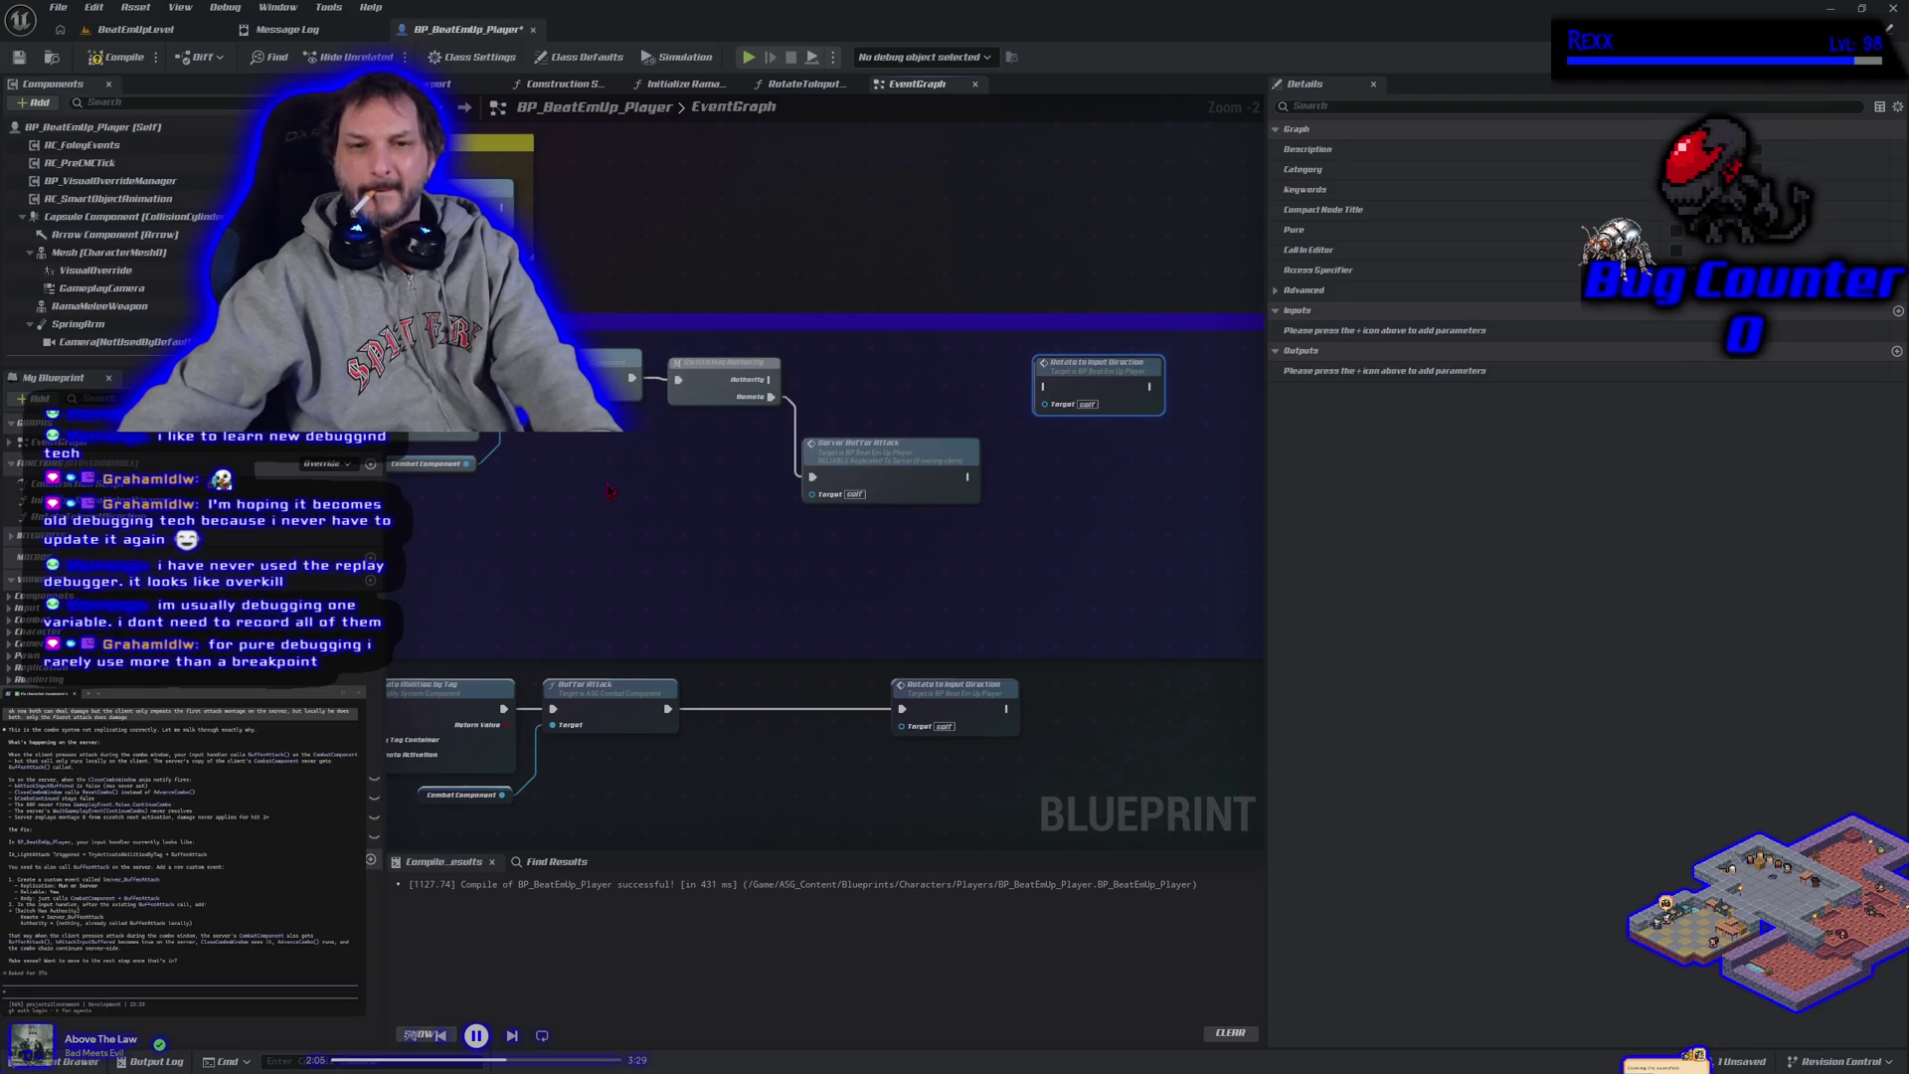
pyautogui.scroll(-1, 609, 489)
pyautogui.moveTo(608, 489)
pyautogui.mouseDown()
pyautogui.moveTo(786, 464)
pyautogui.moveTo(636, 513)
pyautogui.mouseUp()
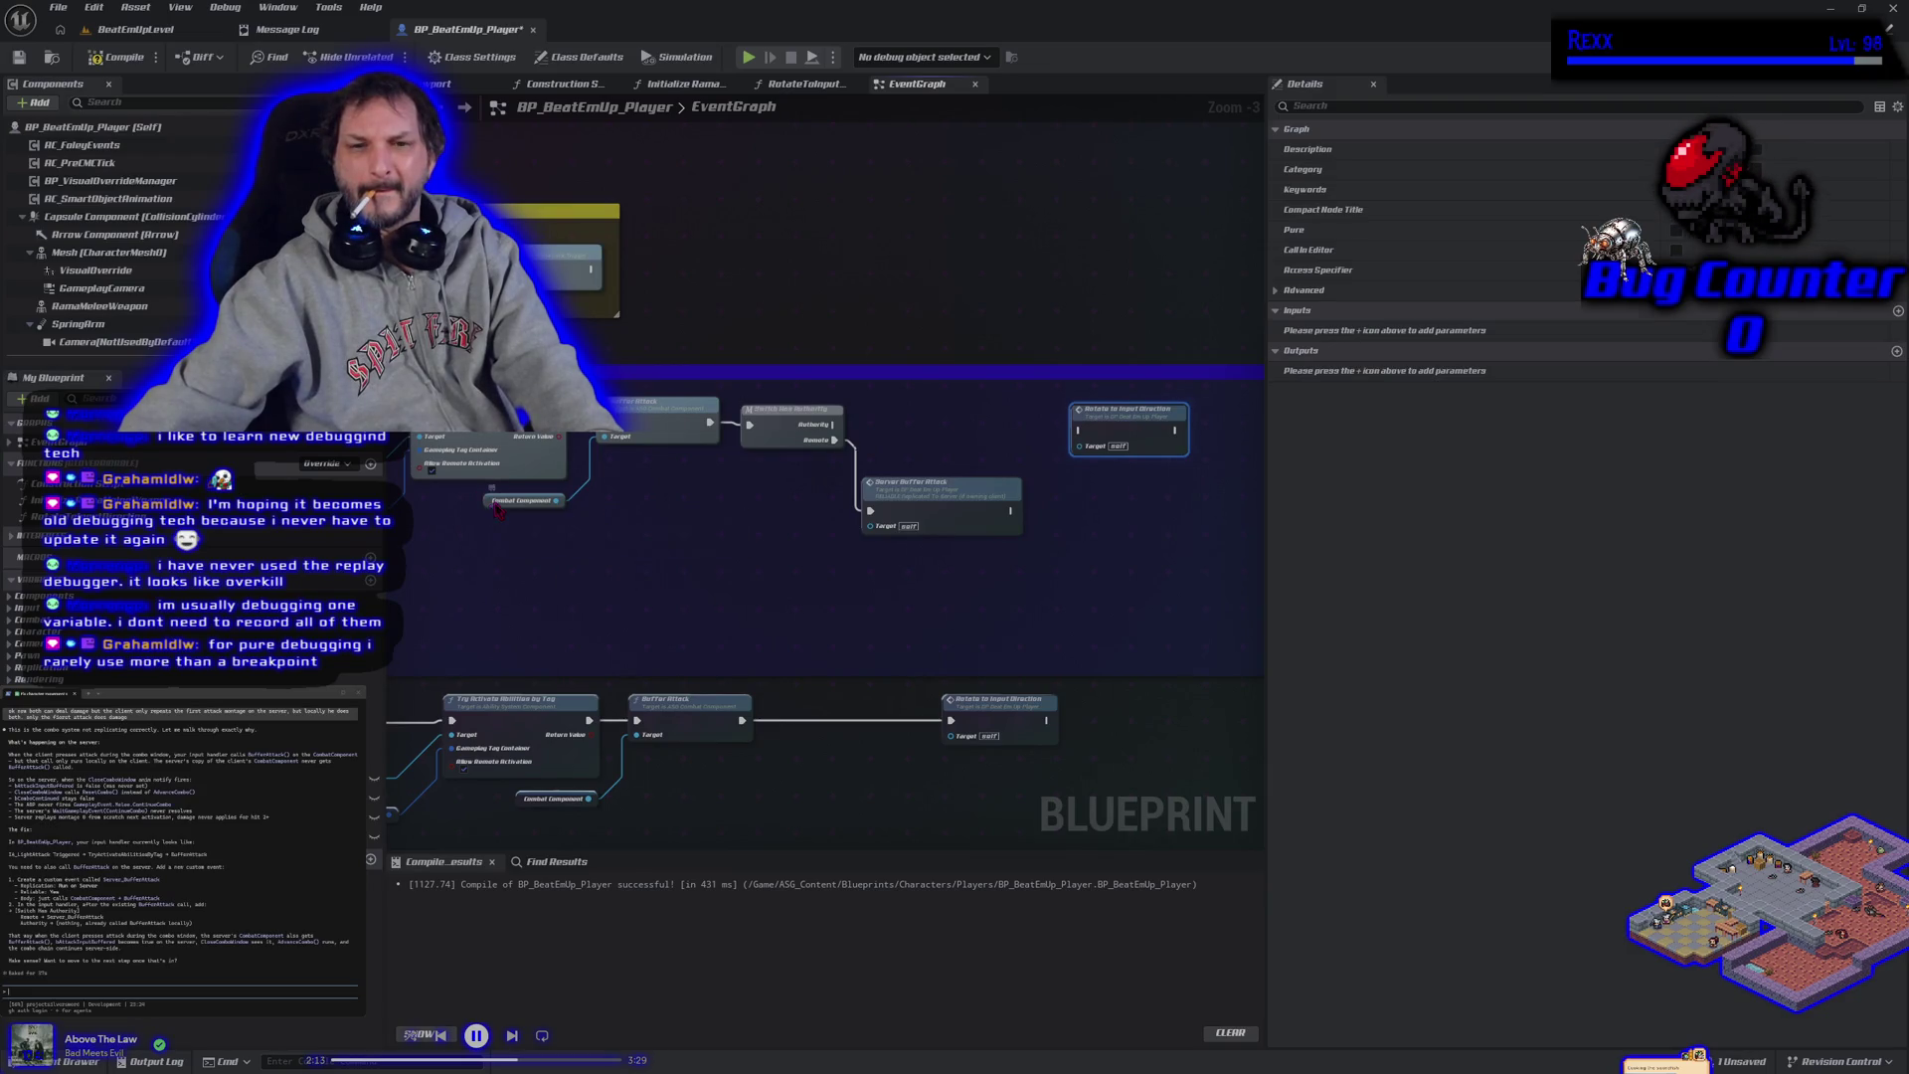
# Reposition the Combat Component attack chain and wire the upper node's exec output into Buffer Attack.
pyautogui.click(498, 504)
pyautogui.moveTo(781, 540)
pyautogui.mouseDown()
pyautogui.moveTo(875, 437)
pyautogui.moveTo(1039, 465)
pyautogui.moveTo(602, 436)
pyautogui.mouseUp()
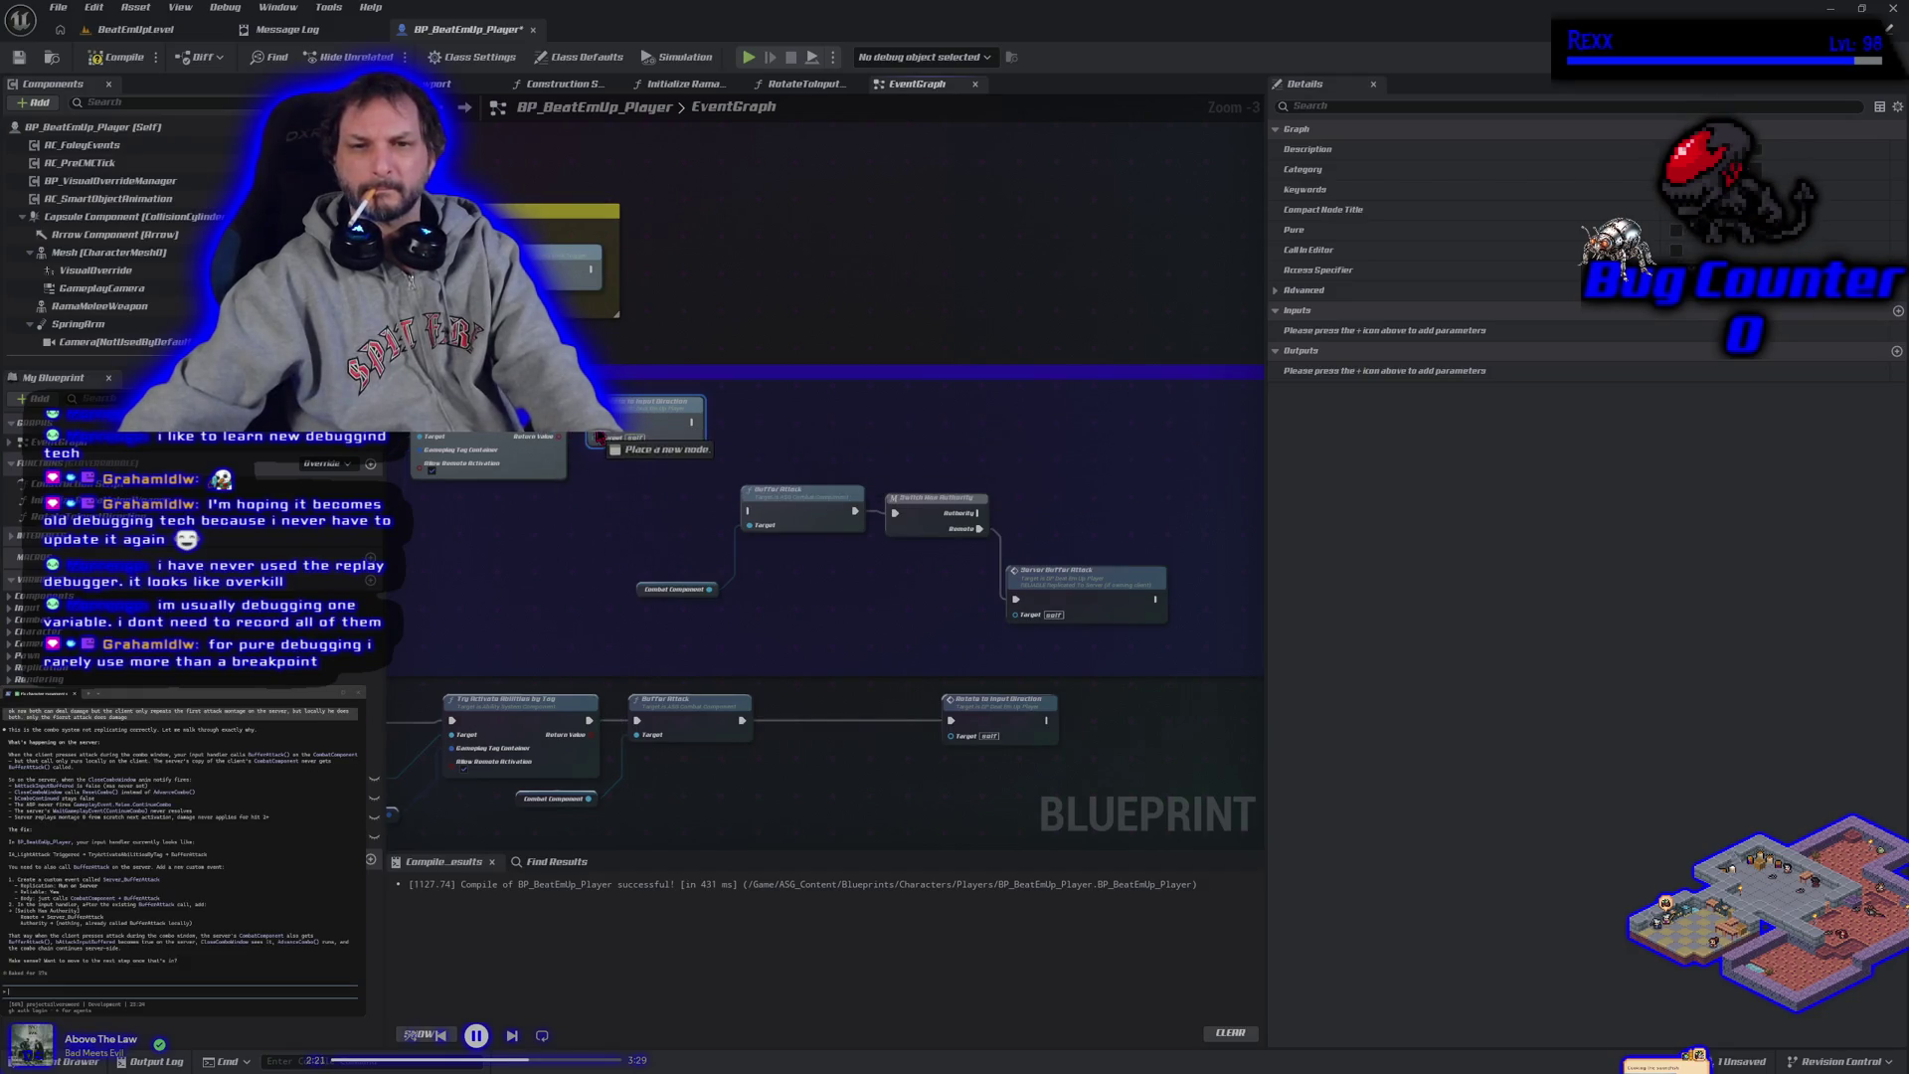
pyautogui.moveTo(789, 565); pyautogui.dragTo(731, 565)
pyautogui.moveTo(632, 422)
pyautogui.mouseDown()
pyautogui.moveTo(694, 512)
pyautogui.moveTo(693, 545)
pyautogui.mouseUp()
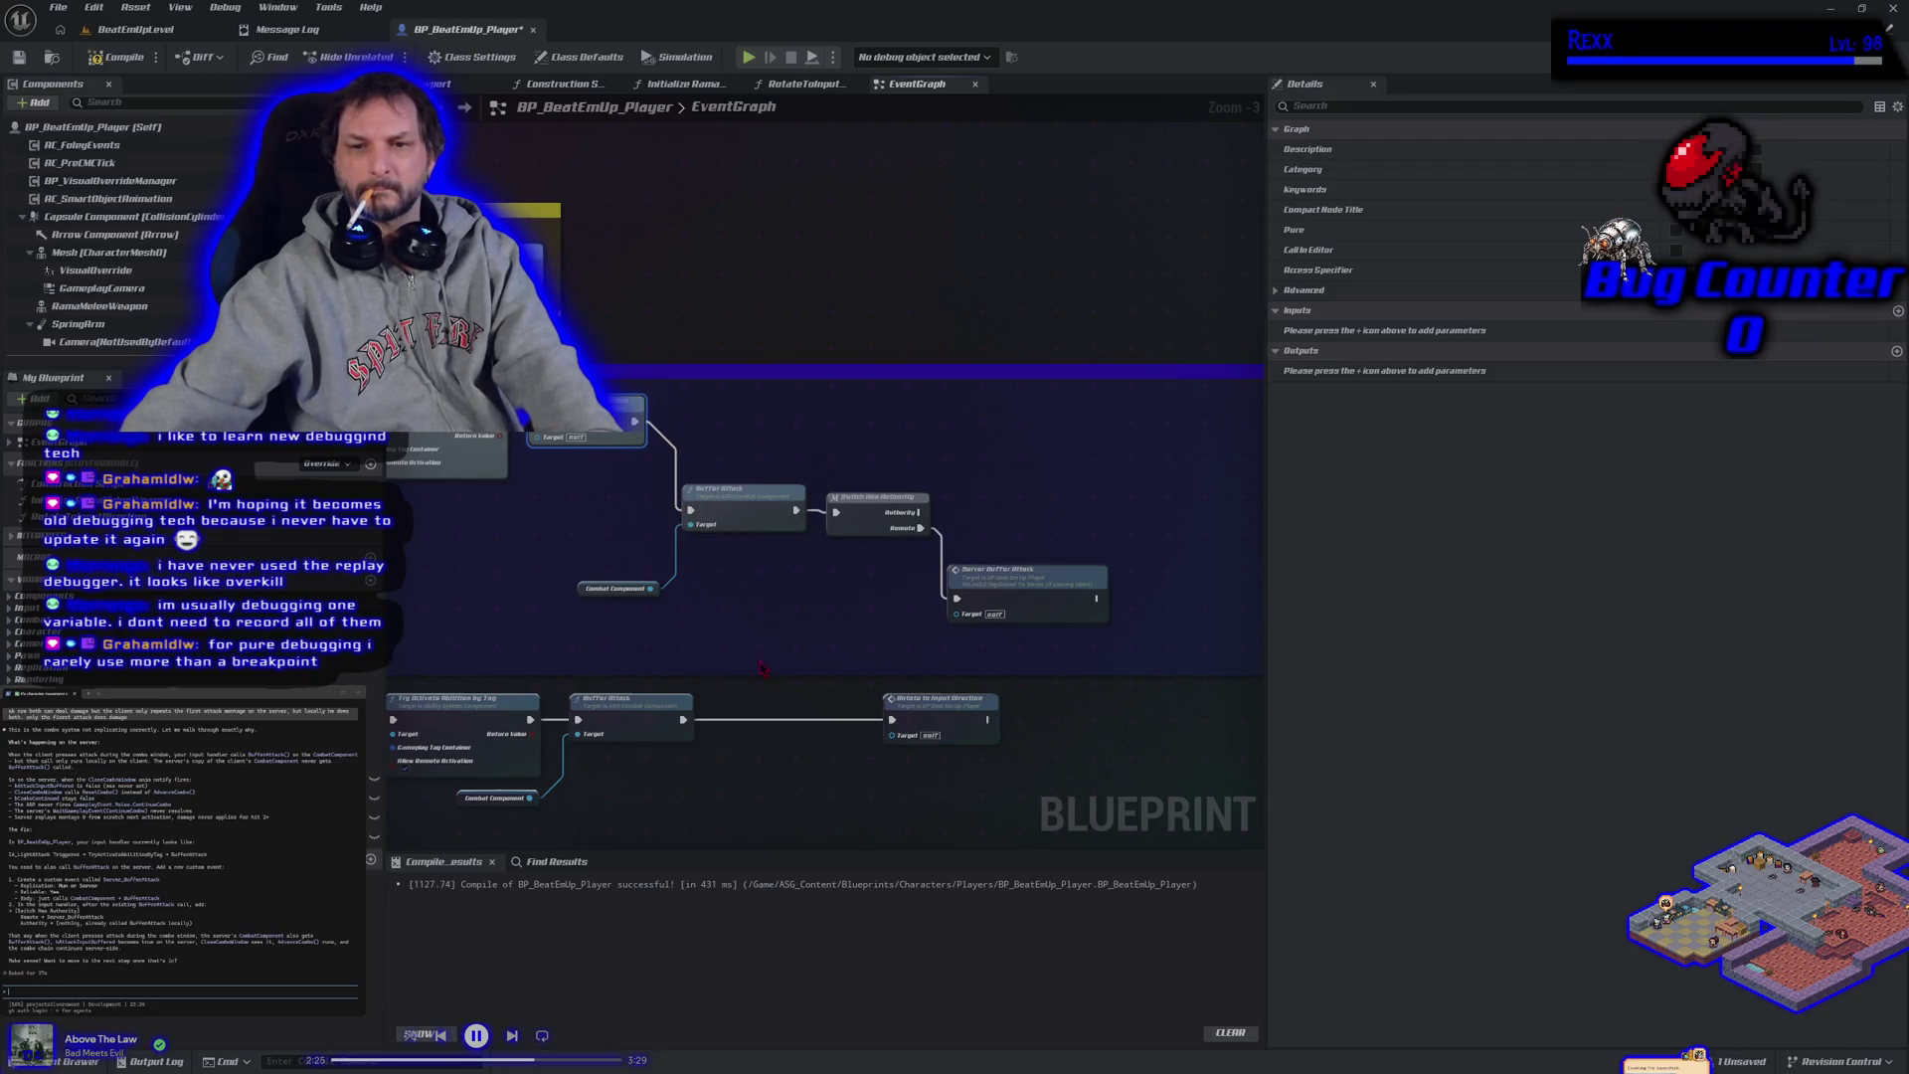
pyautogui.moveTo(650, 674)
pyautogui.mouseDown()
pyautogui.moveTo(1005, 572)
pyautogui.moveTo(1005, 528)
pyautogui.mouseUp()
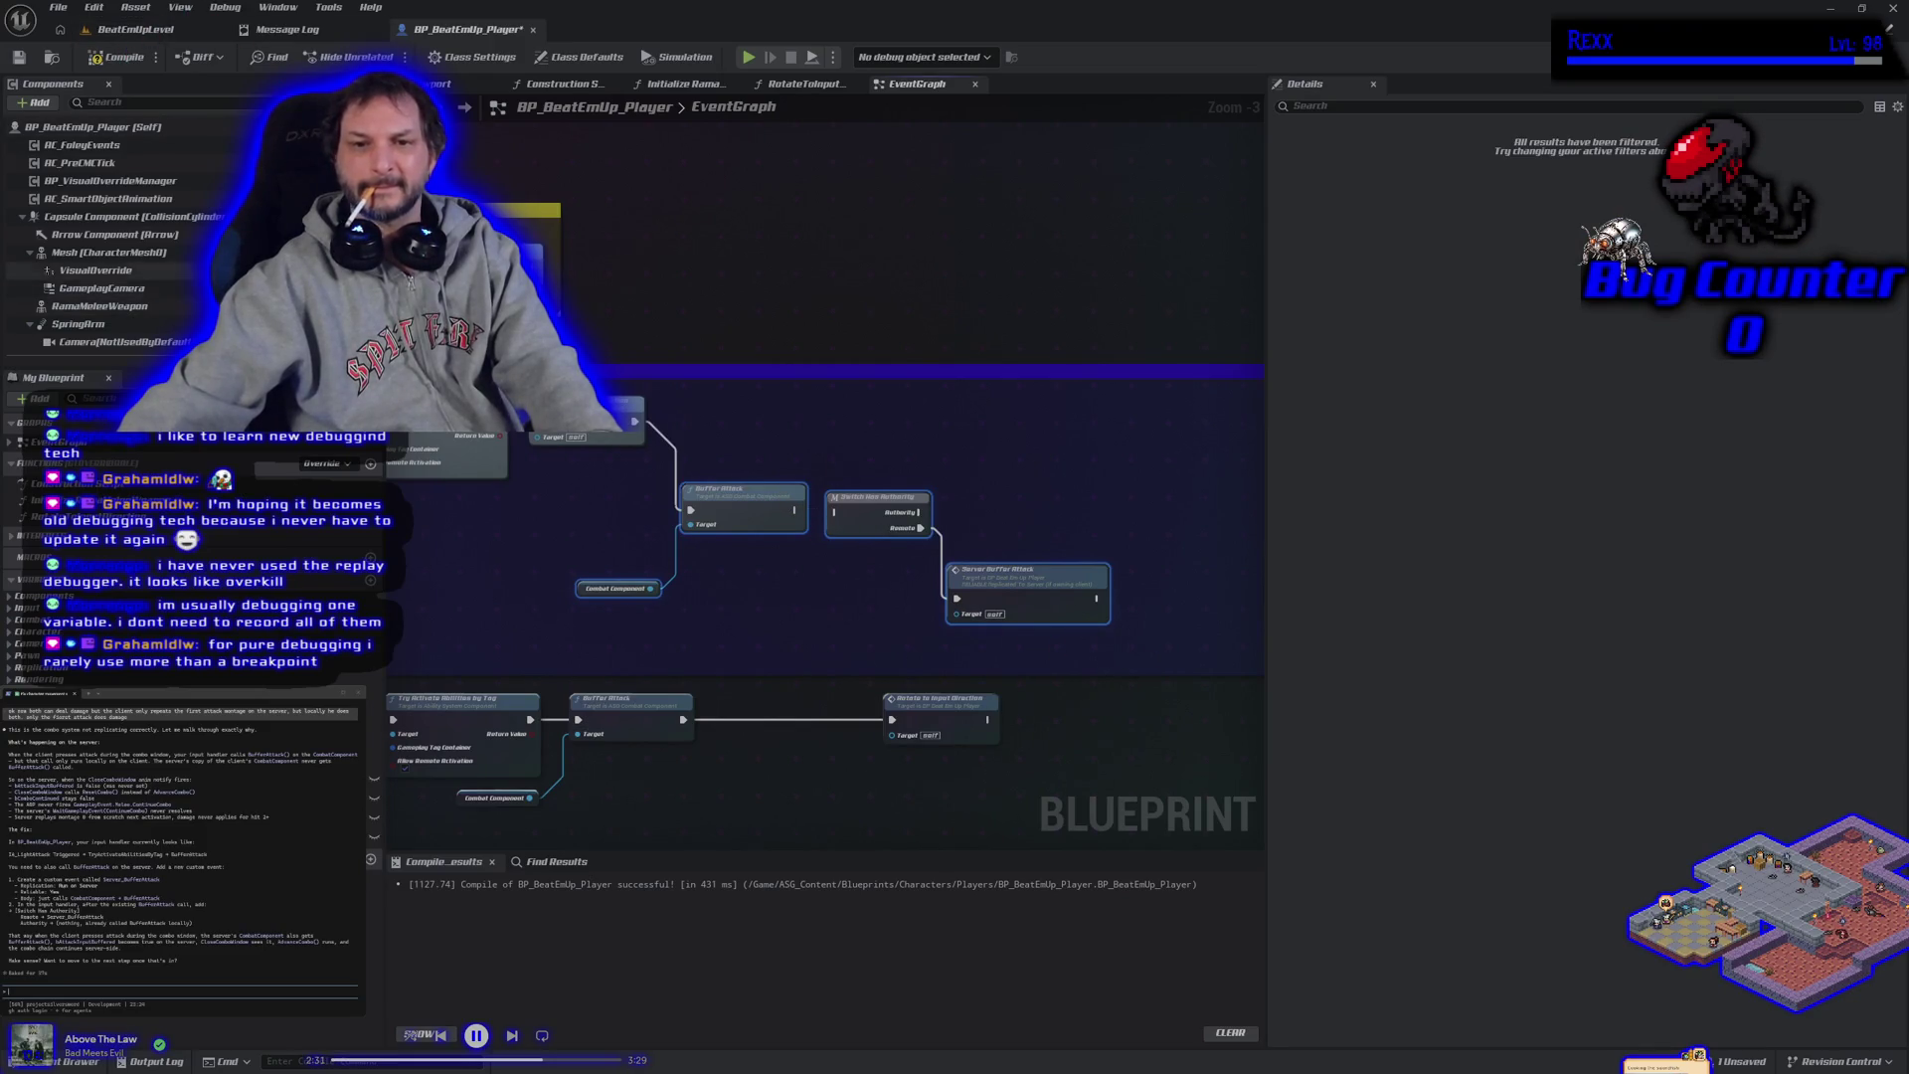
pyautogui.click(130, 28)
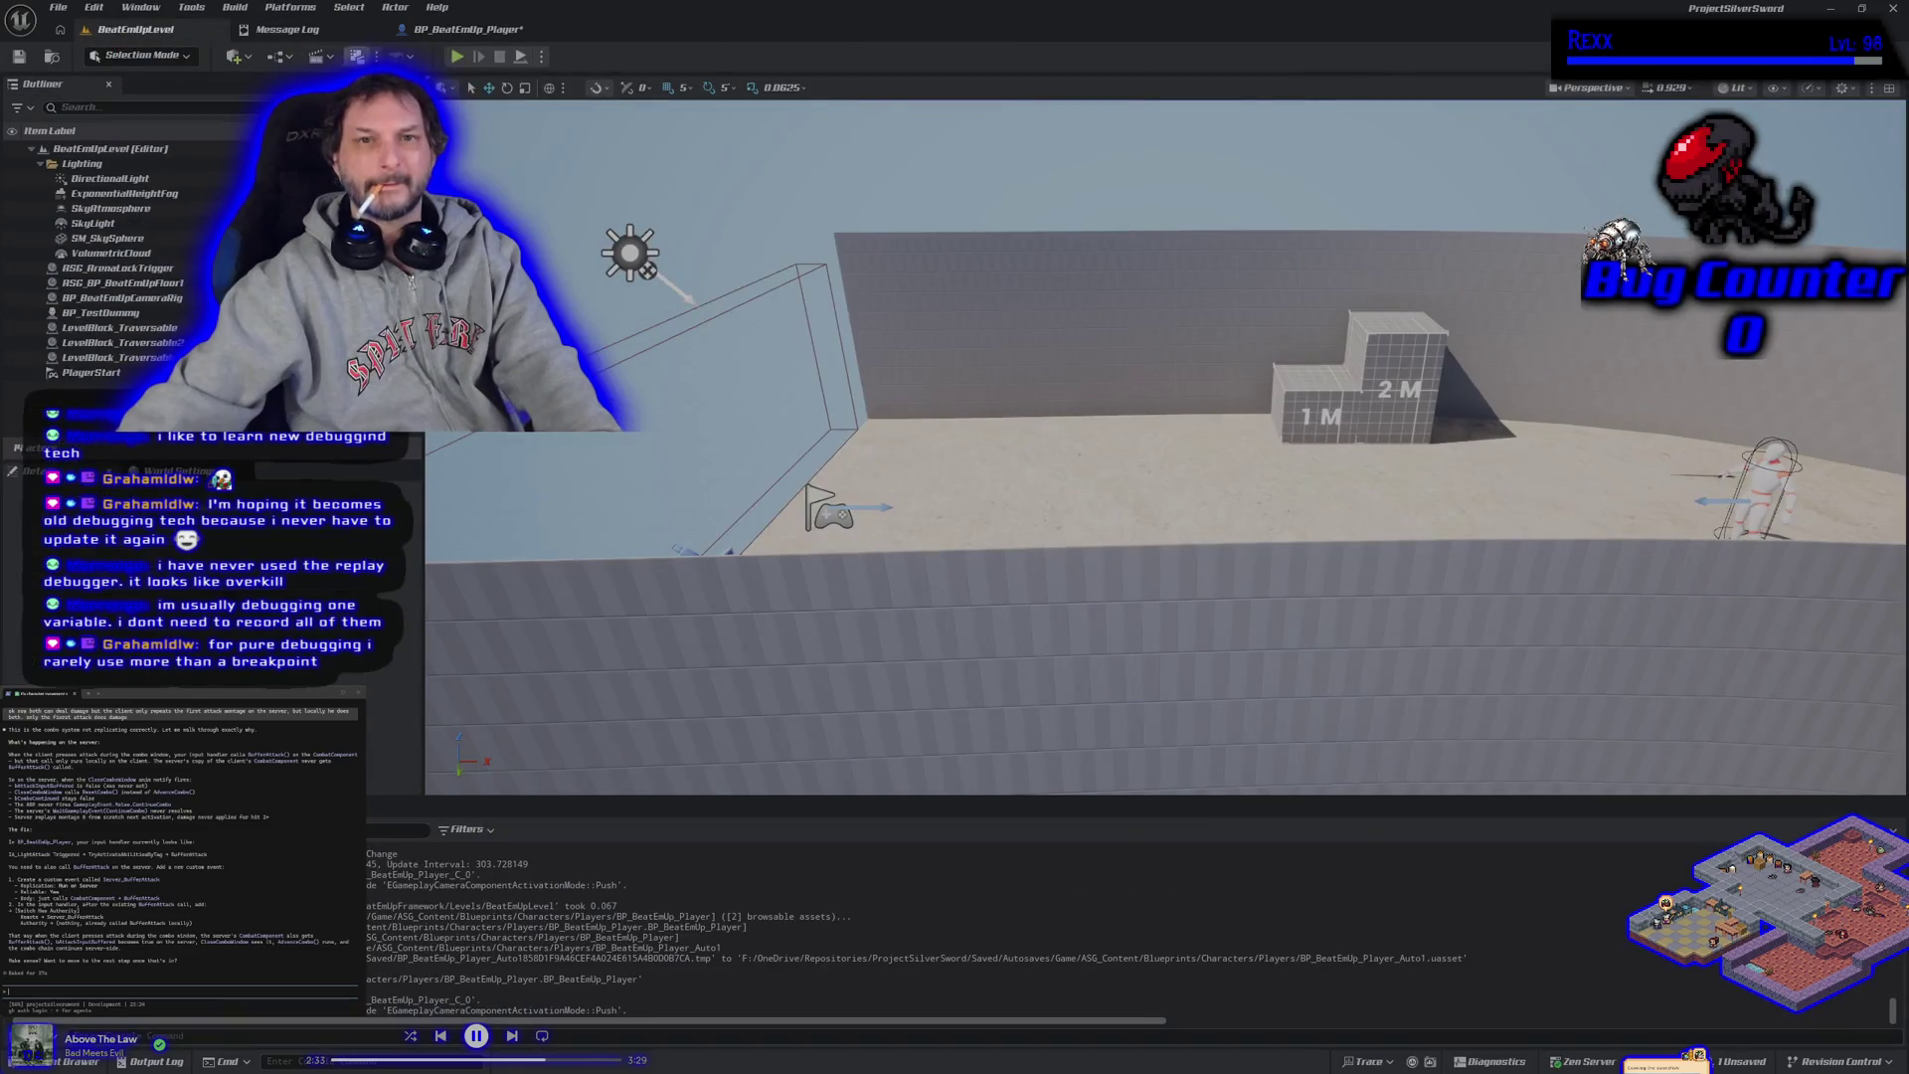
# Run a quick play-in-editor test, stop it, and return to BP_BeatEmUp_Player.
pyautogui.hotkey('alt', 'p')
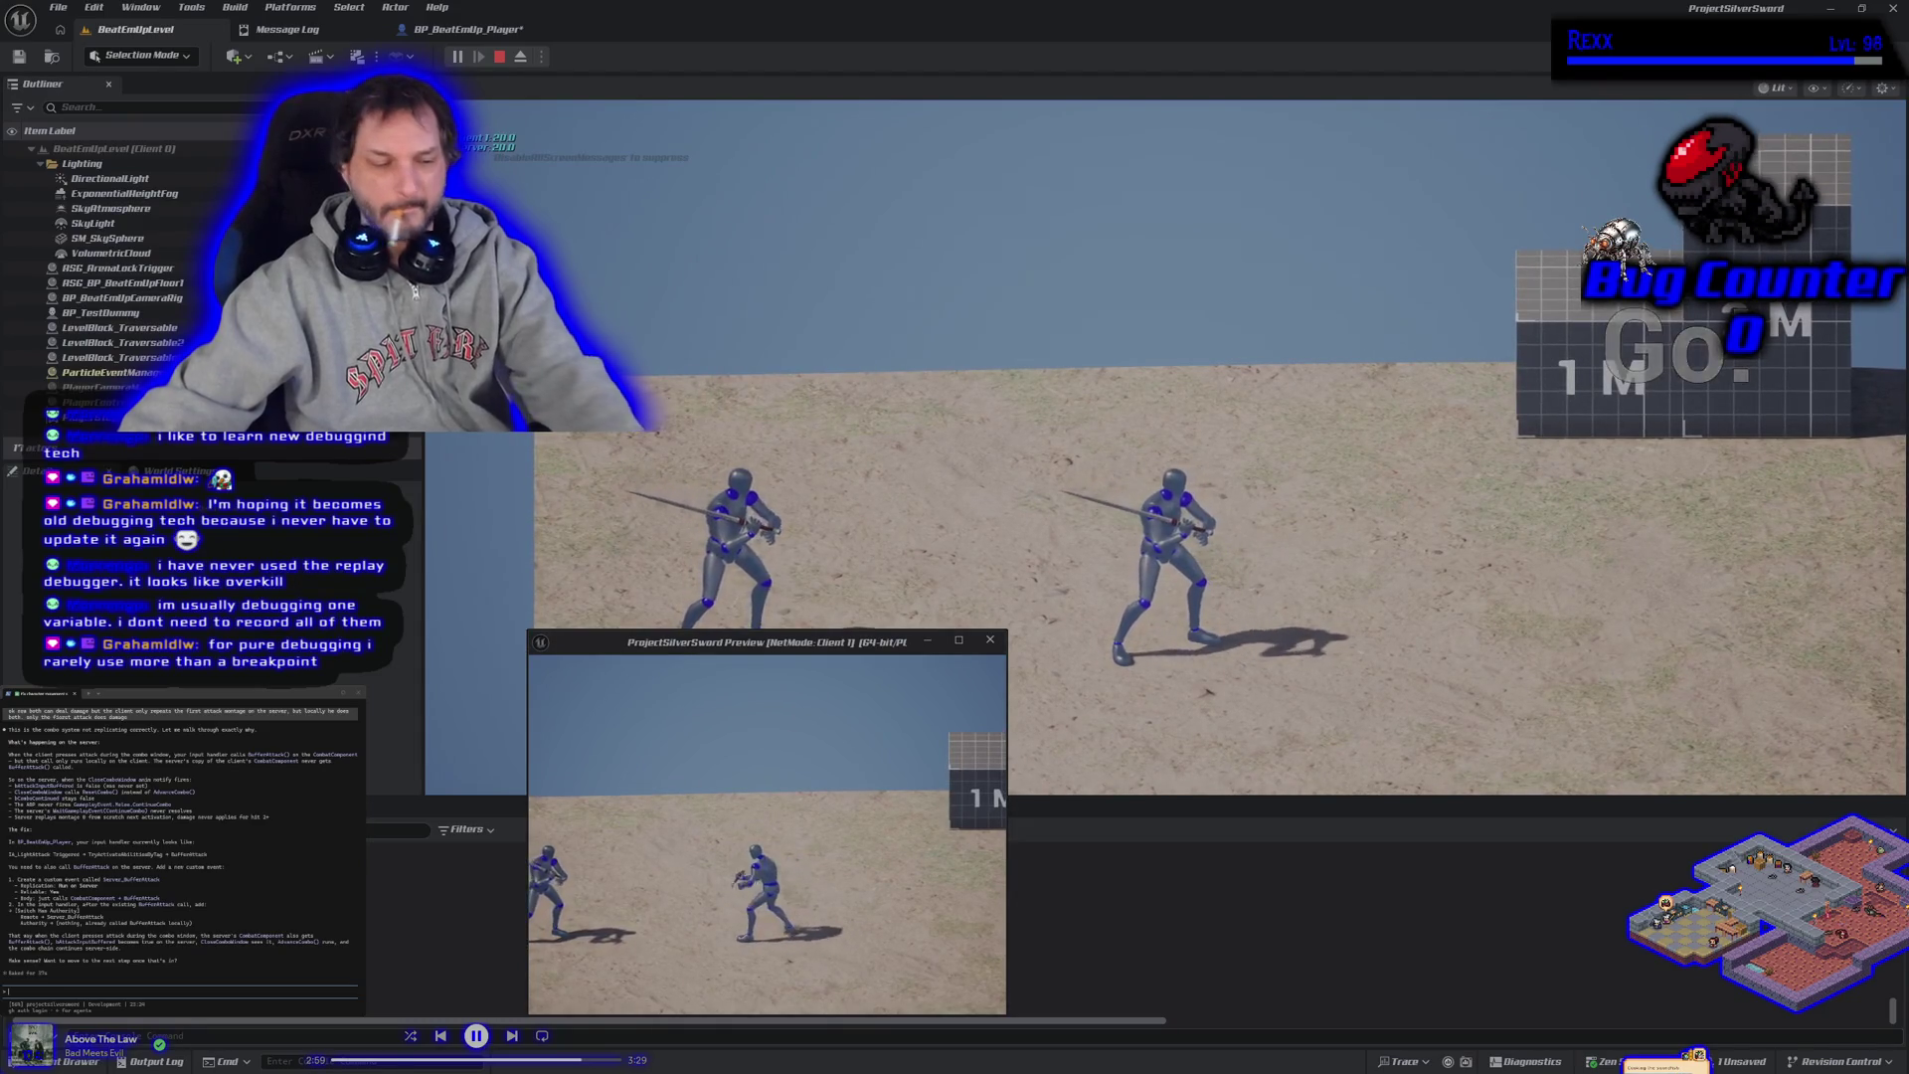
pyautogui.press('Escape')
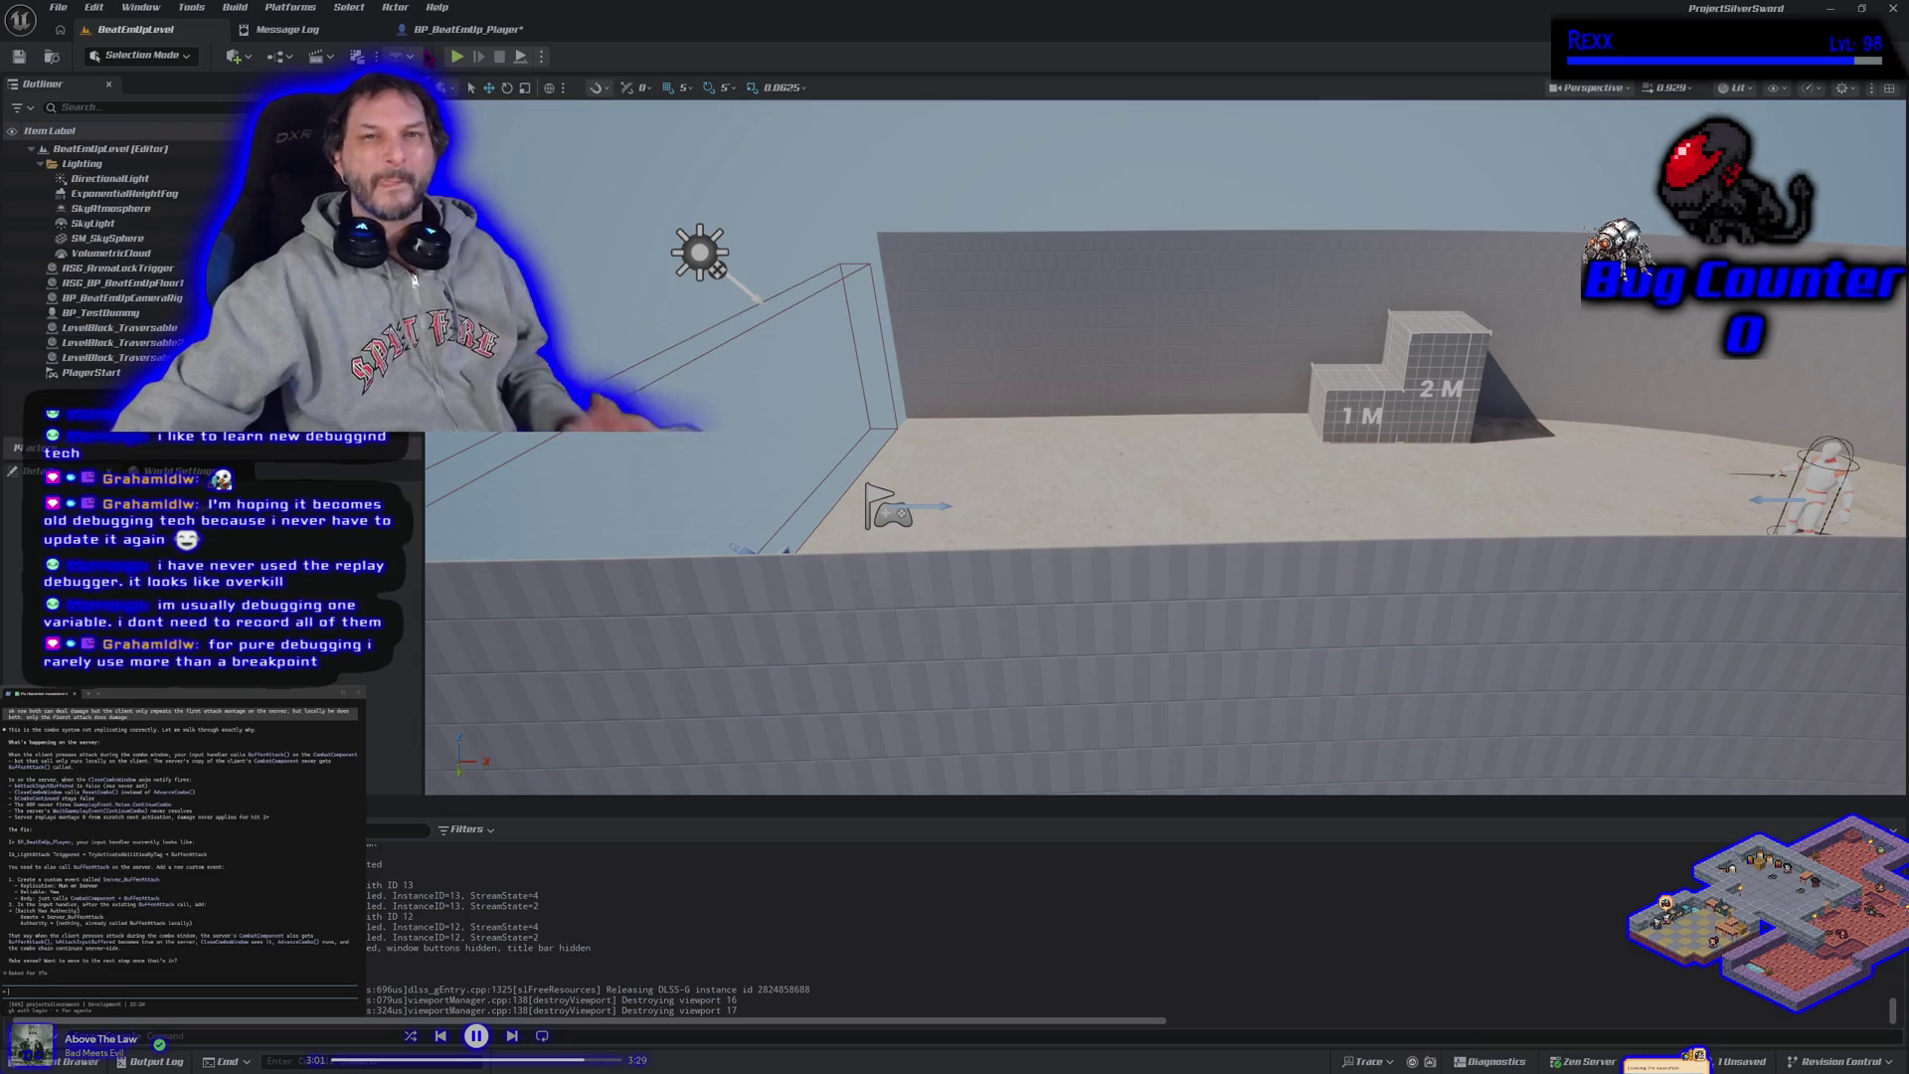
pyautogui.click(462, 29)
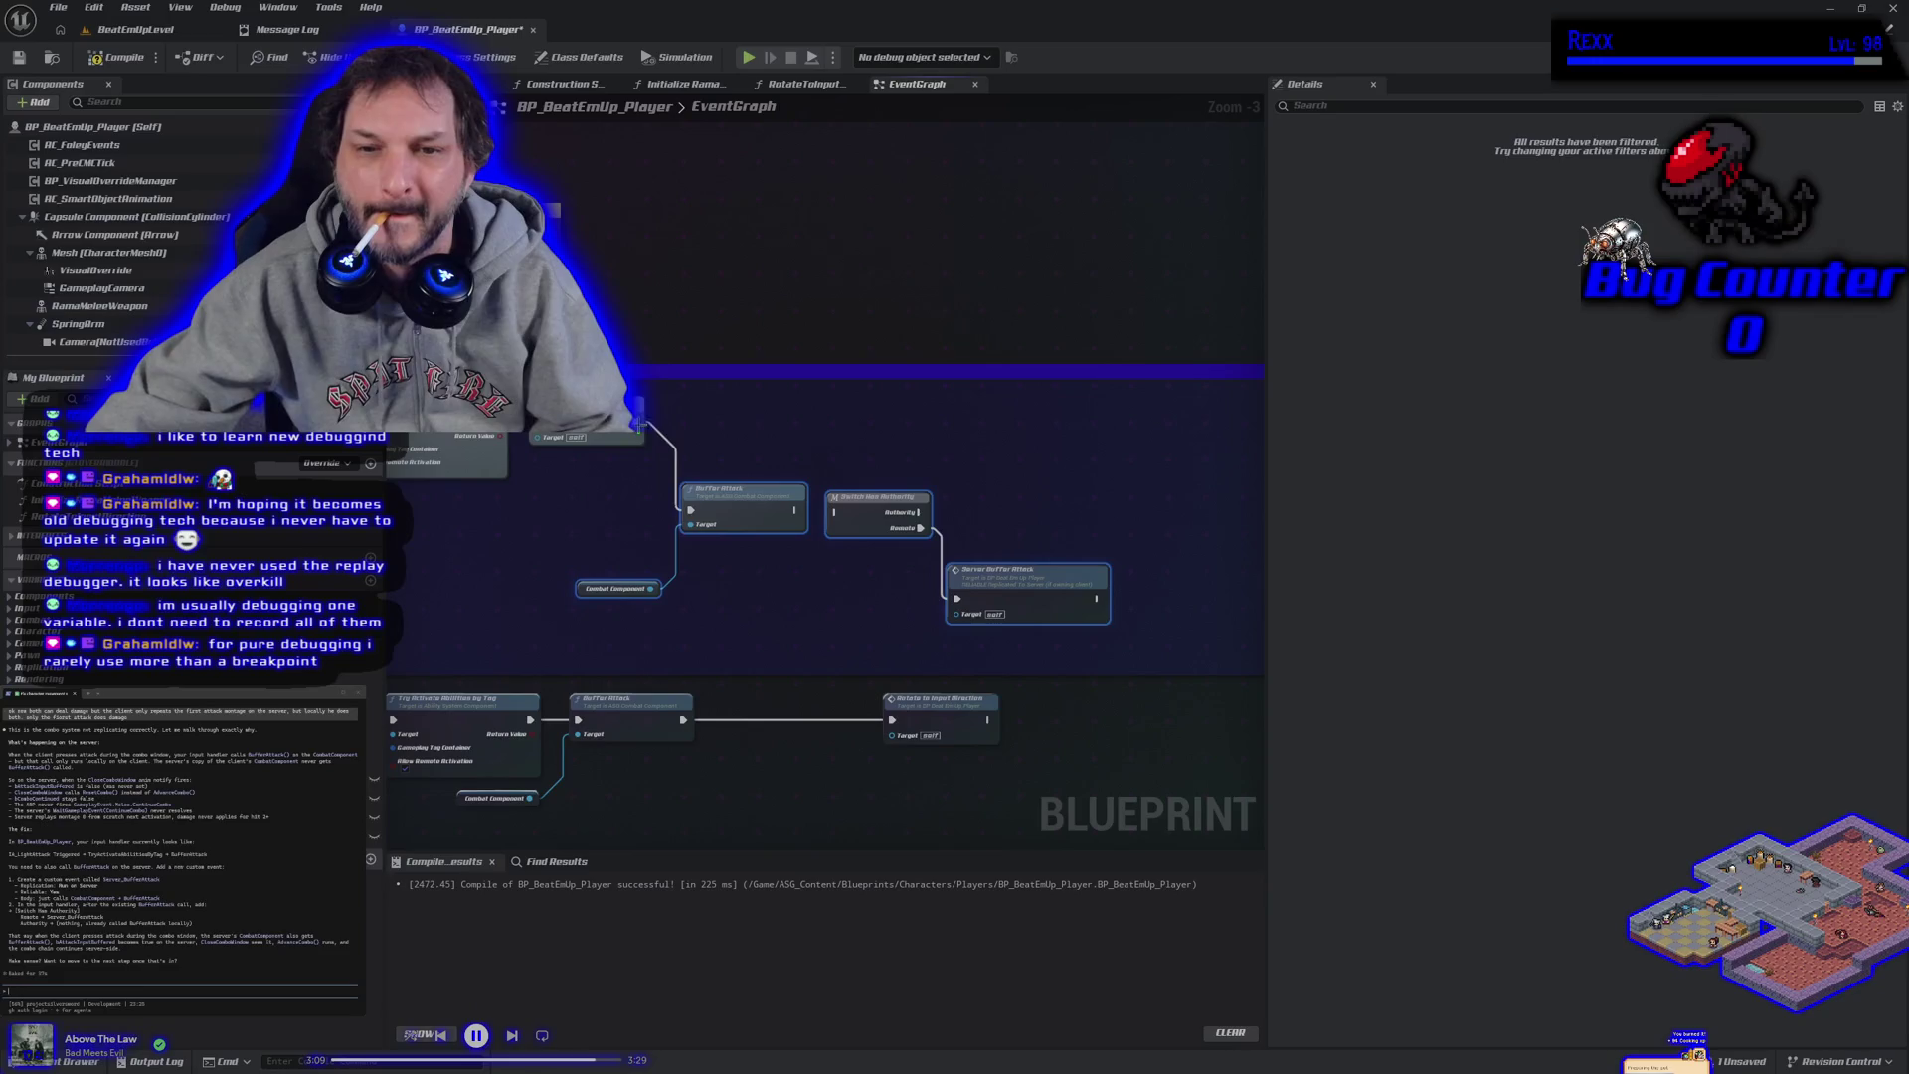
# Paste Rotate to Input Direction and wire it through Switch Has Authority after Server Buffer Attack.
pyautogui.hotkey('ctrl', 'v')
pyautogui.moveTo(502, 435)
pyautogui.mouseDown()
pyautogui.moveTo(696, 478)
pyautogui.moveTo(716, 517)
pyautogui.moveTo(691, 508)
pyautogui.moveTo(671, 415)
pyautogui.mouseUp()
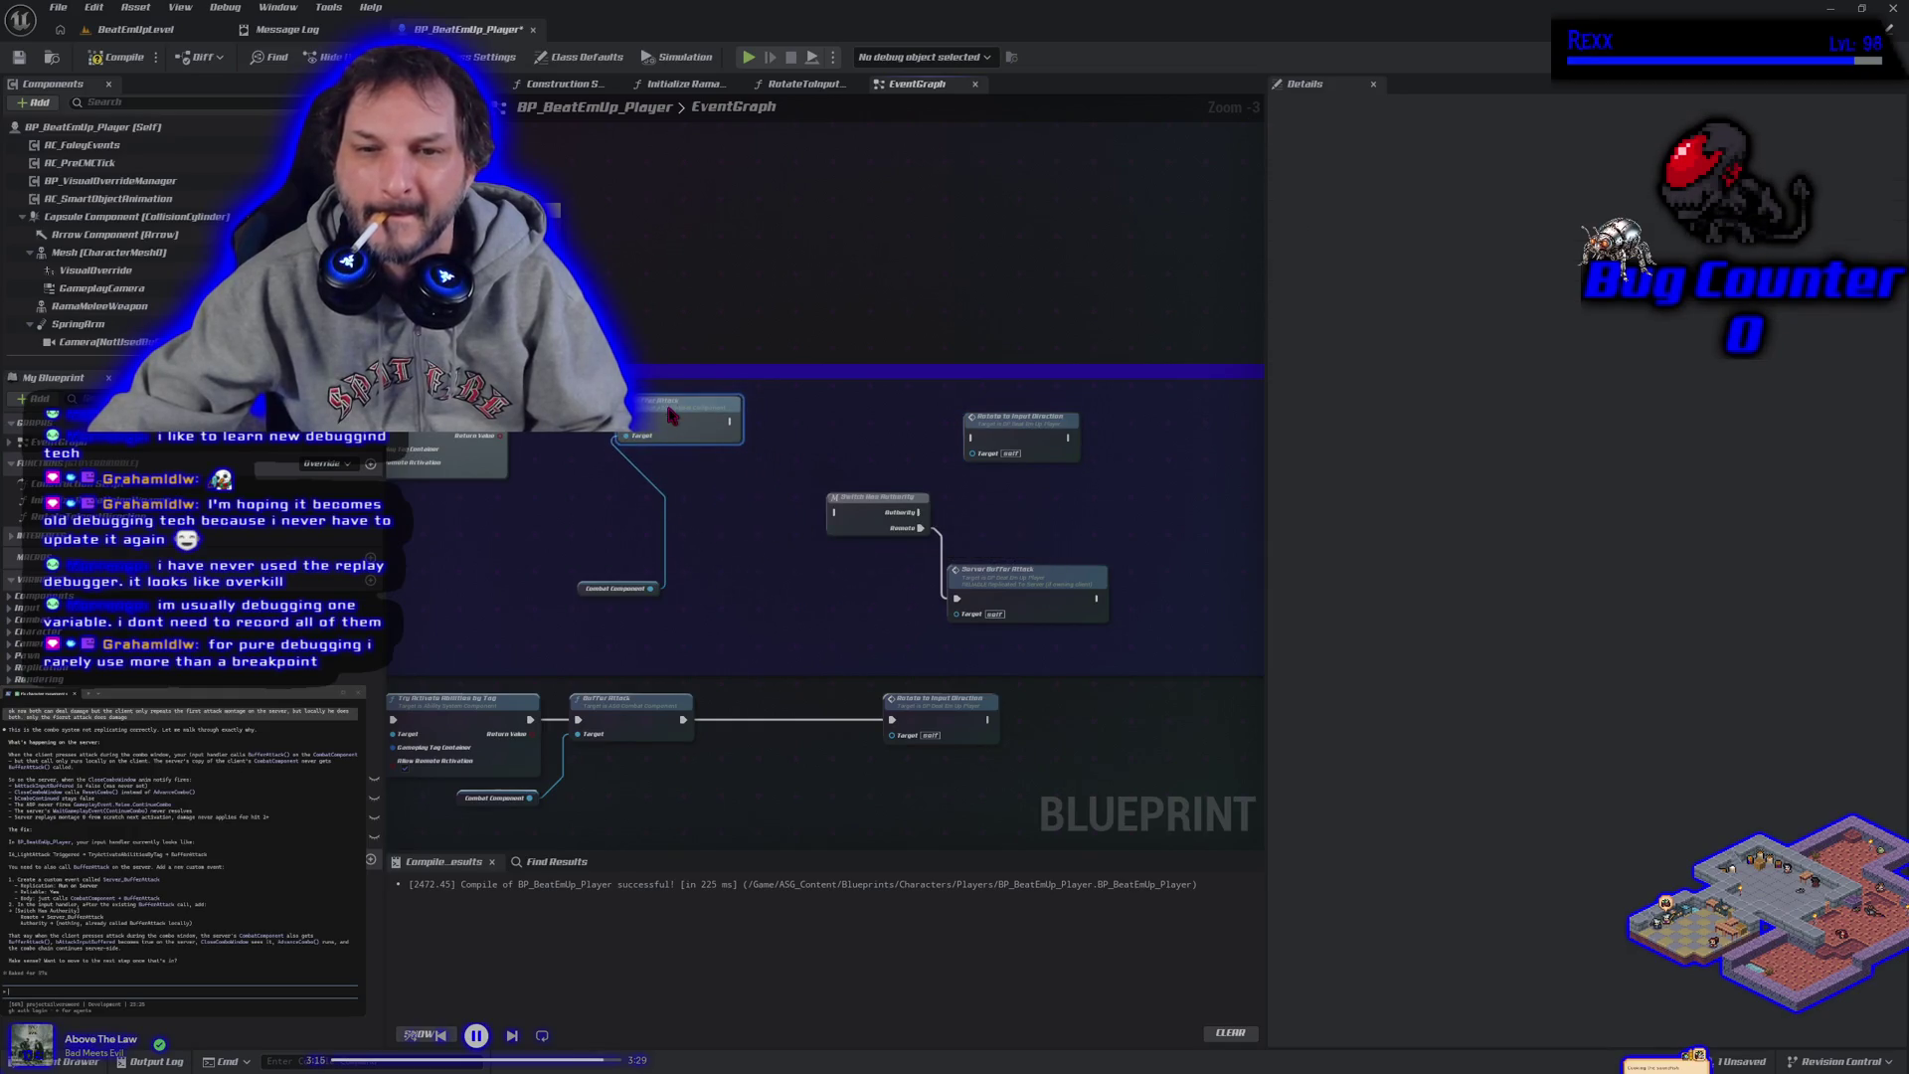
pyautogui.moveTo(588, 597); pyautogui.dragTo(537, 473)
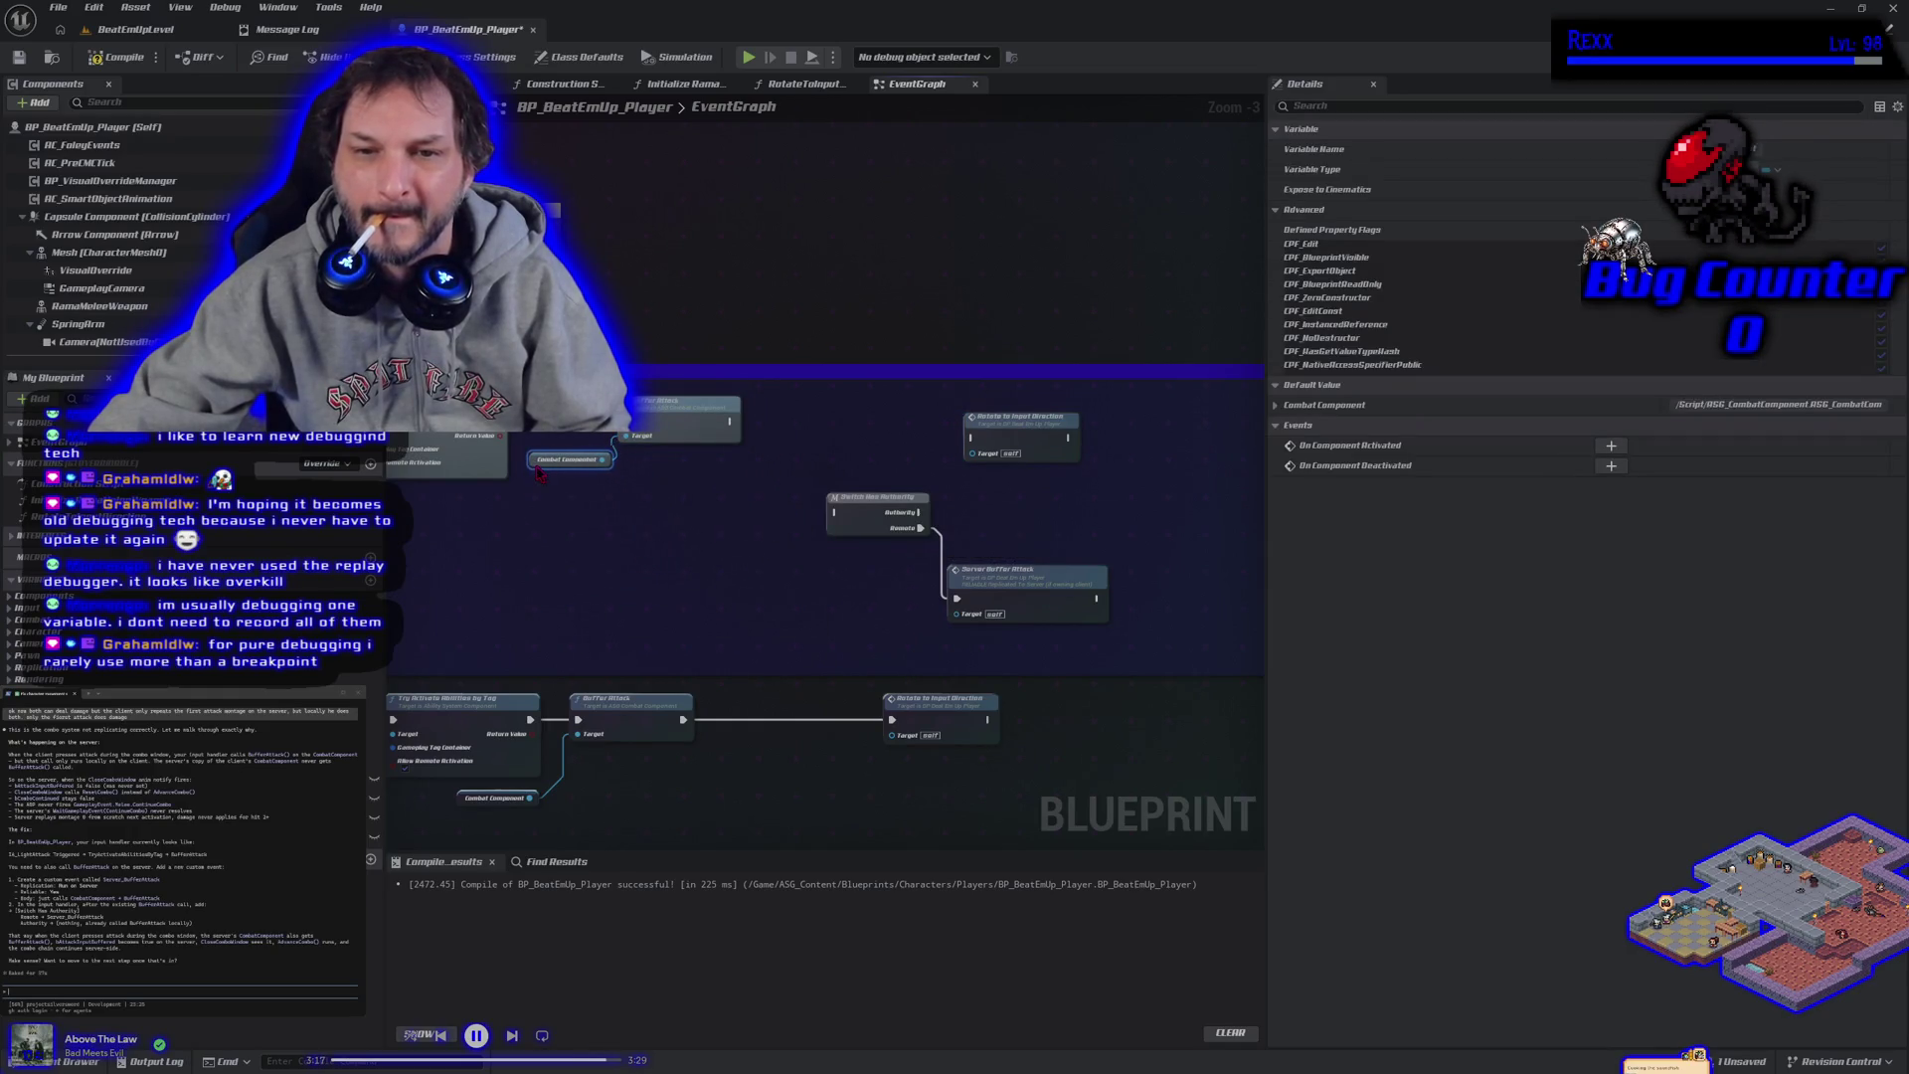
pyautogui.moveTo(648, 538); pyautogui.dragTo(610, 585)
pyautogui.moveTo(614, 441); pyautogui.dragTo(716, 527)
pyautogui.moveTo(905, 448); pyautogui.dragTo(1066, 500)
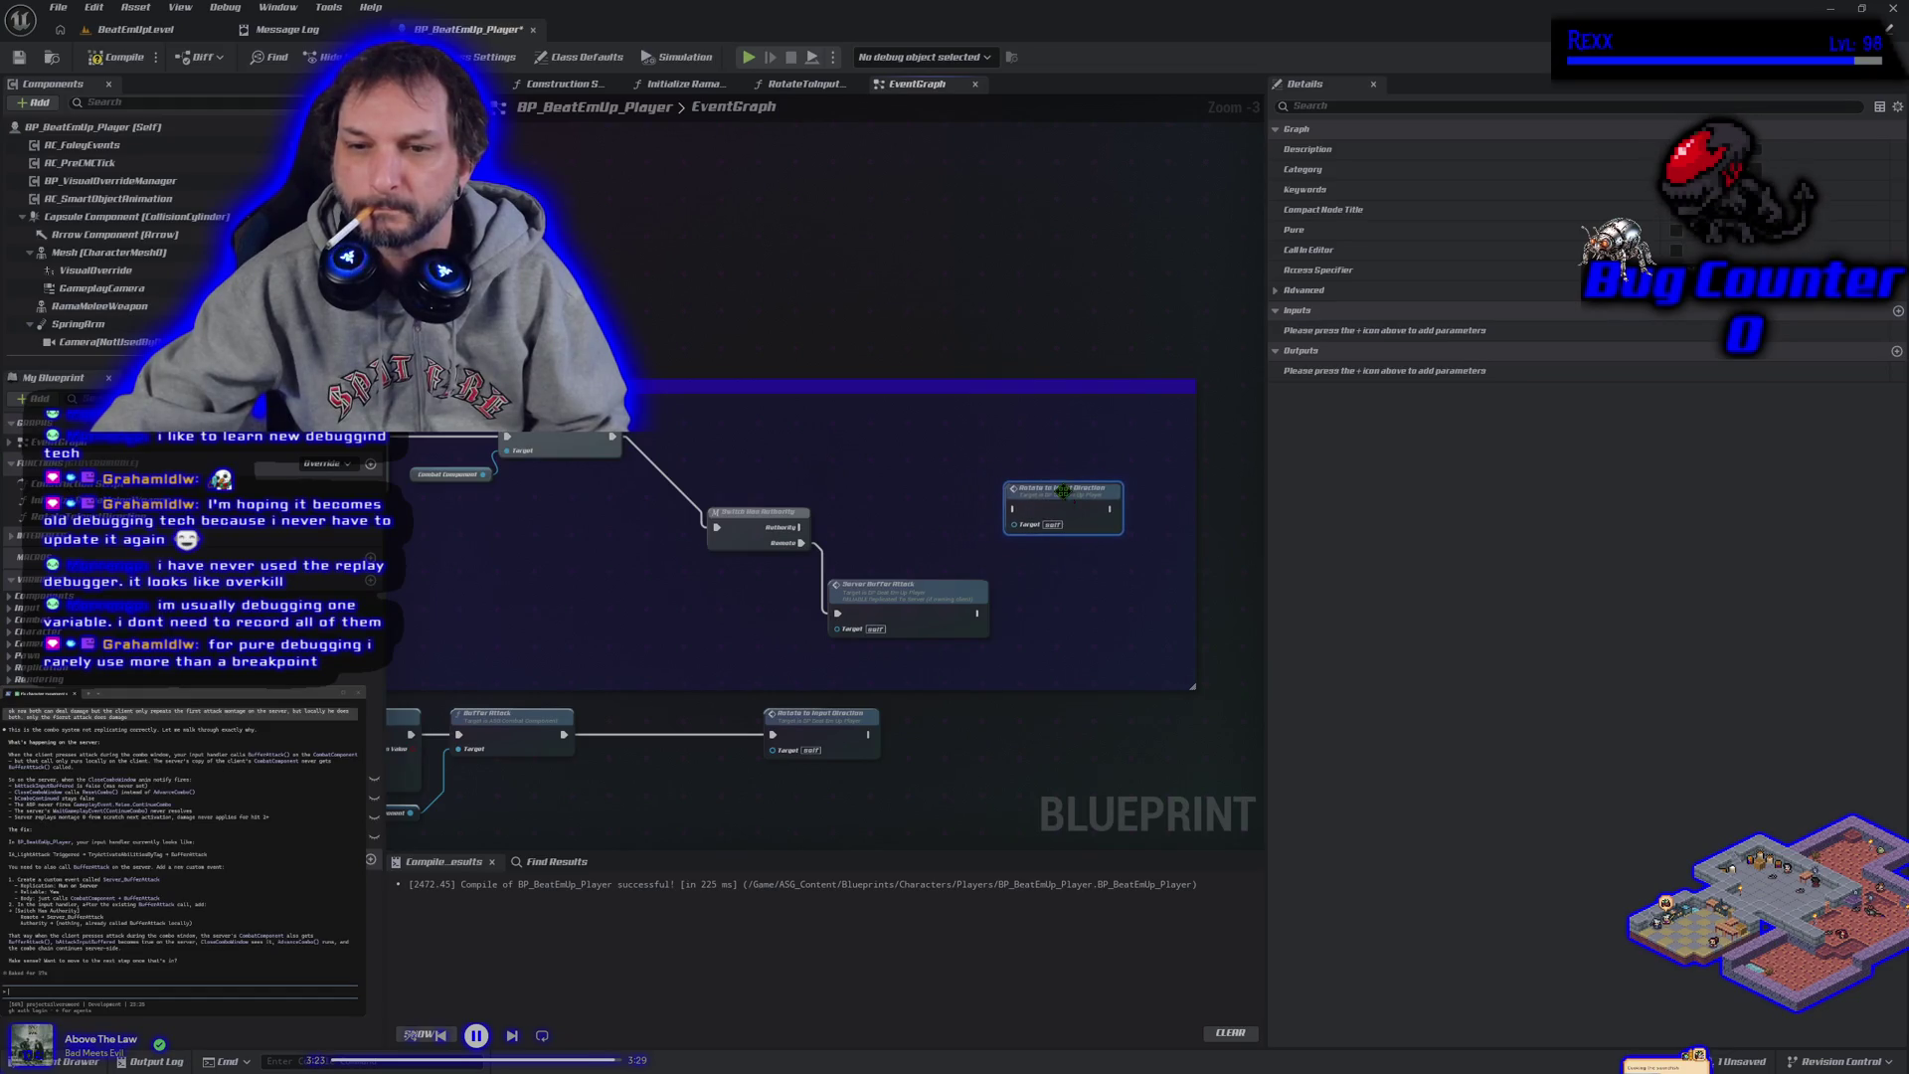
# Line up Switch Has Authority, Server Buffer Attack and Rotate to Input Direction in the upper chain.
pyautogui.moveTo(719, 534); pyautogui.dragTo(714, 432)
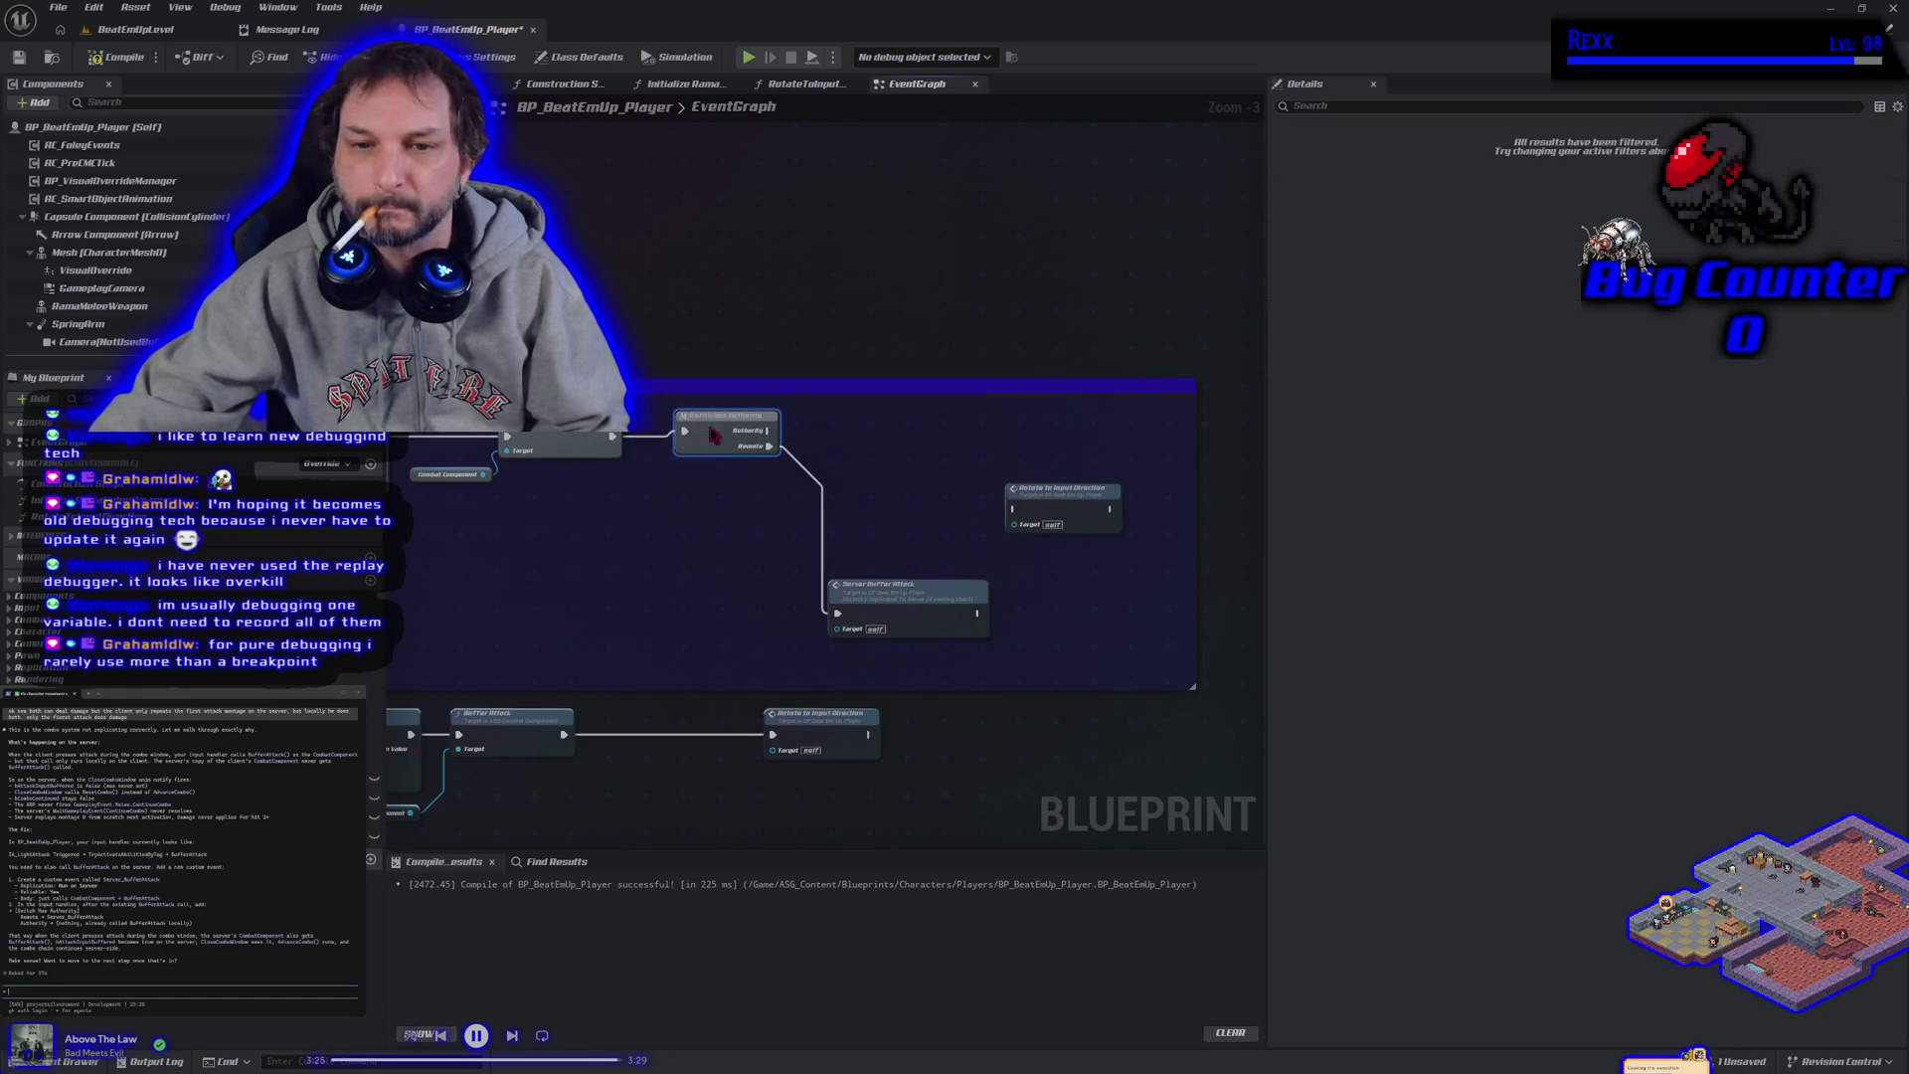
pyautogui.moveTo(910, 621); pyautogui.dragTo(876, 505)
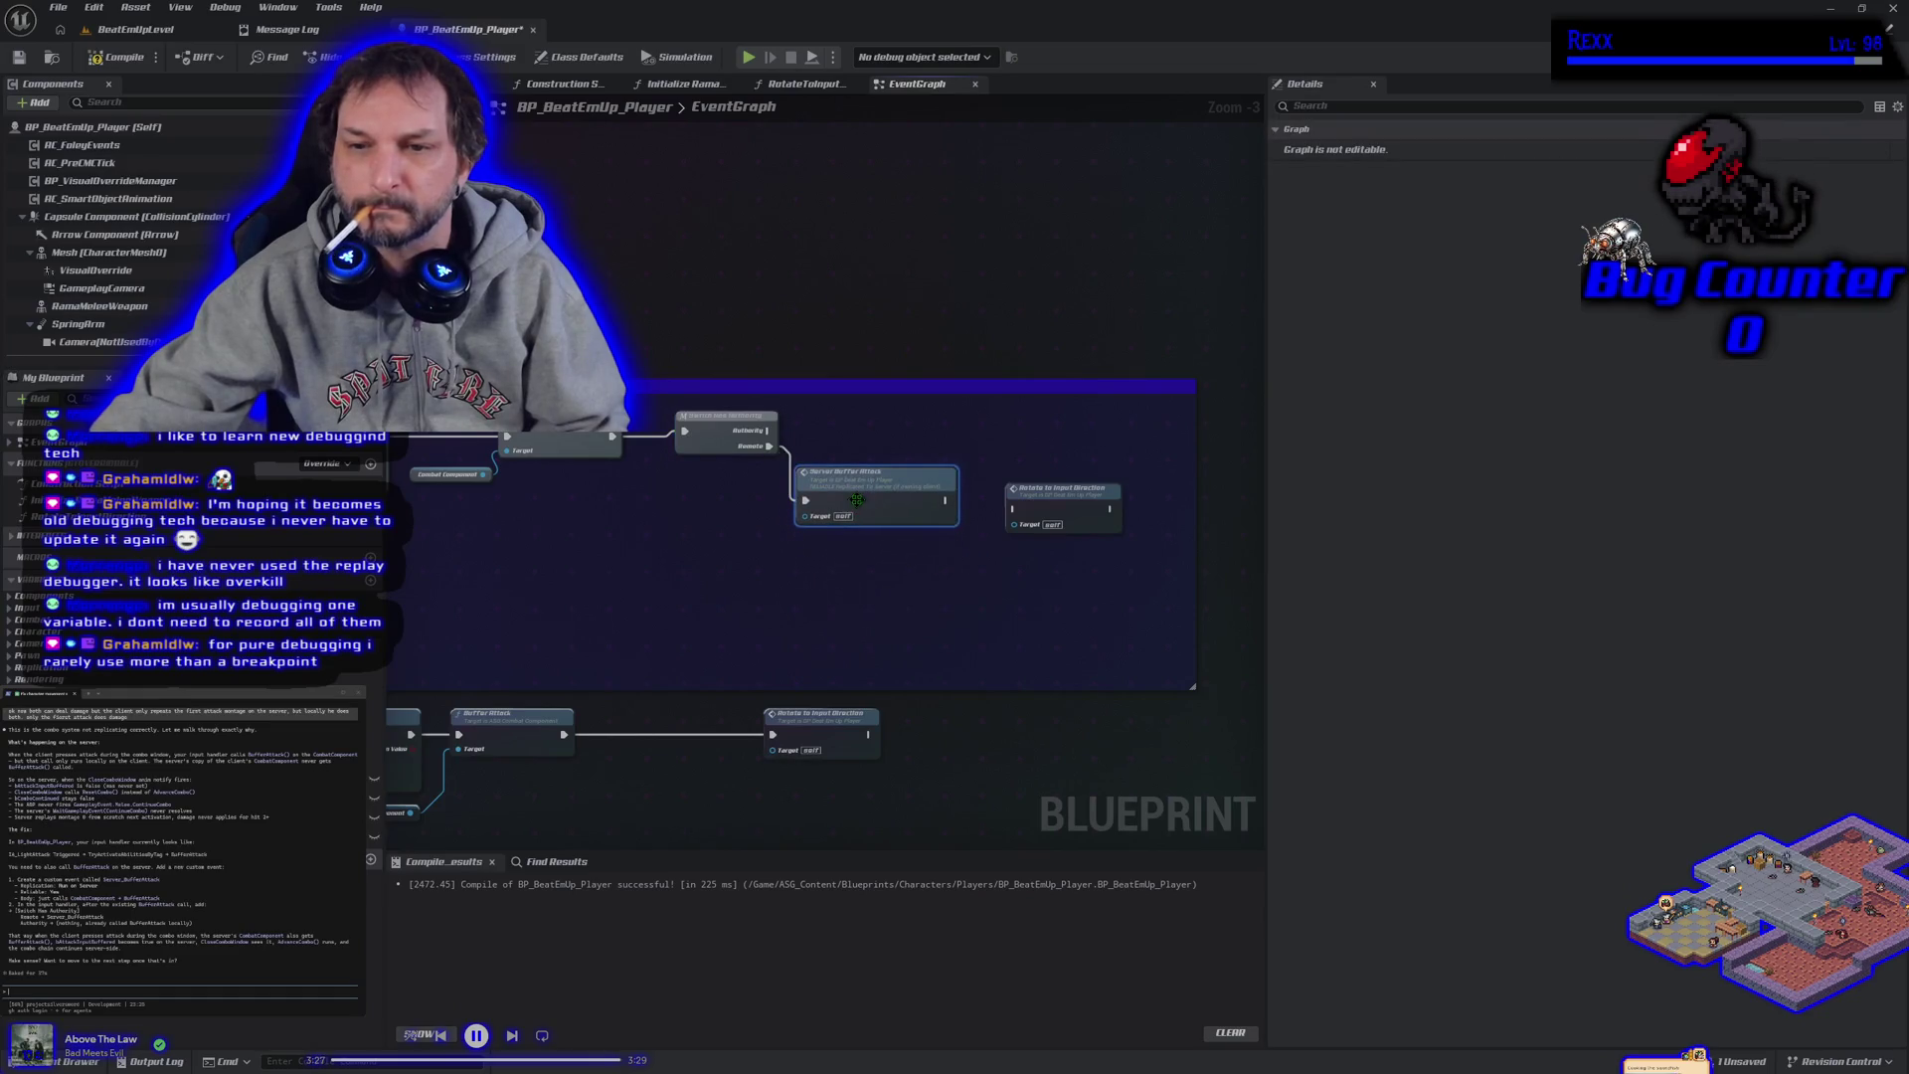
pyautogui.moveTo(1063, 496); pyautogui.dragTo(1065, 450)
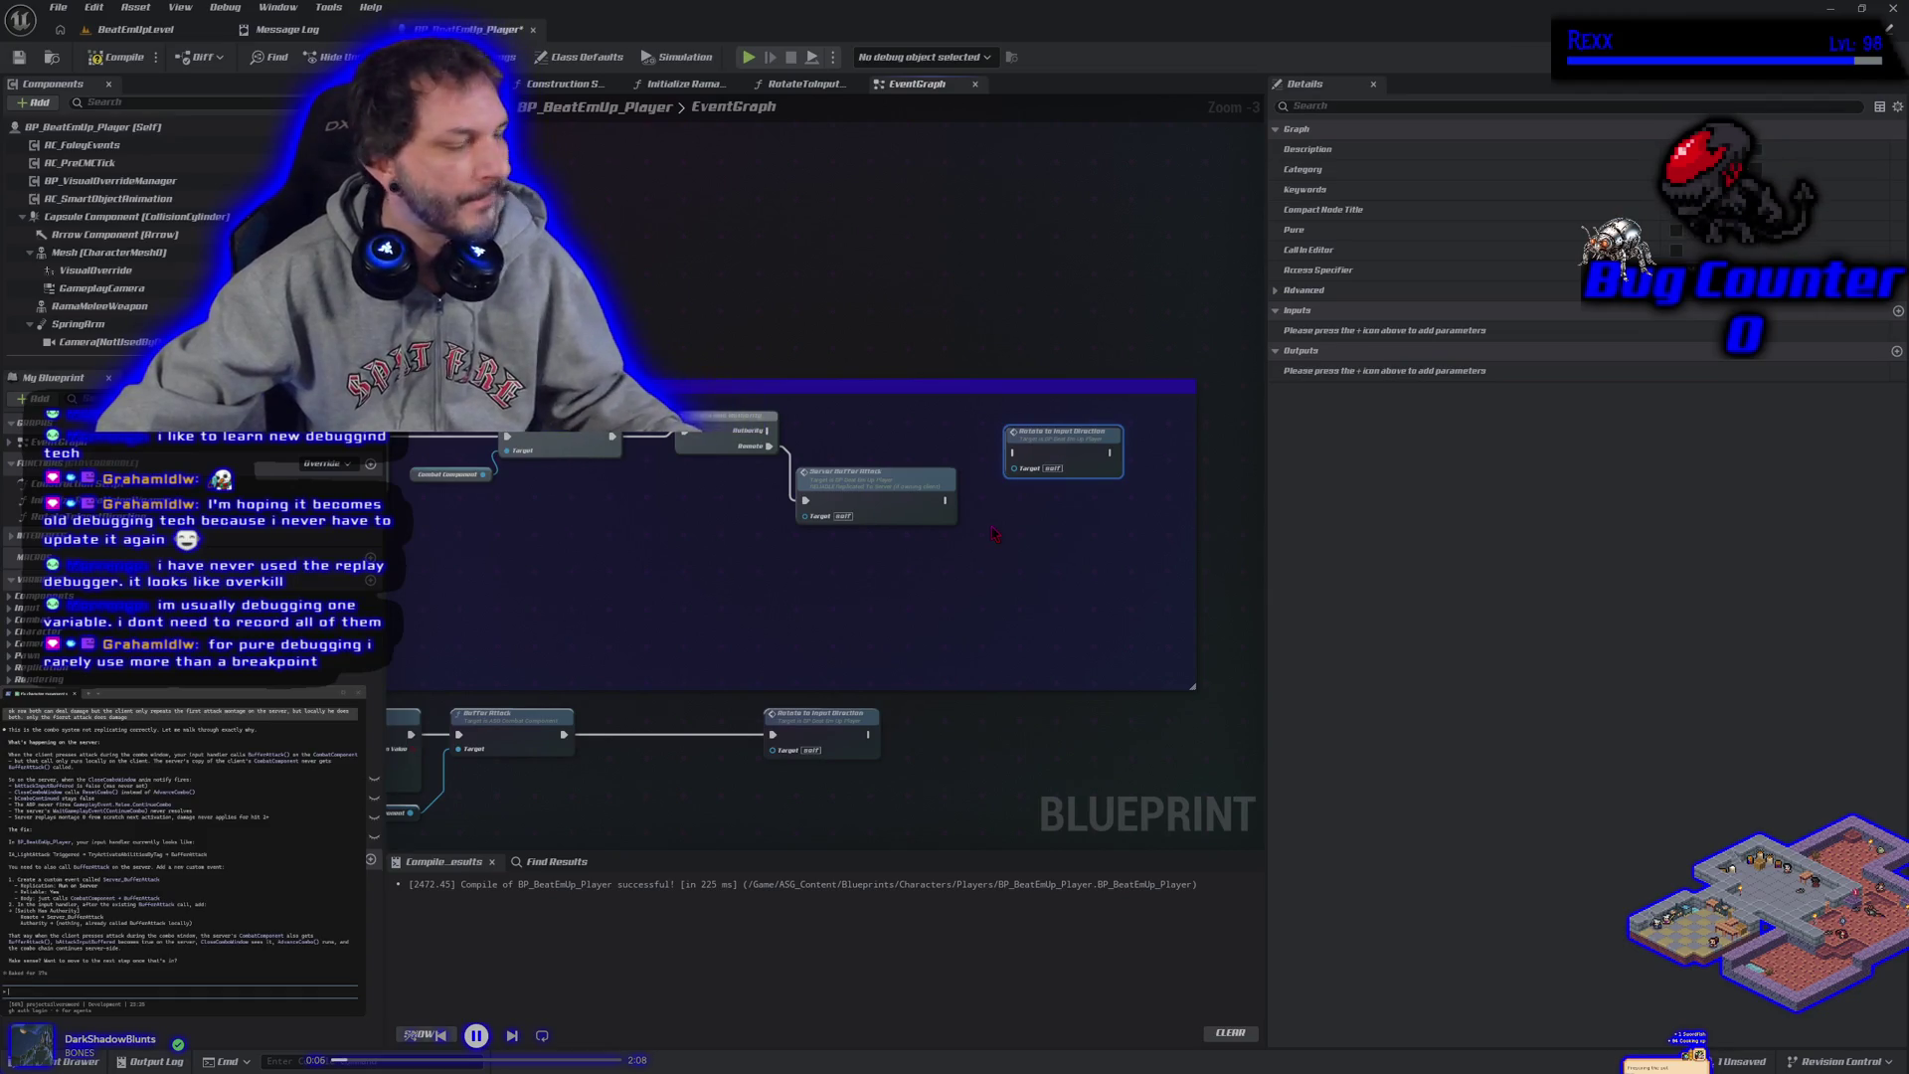
pyautogui.moveTo(1032, 436); pyautogui.dragTo(991, 501)
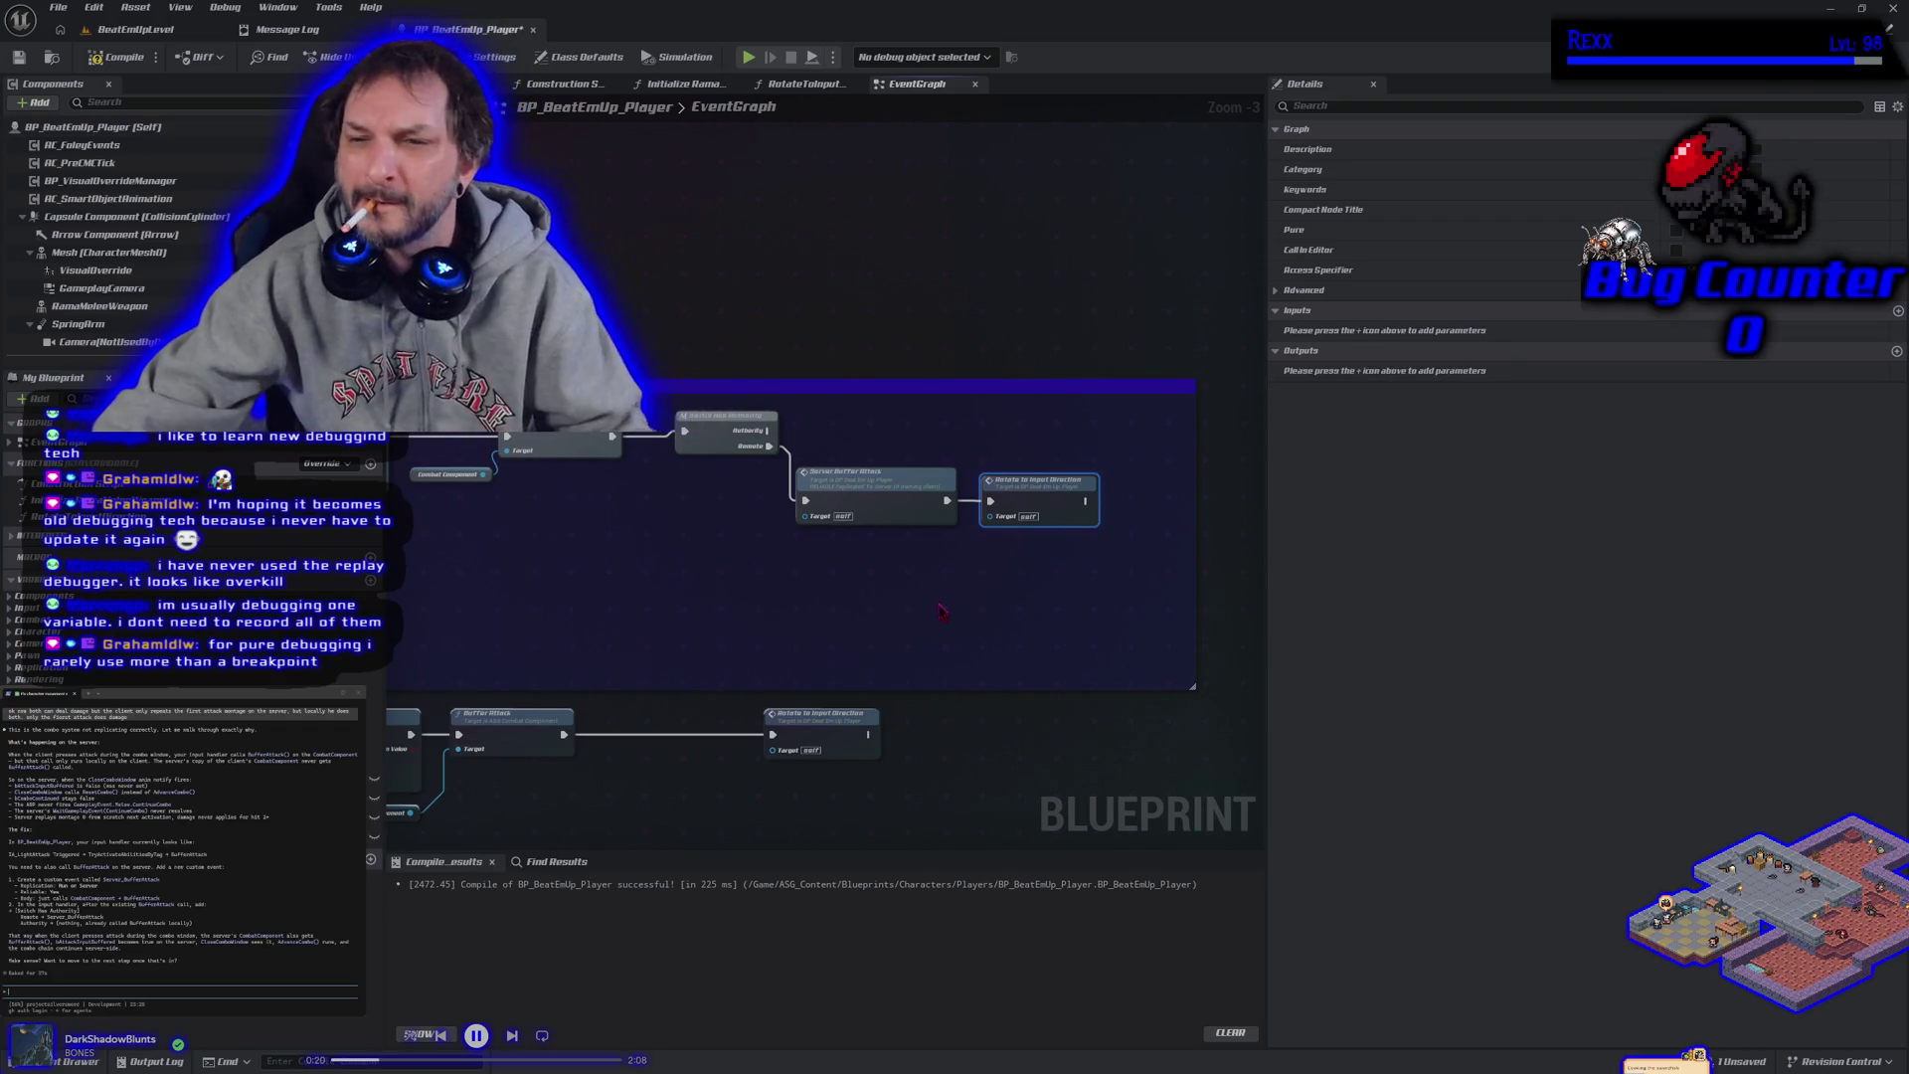
# Save BP_BeatEmUp_Player, then run and stop a play-in-editor test in BeatEmUpLevel.
pyautogui.click(19, 57)
pyautogui.click(119, 29)
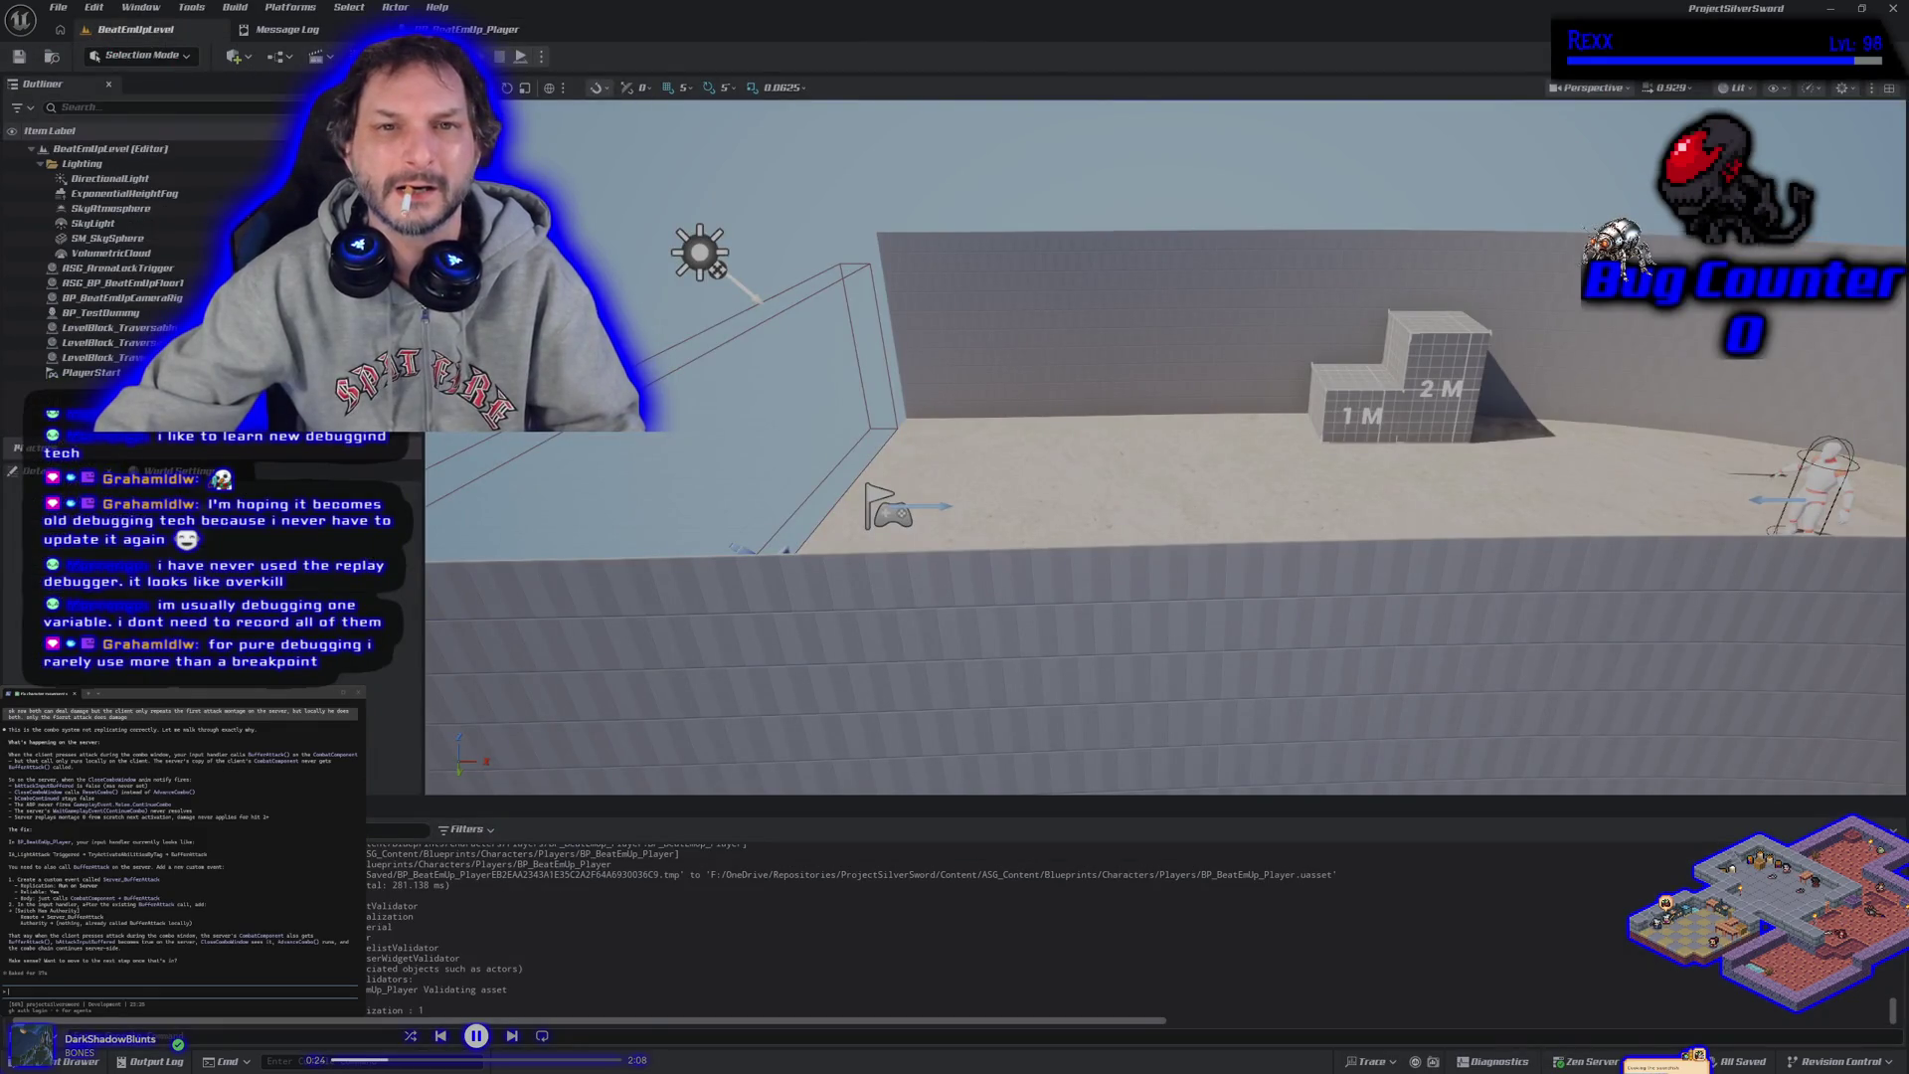
pyautogui.hotkey('alt', 'p')
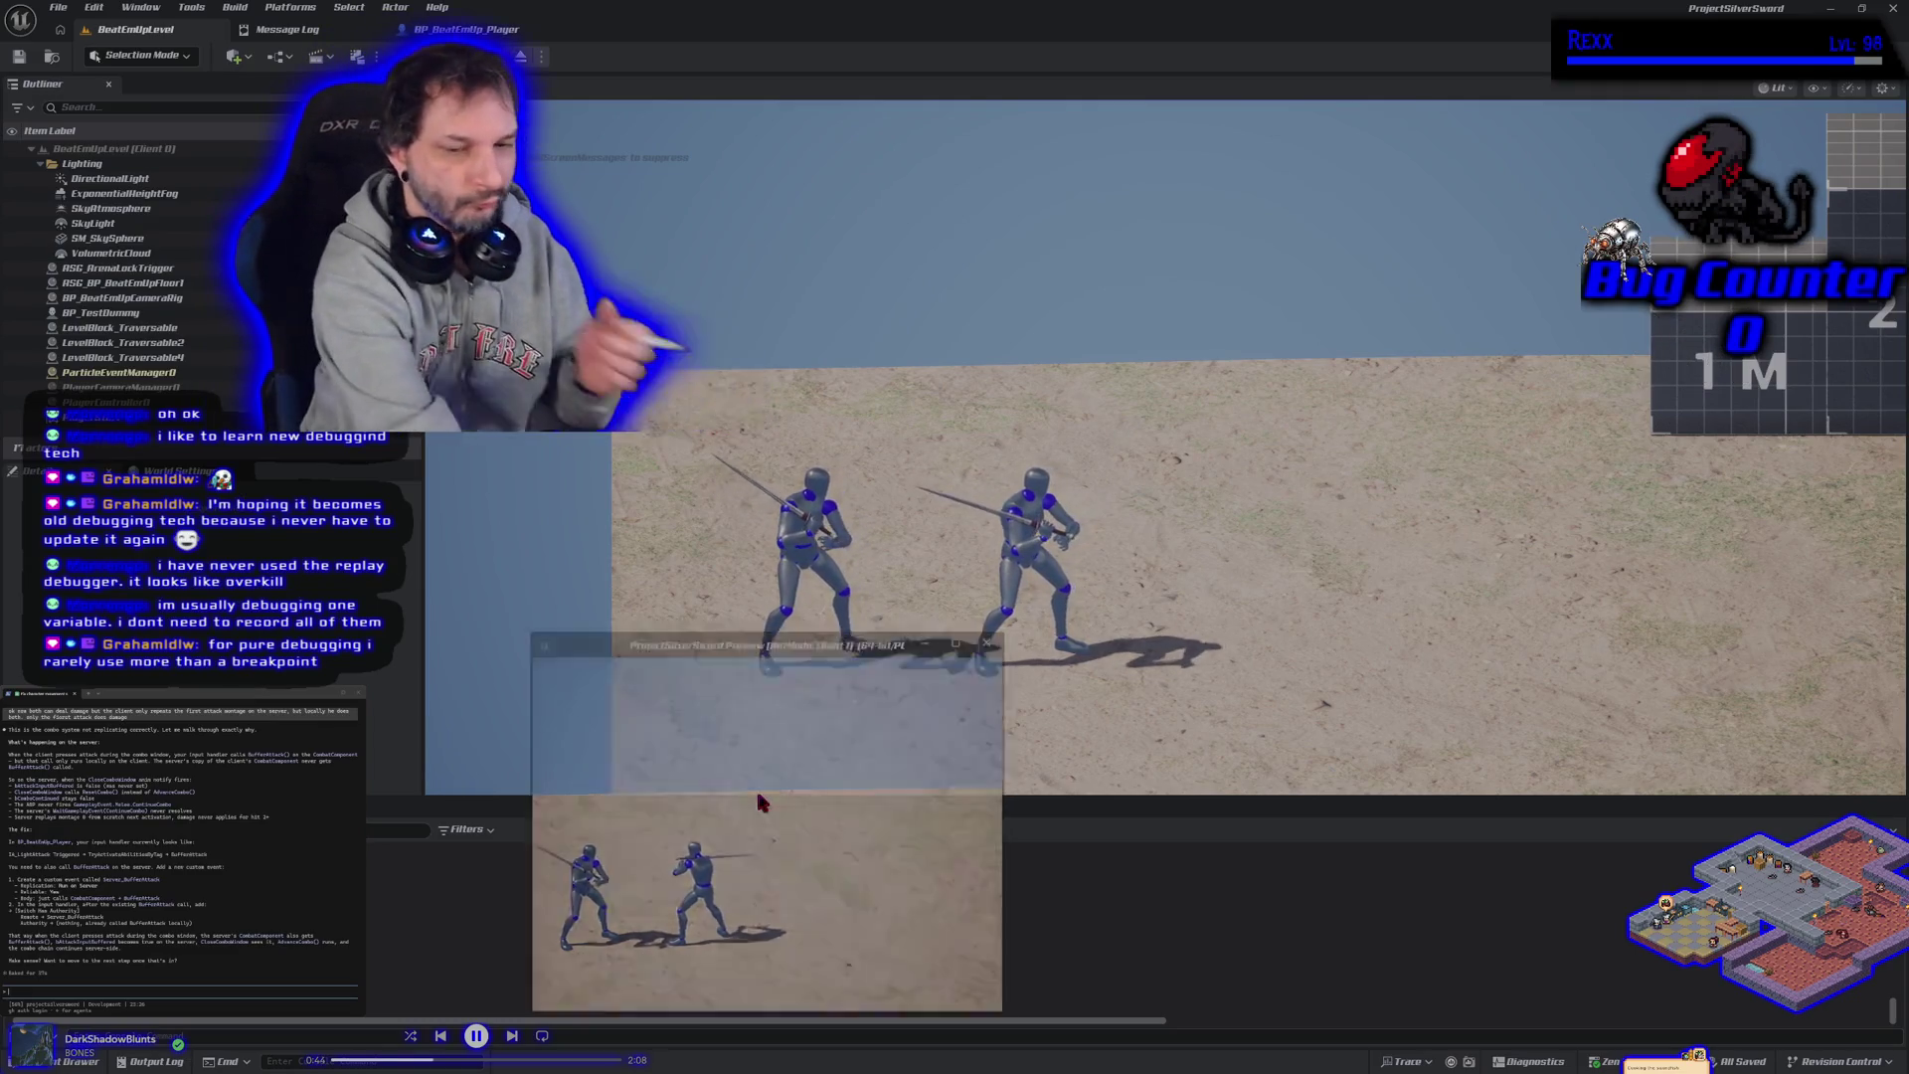
pyautogui.press('Escape')
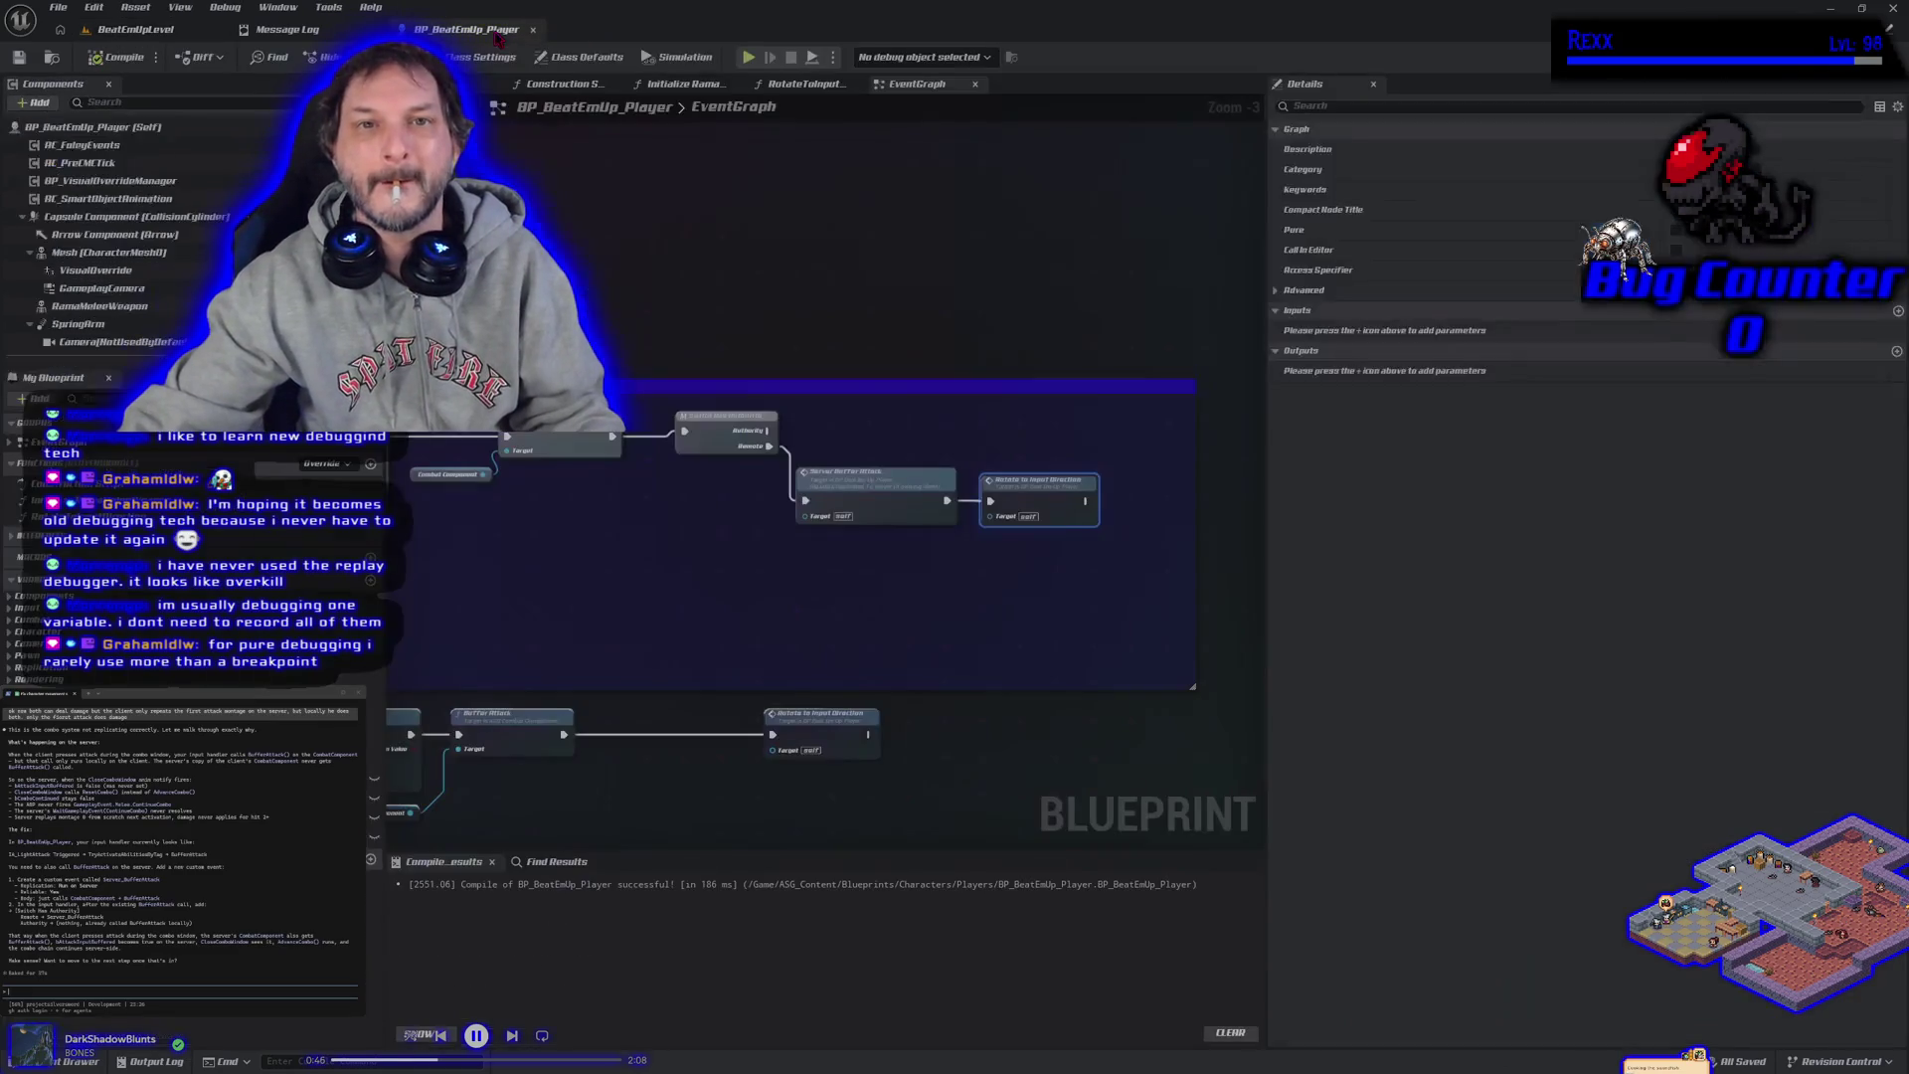
# Rewire Rotate to Input Direction from the Authority output and compile the blueprint.
pyautogui.keyDown('alt'); pyautogui.click(991, 500); pyautogui.keyUp('alt')
pyautogui.moveTo(946, 500); pyautogui.dragTo(992, 501)
pyautogui.moveTo(768, 431)
pyautogui.mouseDown()
pyautogui.moveTo(945, 472)
pyautogui.moveTo(885, 499)
pyautogui.moveTo(998, 507)
pyautogui.mouseUp()
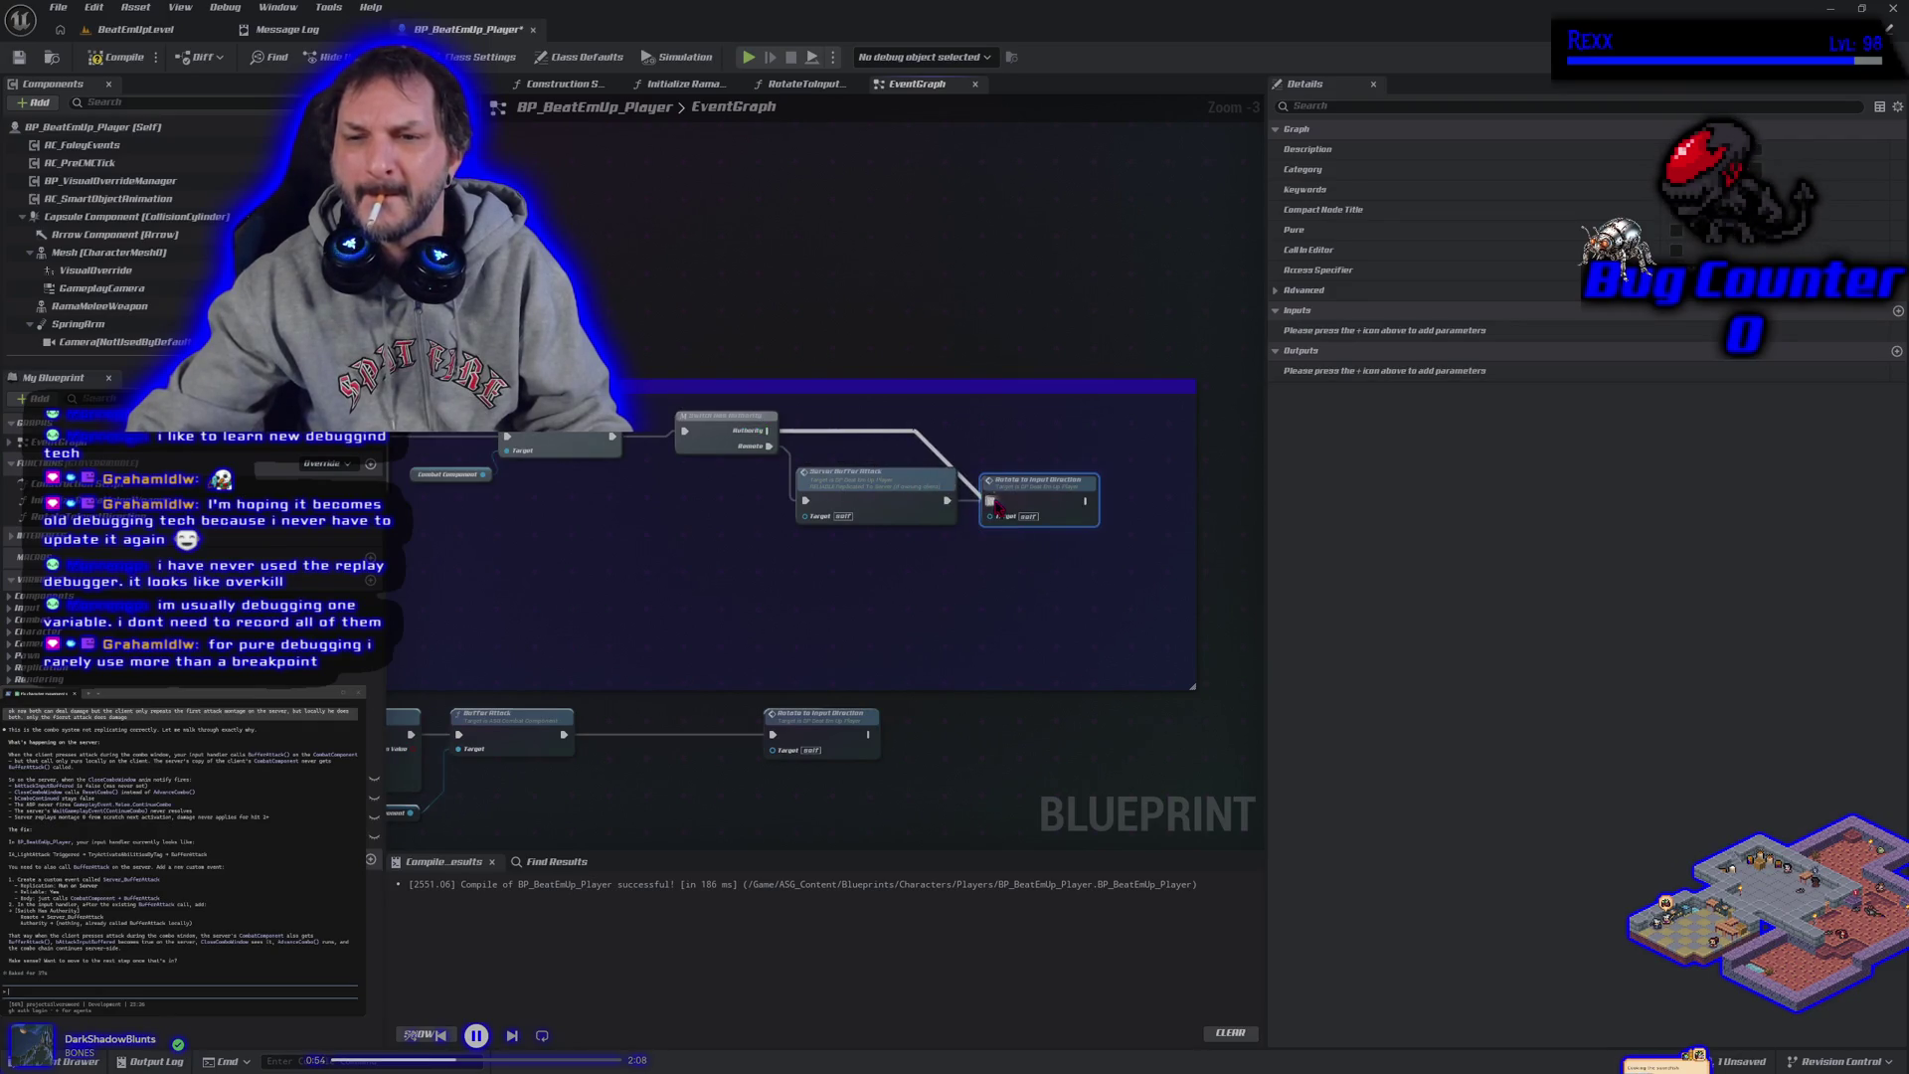
pyautogui.click(117, 57)
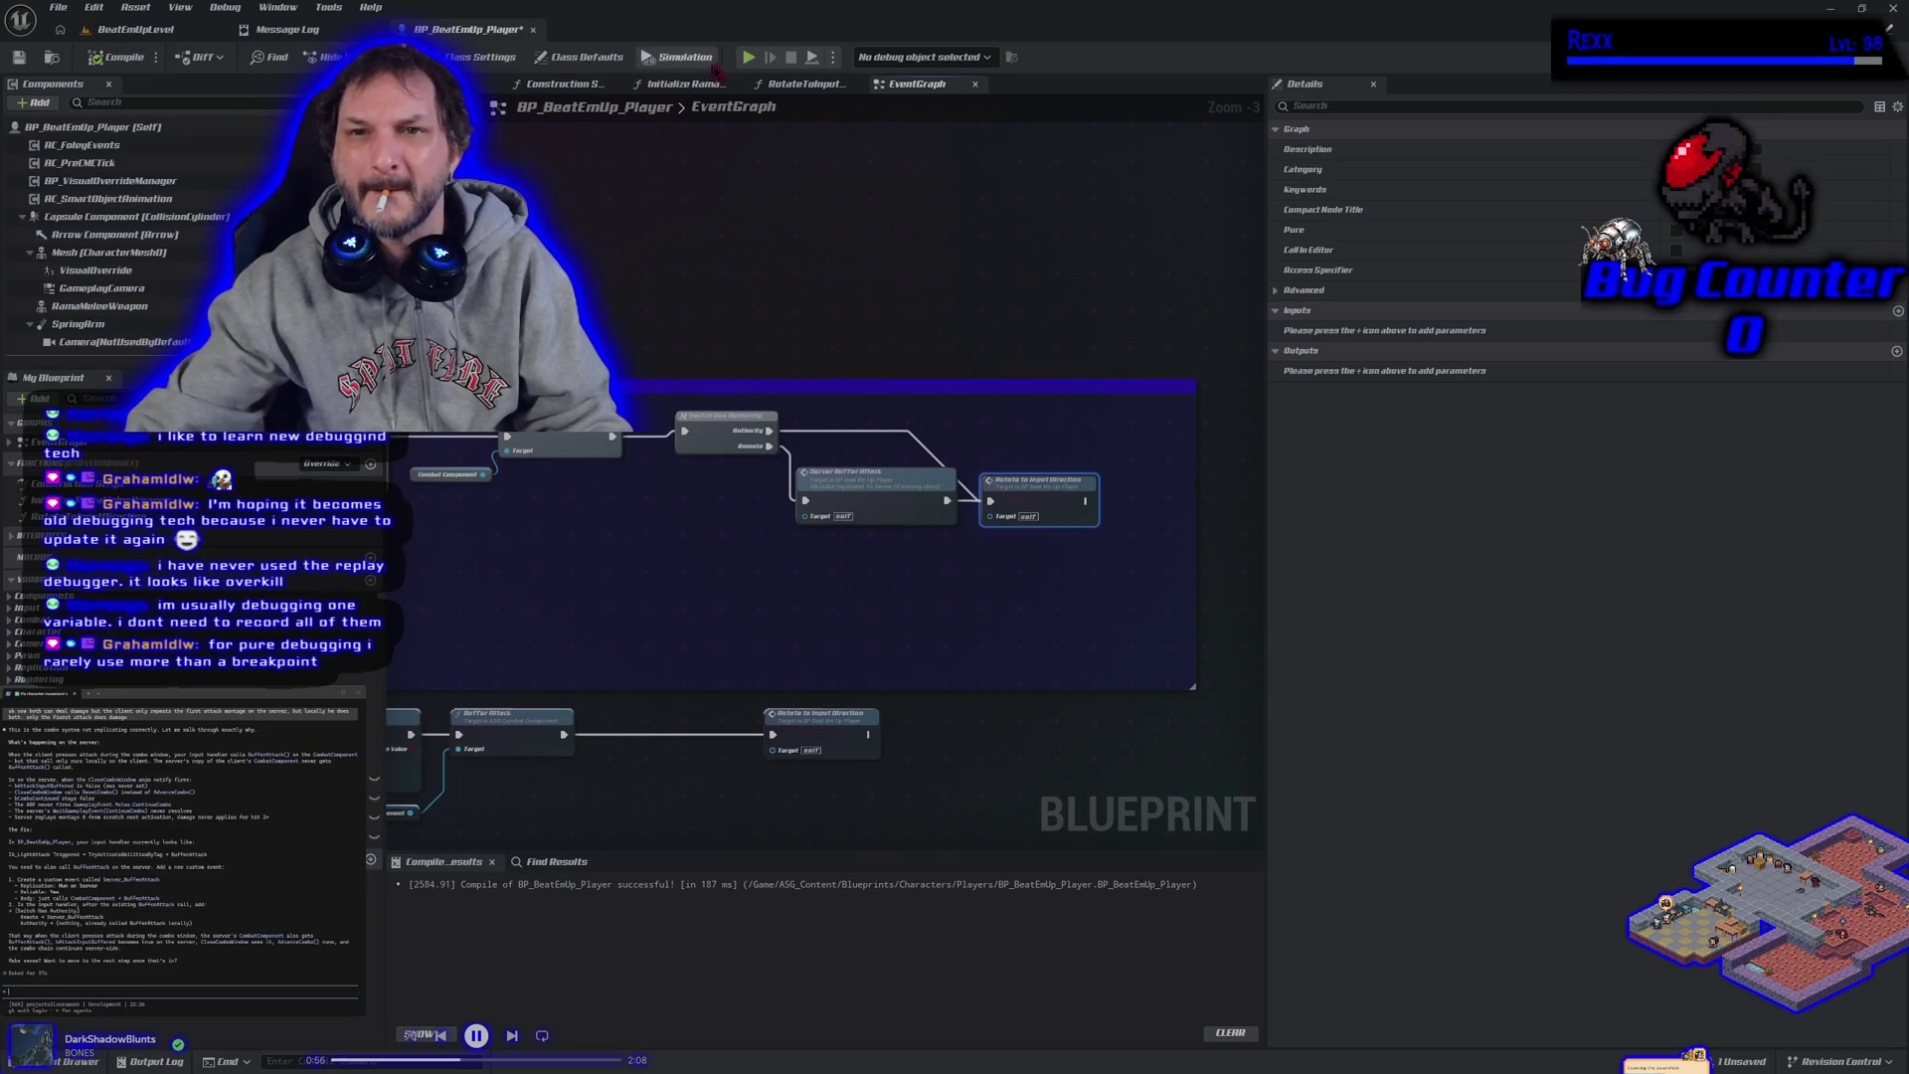
# Move Rotate to Input Direction after the lower Buffer Attack, then compile, save and return to BeatEmUpLevel.
pyautogui.keyDown('alt'); pyautogui.click(985, 496); pyautogui.keyUp('alt')
pyautogui.moveTo(1014, 485)
pyautogui.mouseDown()
pyautogui.moveTo(894, 585)
pyautogui.moveTo(709, 584)
pyautogui.mouseUp()
pyautogui.moveTo(668, 689)
pyautogui.mouseDown()
pyautogui.moveTo(693, 625)
pyautogui.moveTo(1139, 383)
pyautogui.mouseUp()
pyautogui.moveTo(1171, 293)
pyautogui.mouseDown()
pyautogui.moveTo(888, 711)
pyautogui.moveTo(837, 734)
pyautogui.mouseUp()
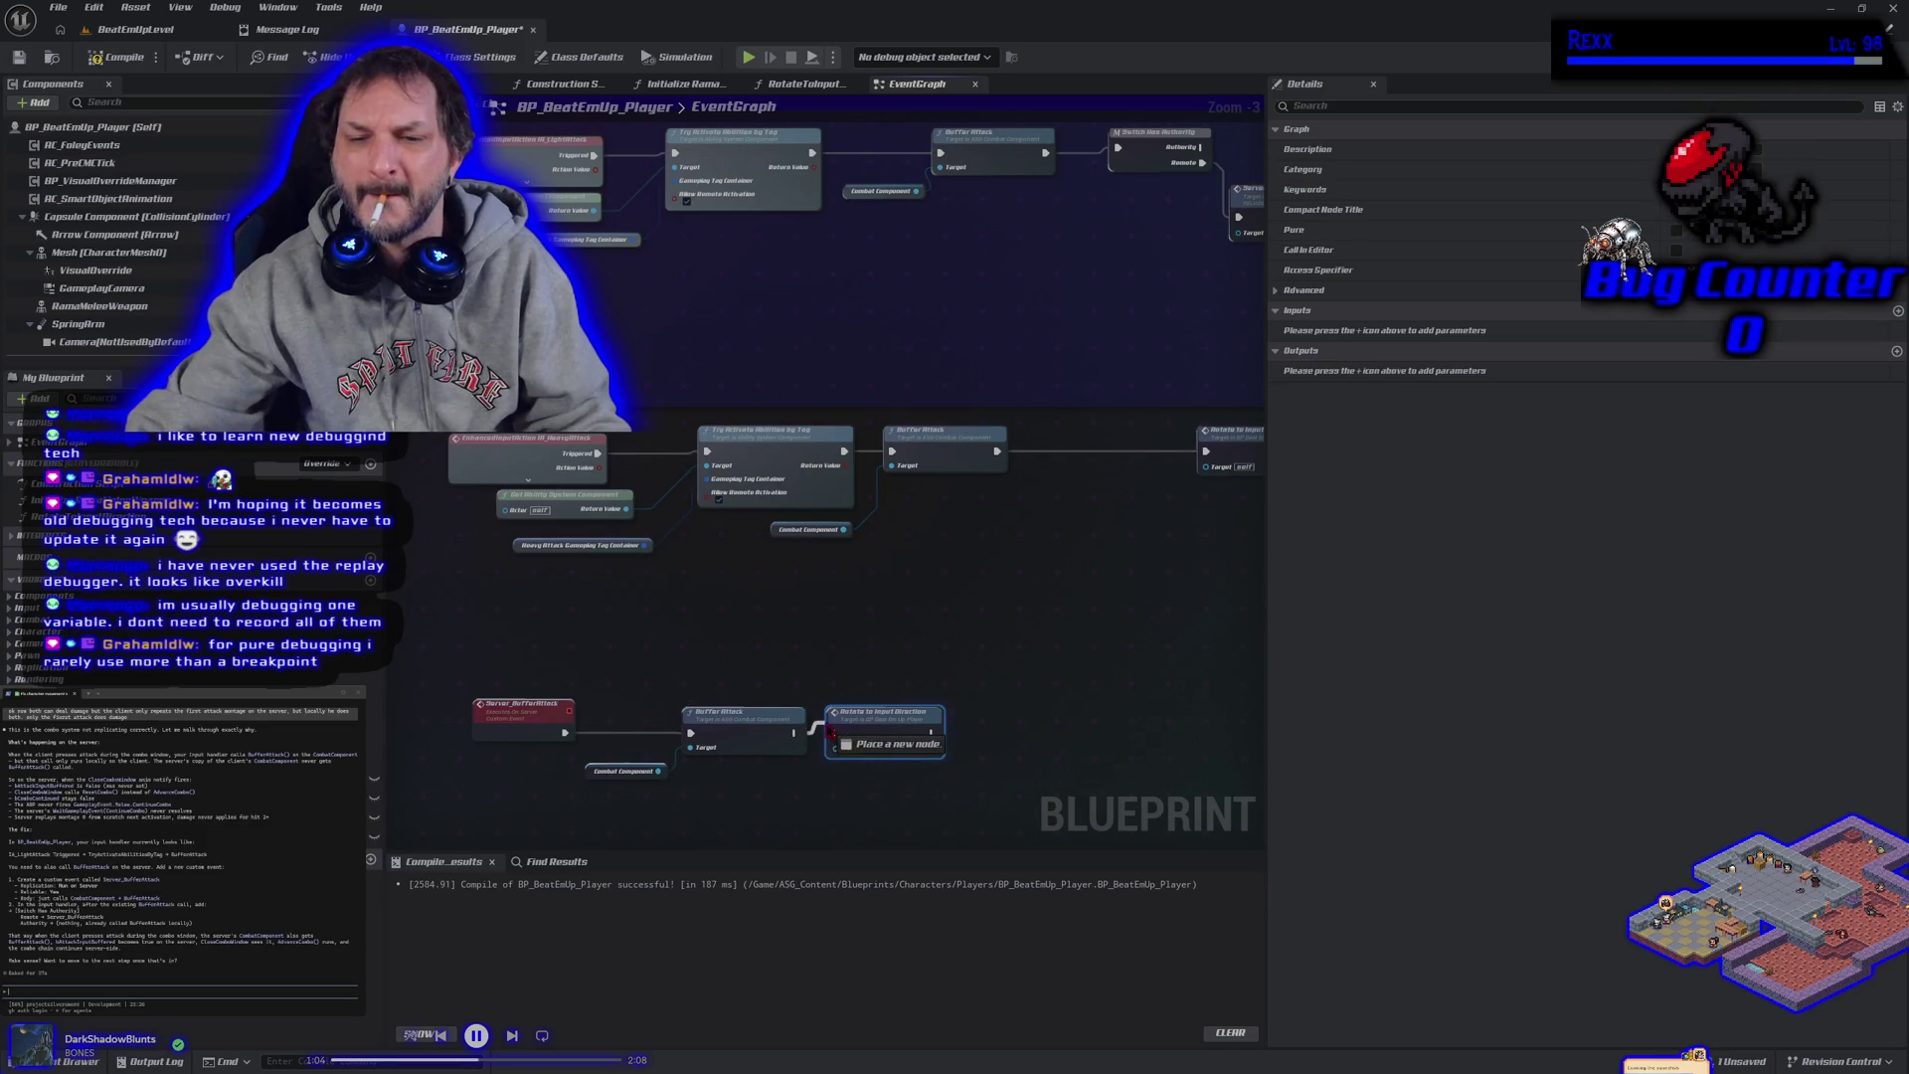
pyautogui.click(142, 66)
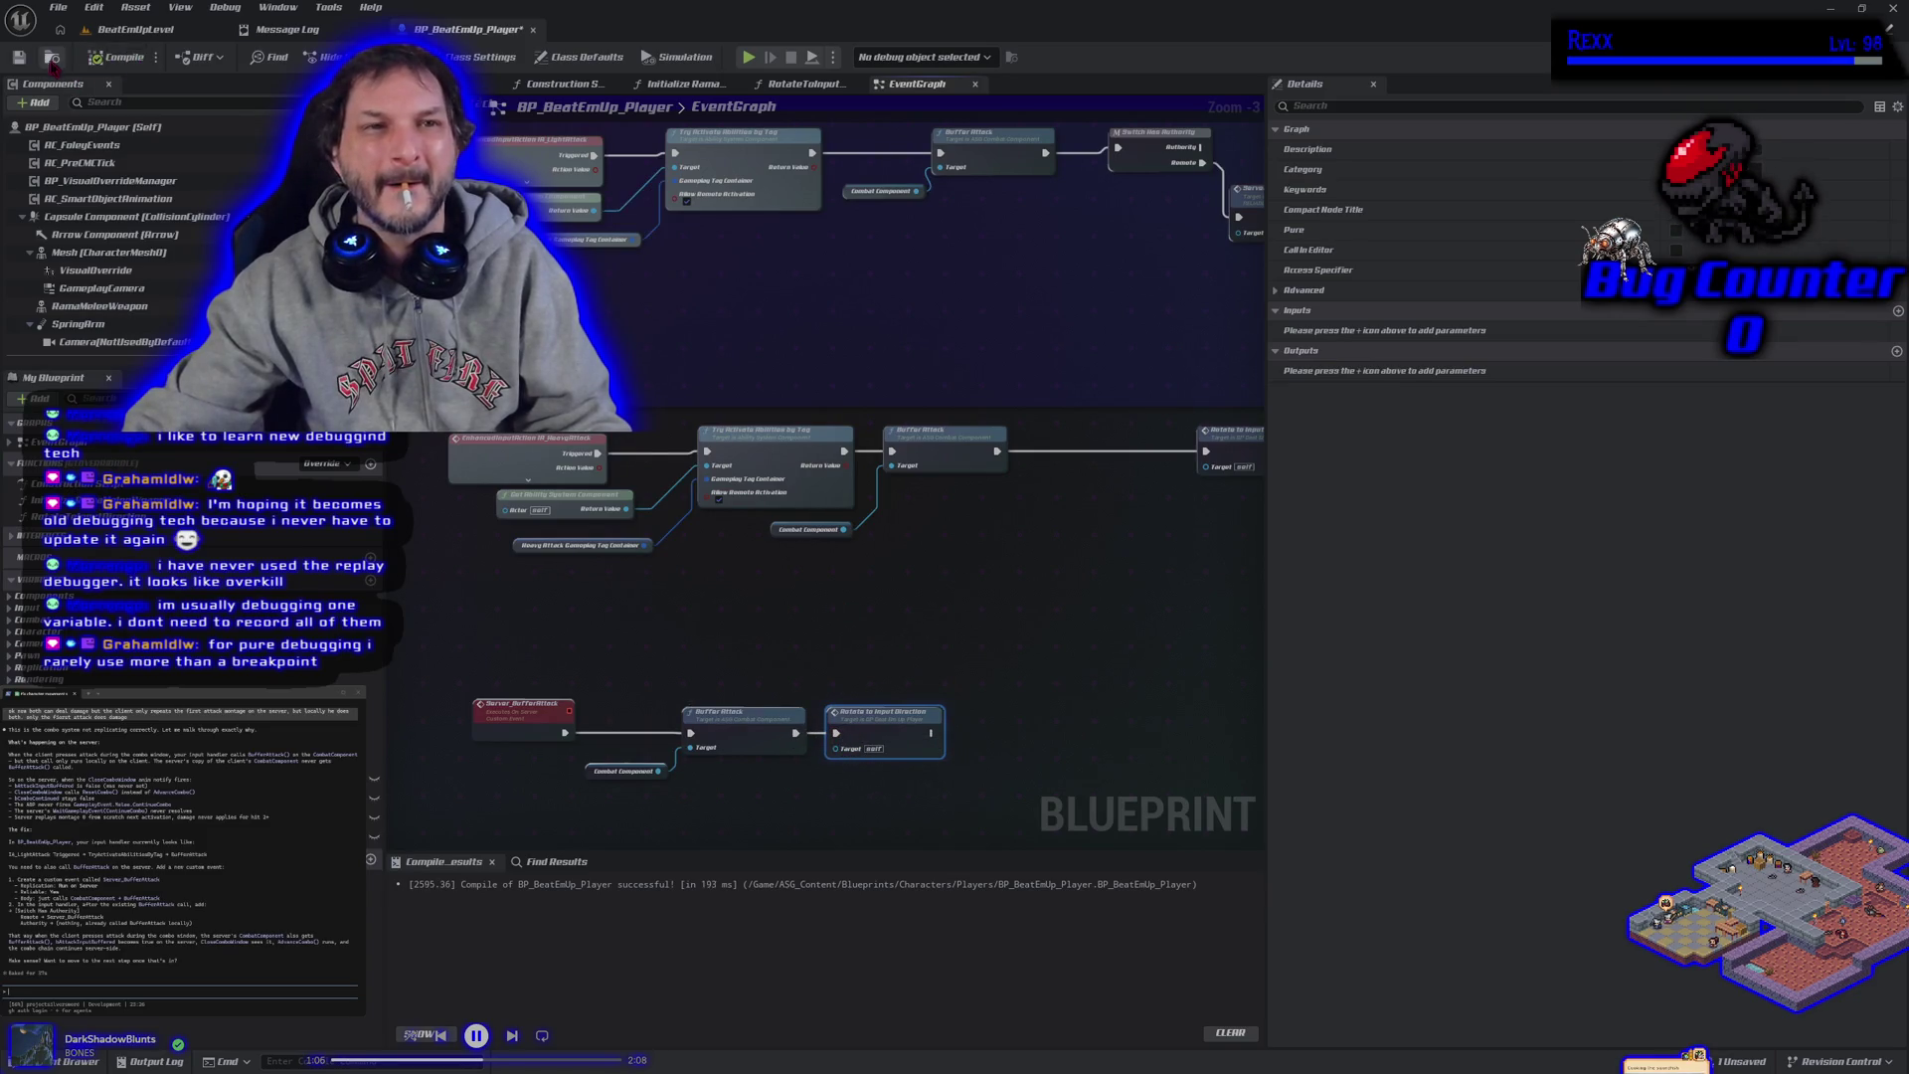
pyautogui.moveTo(973, 639); pyautogui.dragTo(875, 626)
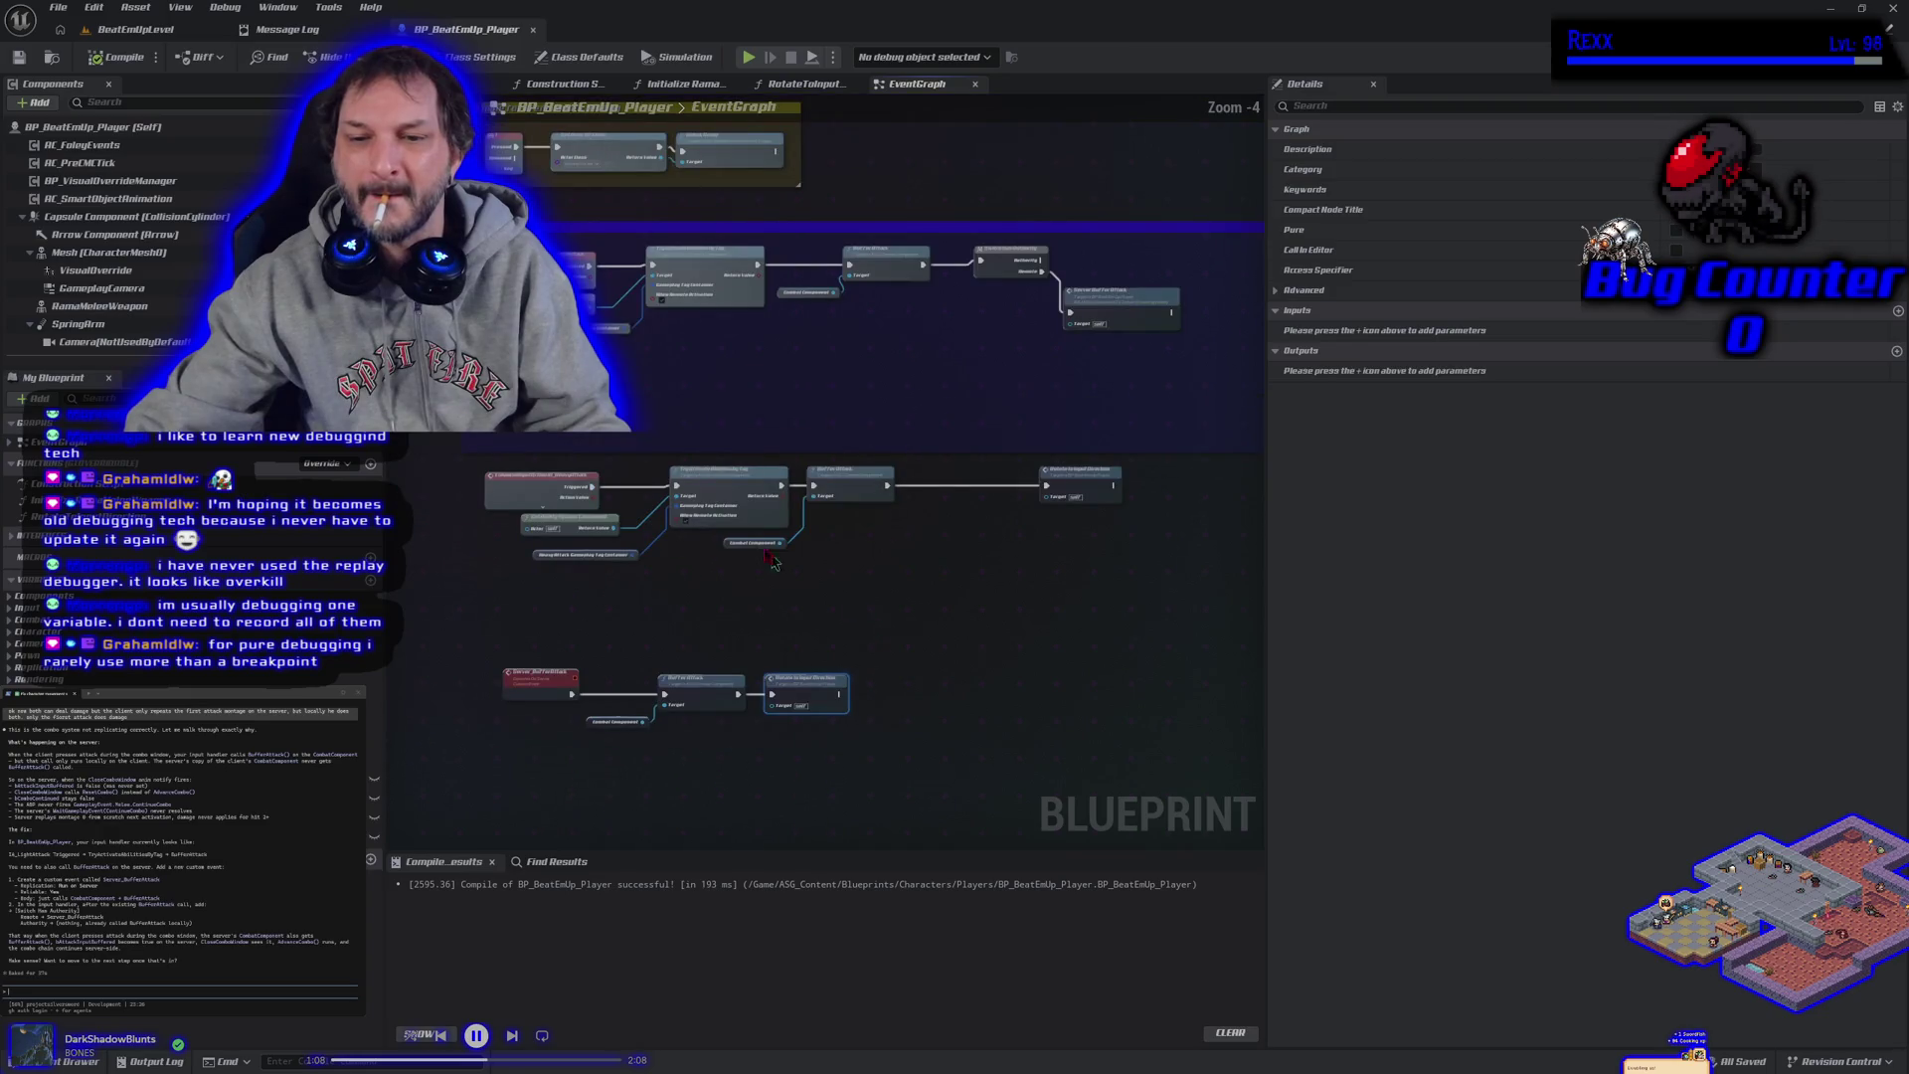
pyautogui.click(135, 29)
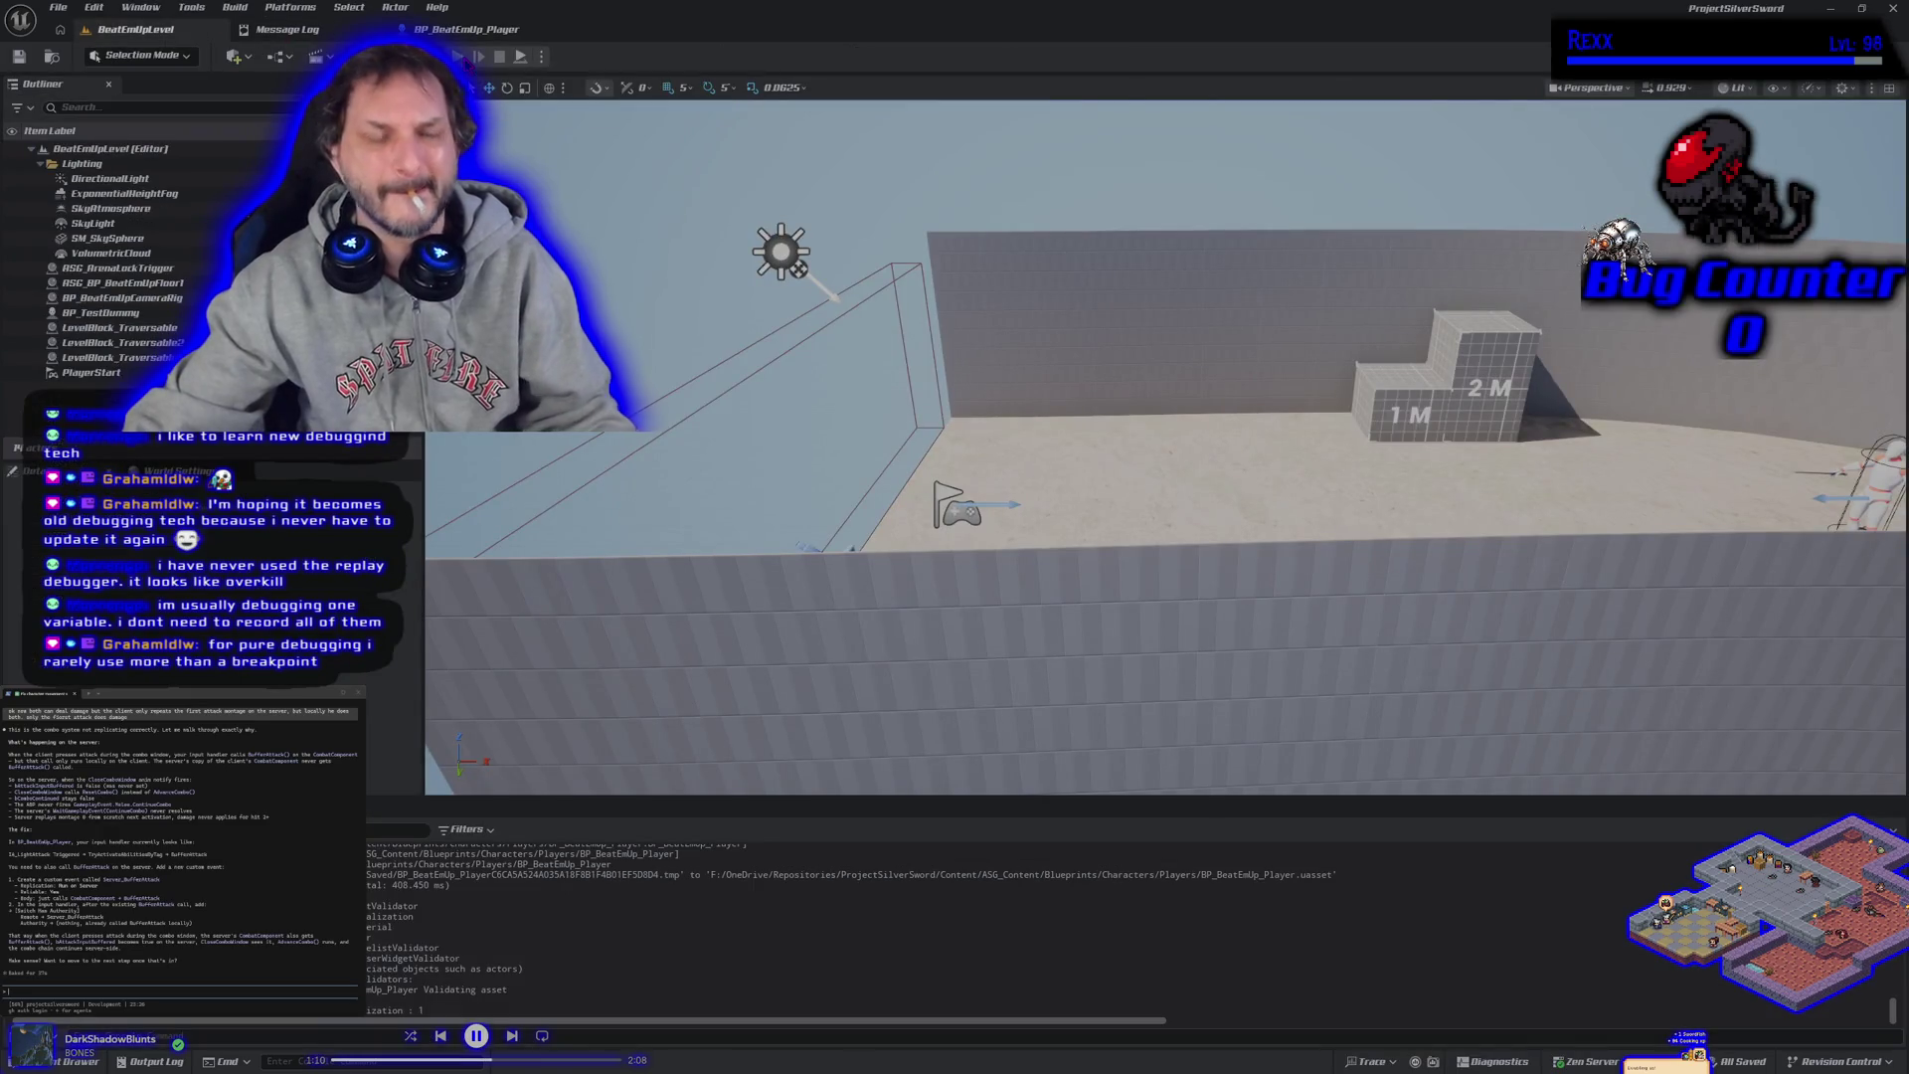
# Run another play test, stop it, and view the Accessed None runtime error in Message Log.
pyautogui.hotkey('alt', 'p')
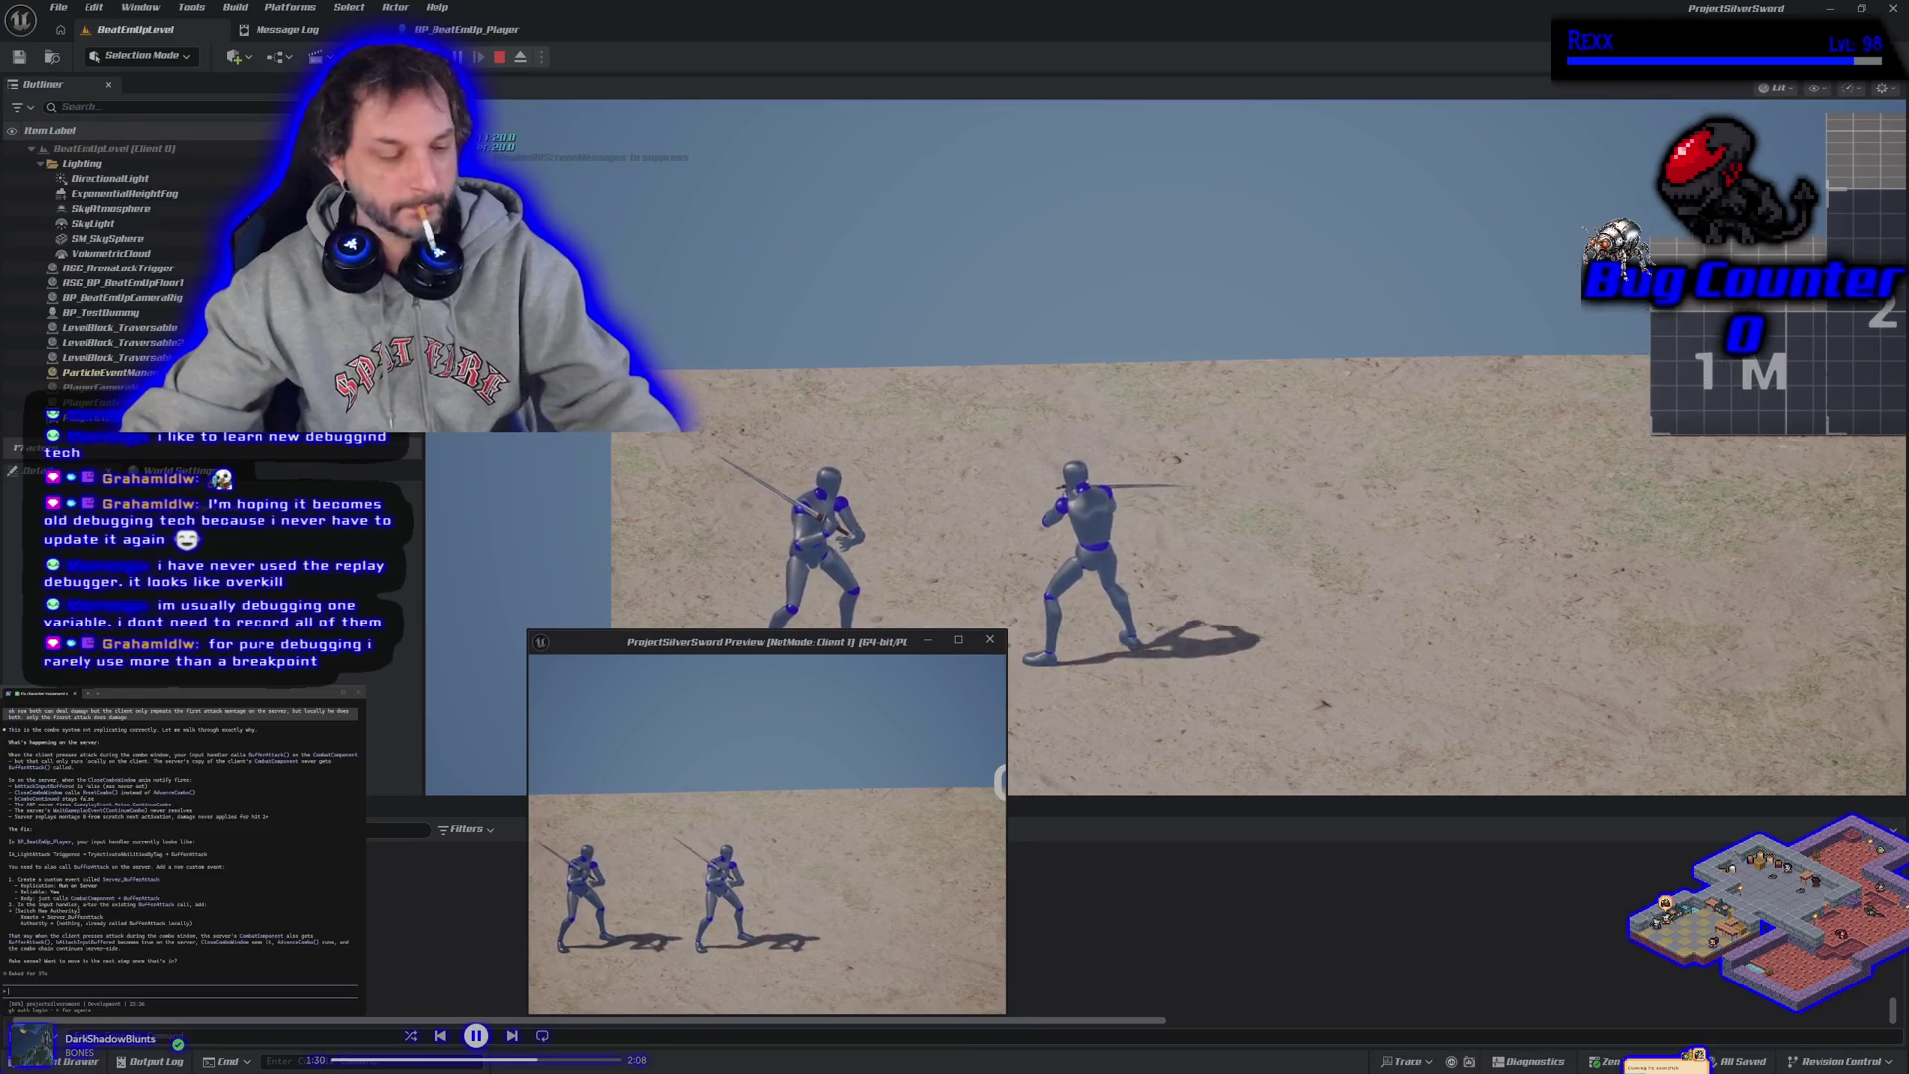
pyautogui.press('Escape')
pyautogui.click(135, 28)
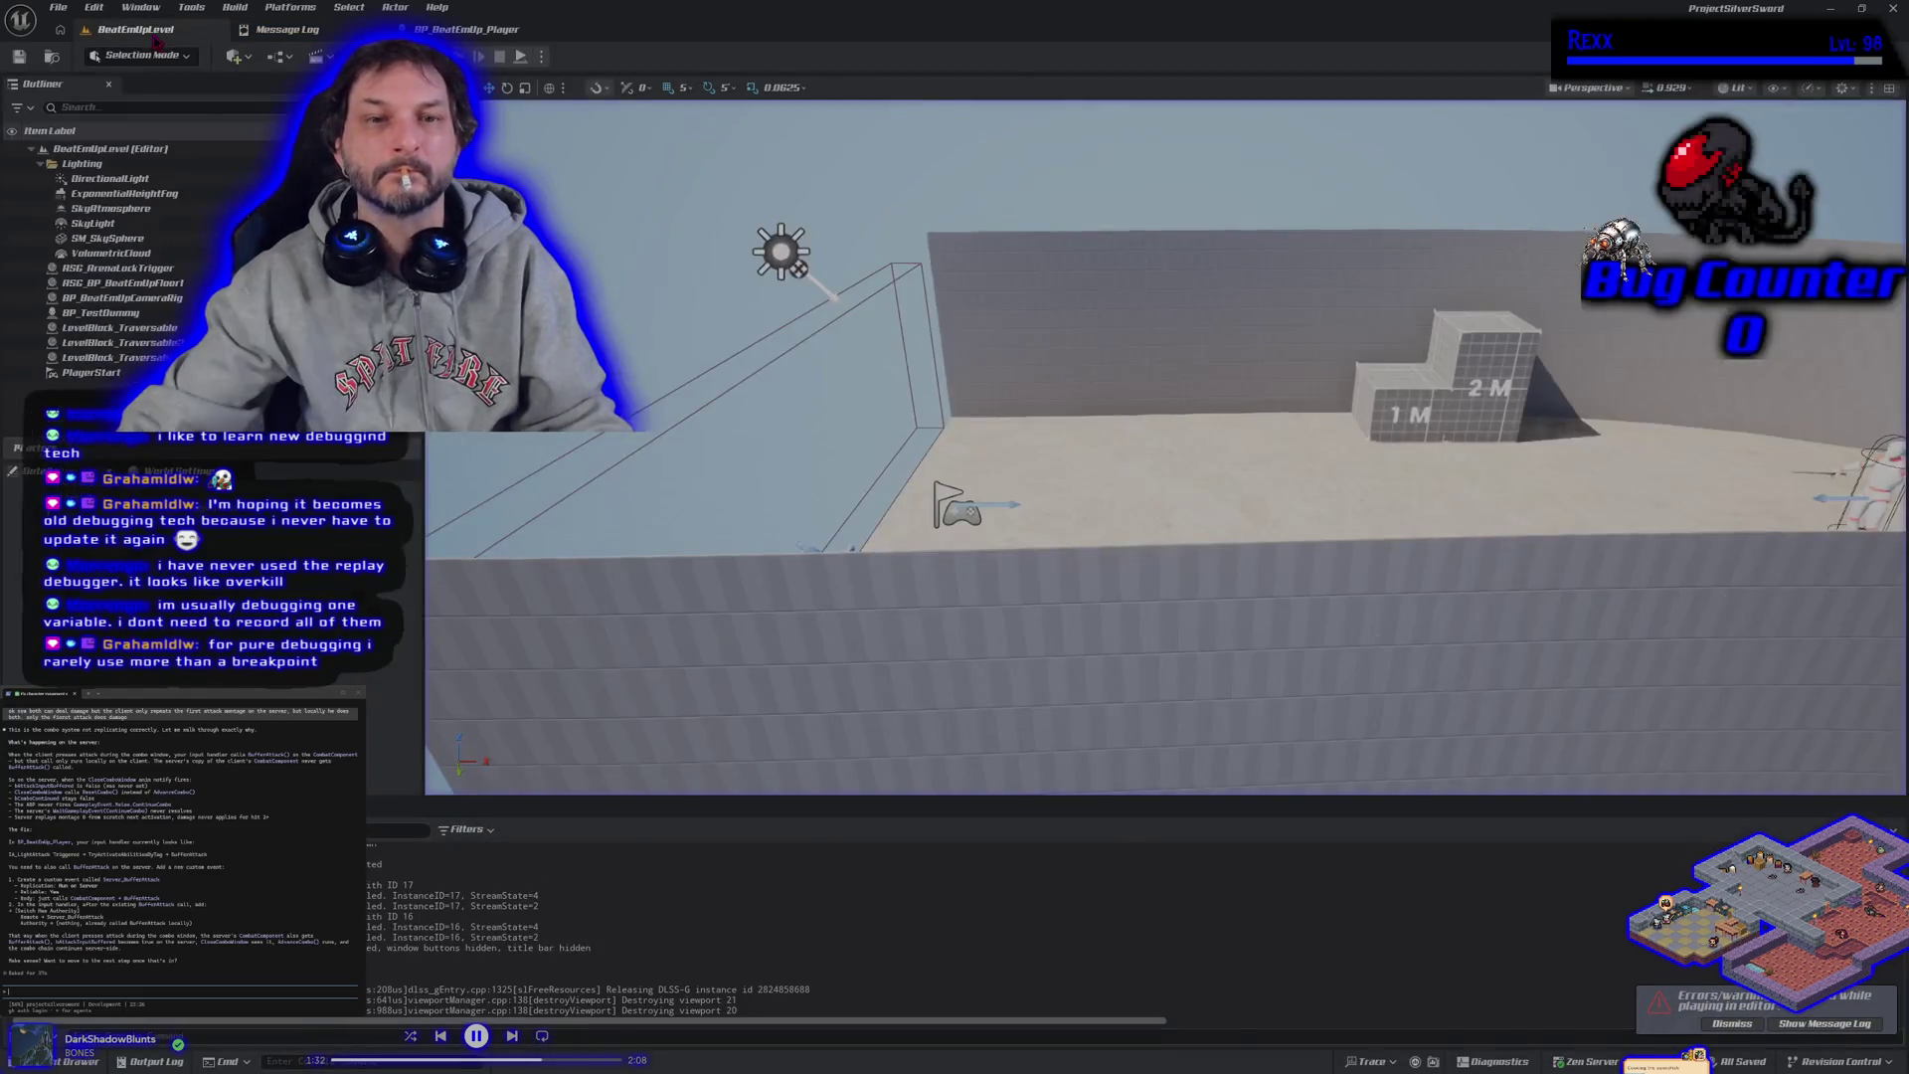
pyautogui.click(1825, 1024)
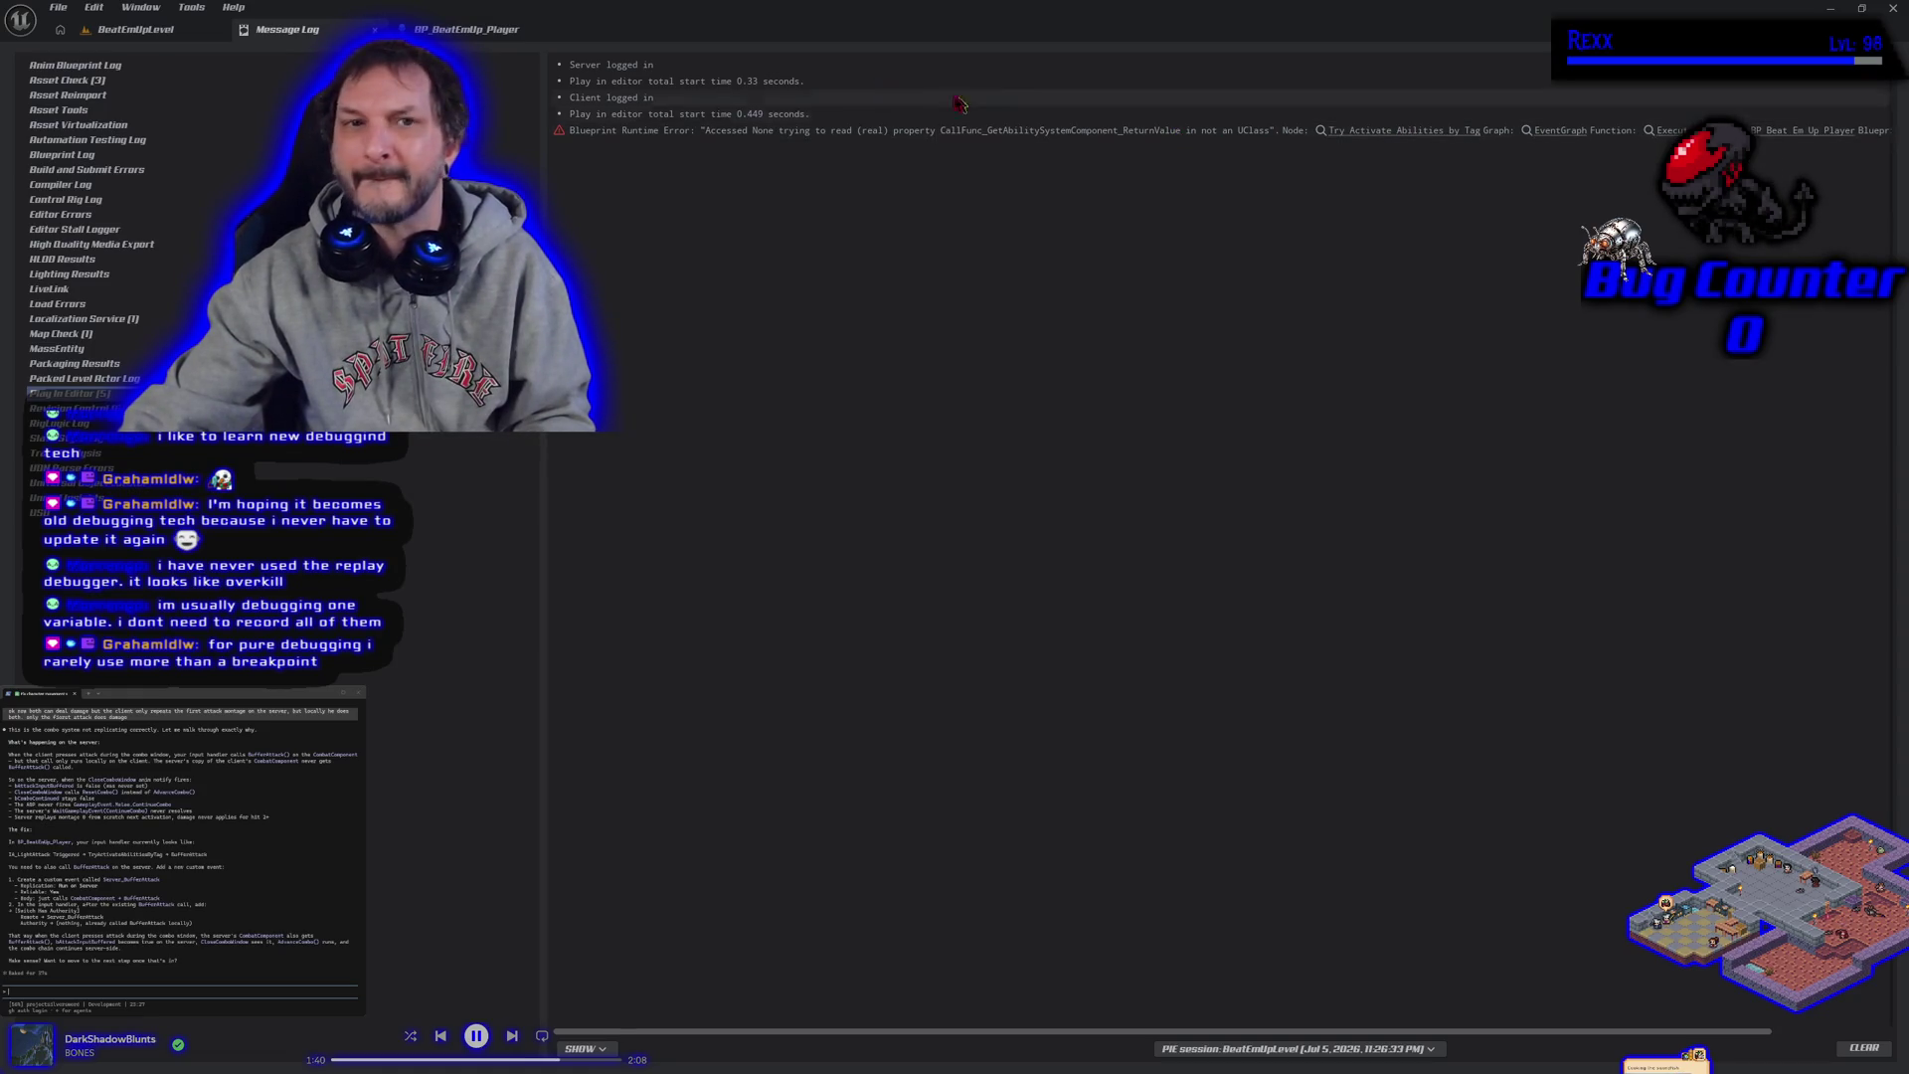
# Inspect the light and heavy attack chains and Get Ability System Component in BP_BeatEmUp_Player.
pyautogui.click(1367, 132)
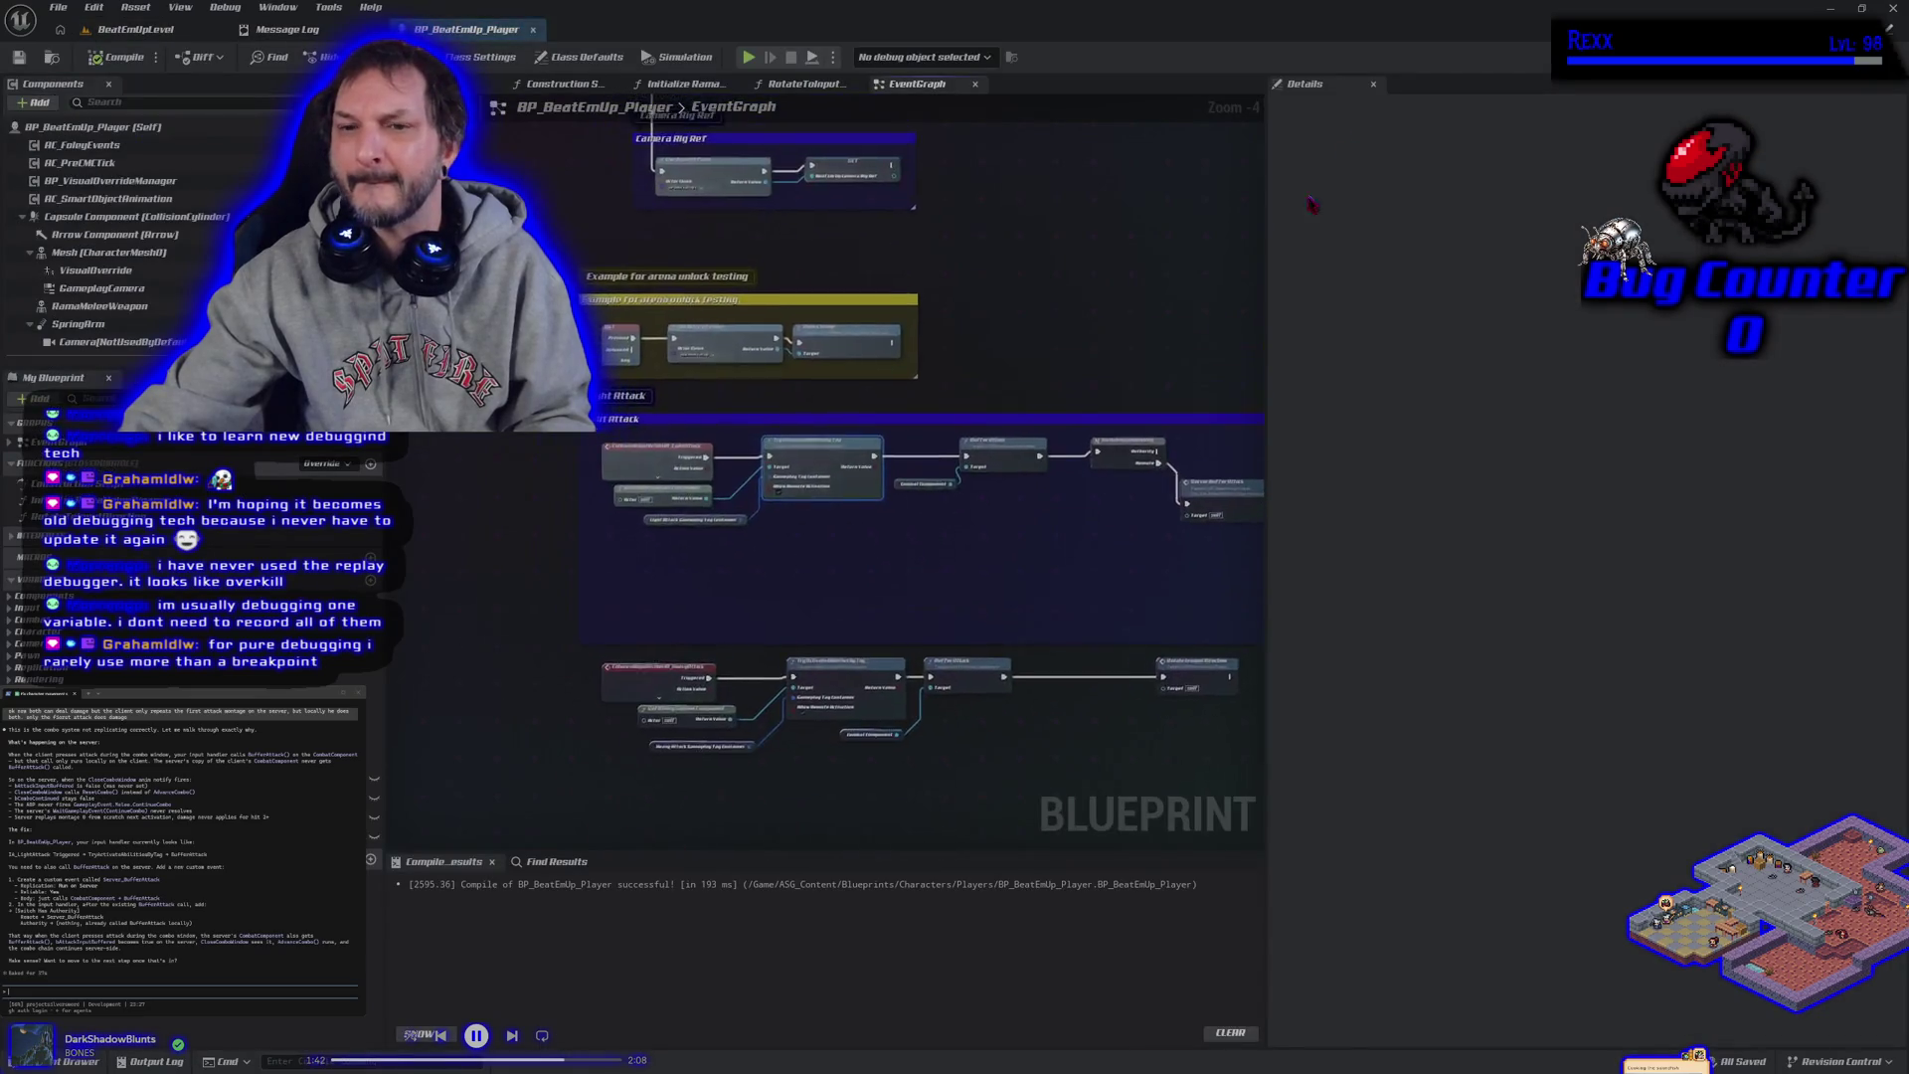
pyautogui.scroll(-1, 797, 673)
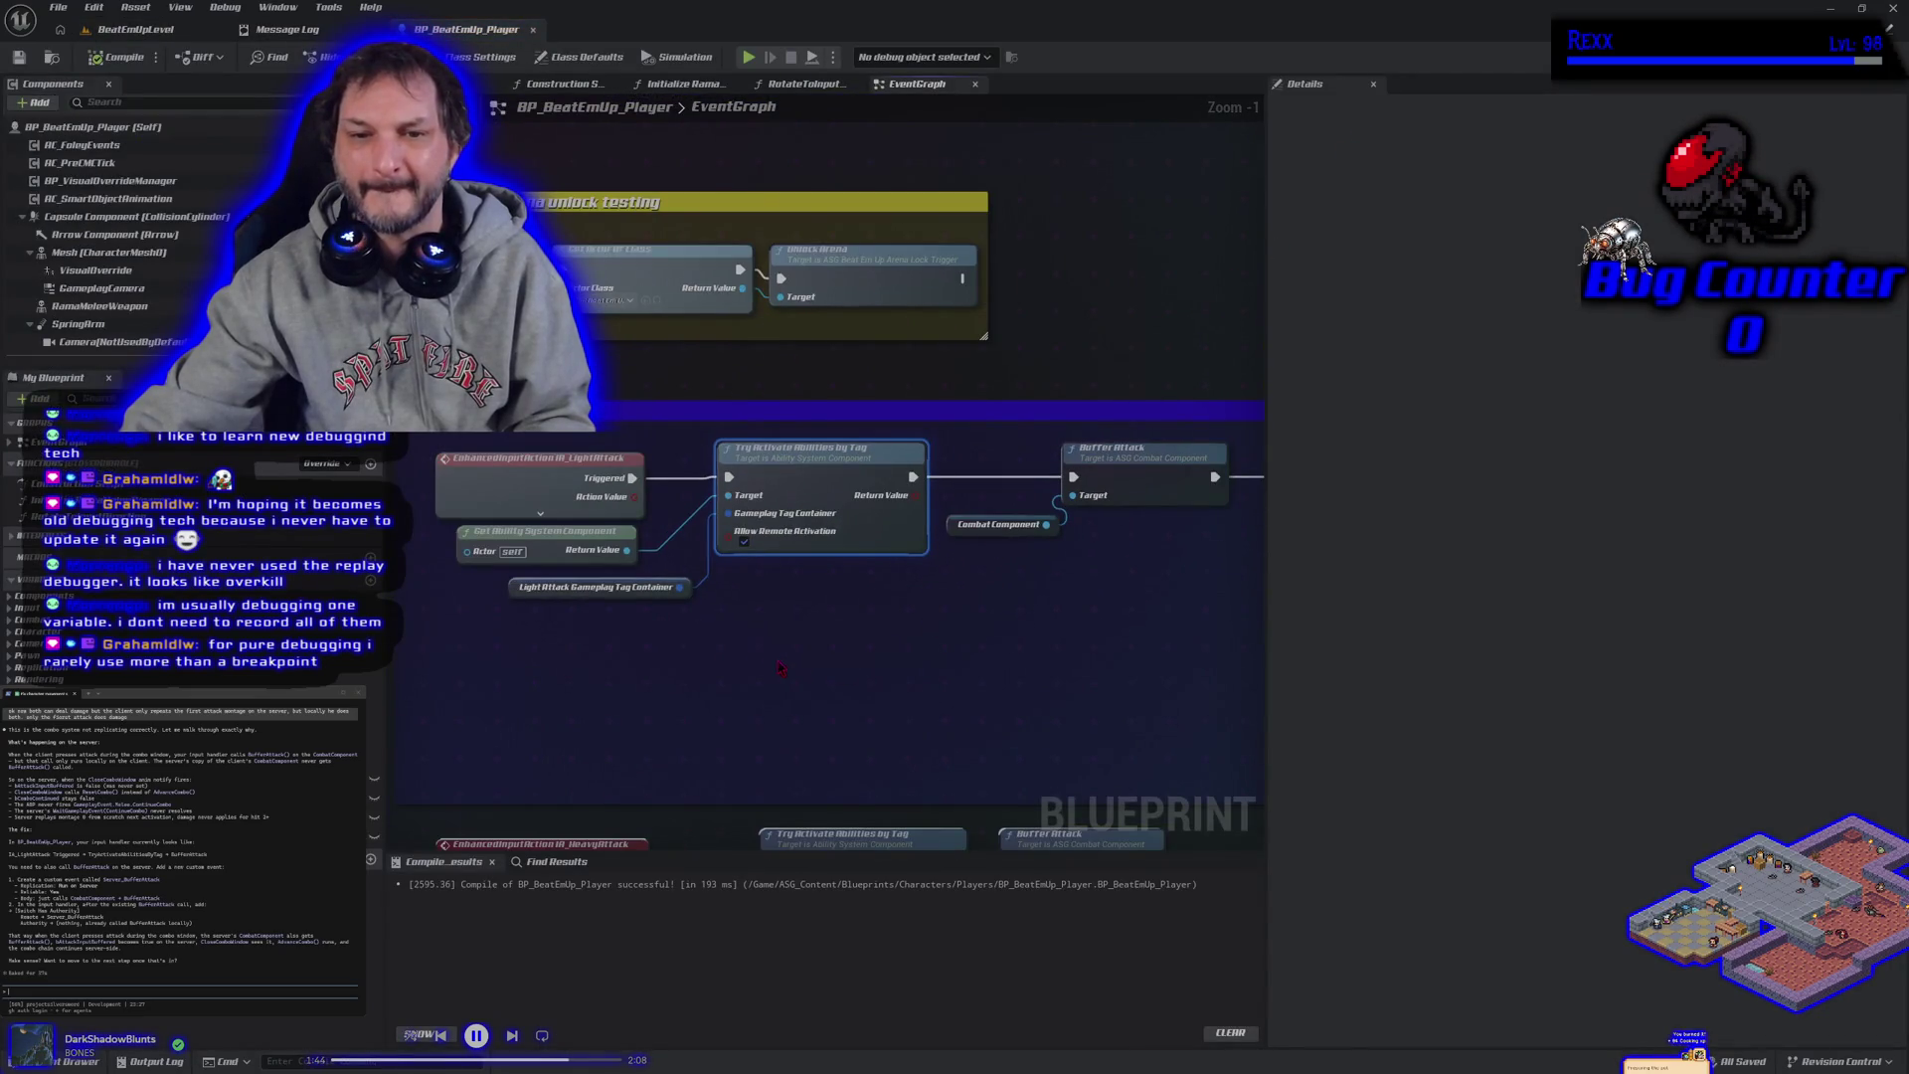
pyautogui.moveTo(707, 651)
pyautogui.mouseDown()
pyautogui.moveTo(763, 570)
pyautogui.moveTo(679, 591)
pyautogui.mouseUp()
pyautogui.click(614, 449)
pyautogui.scroll(-1, 777, 624)
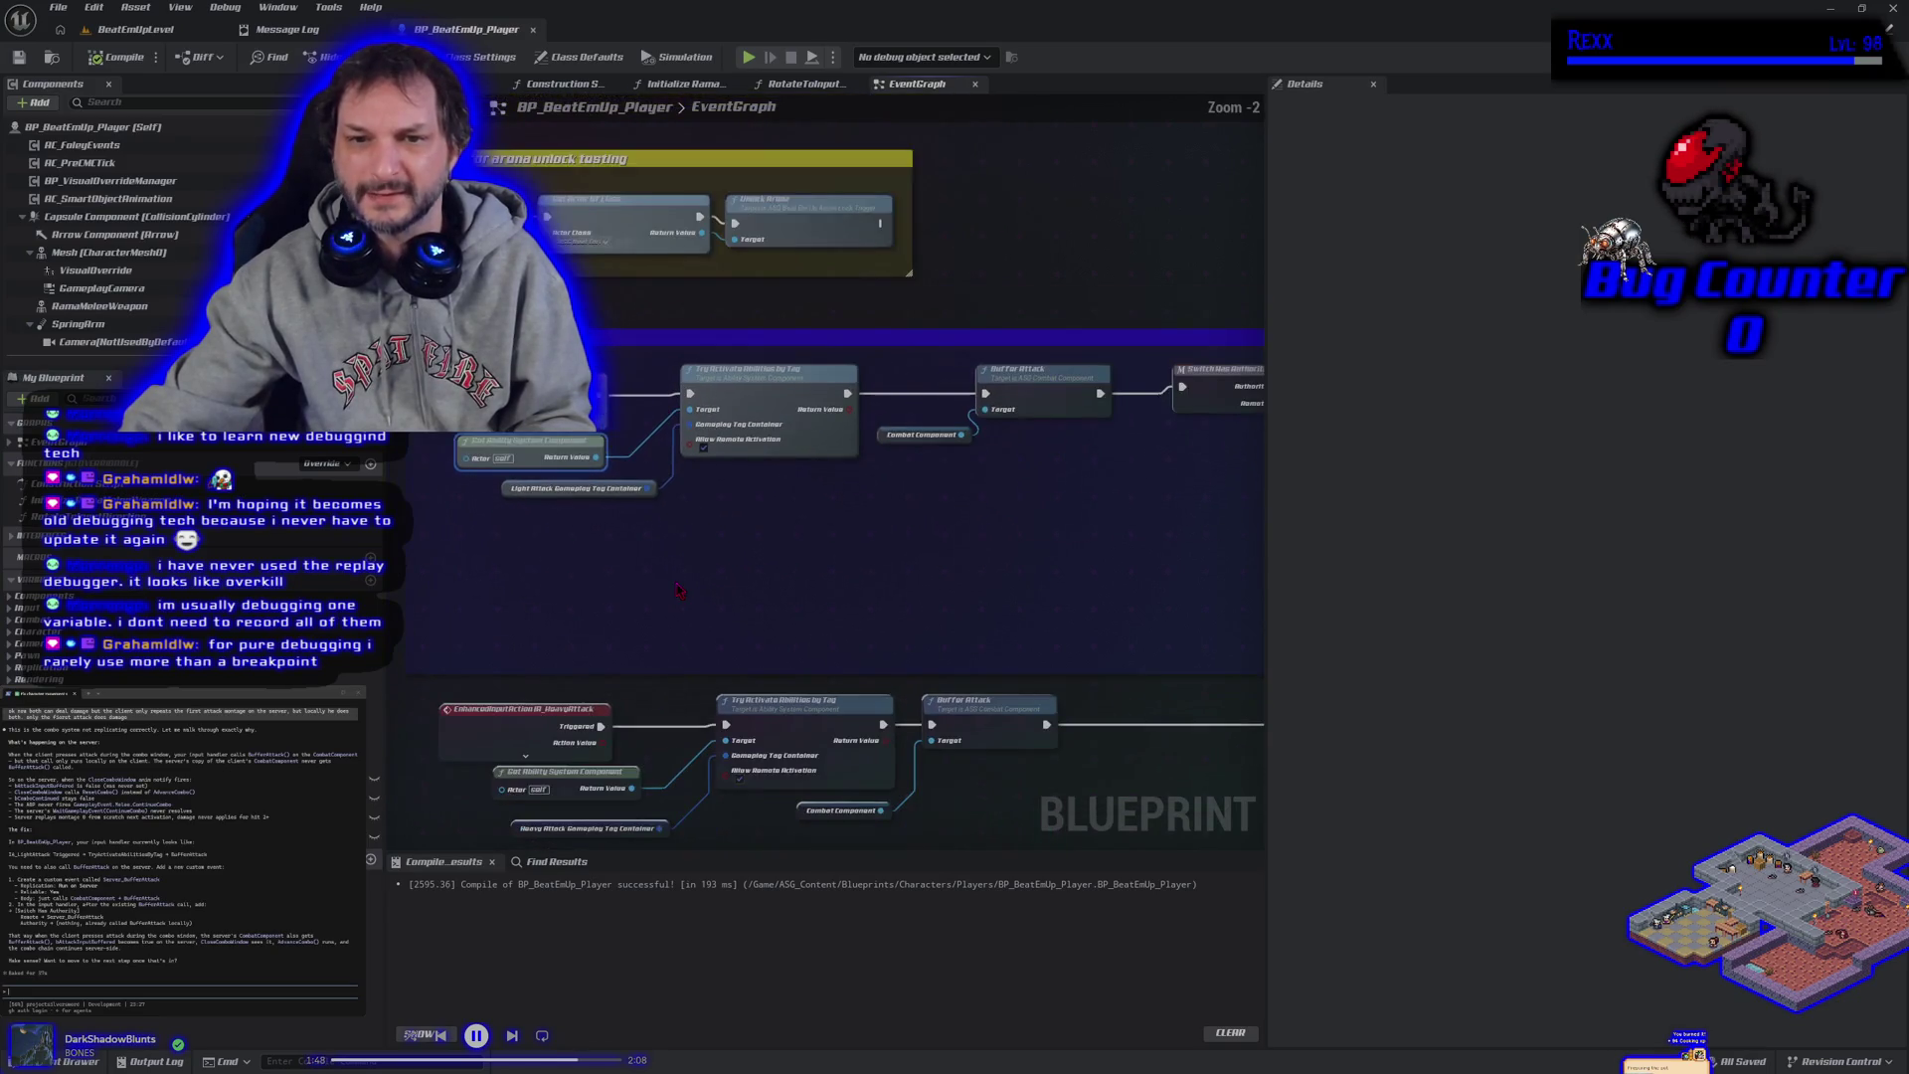
pyautogui.scroll(-2, 636, 569)
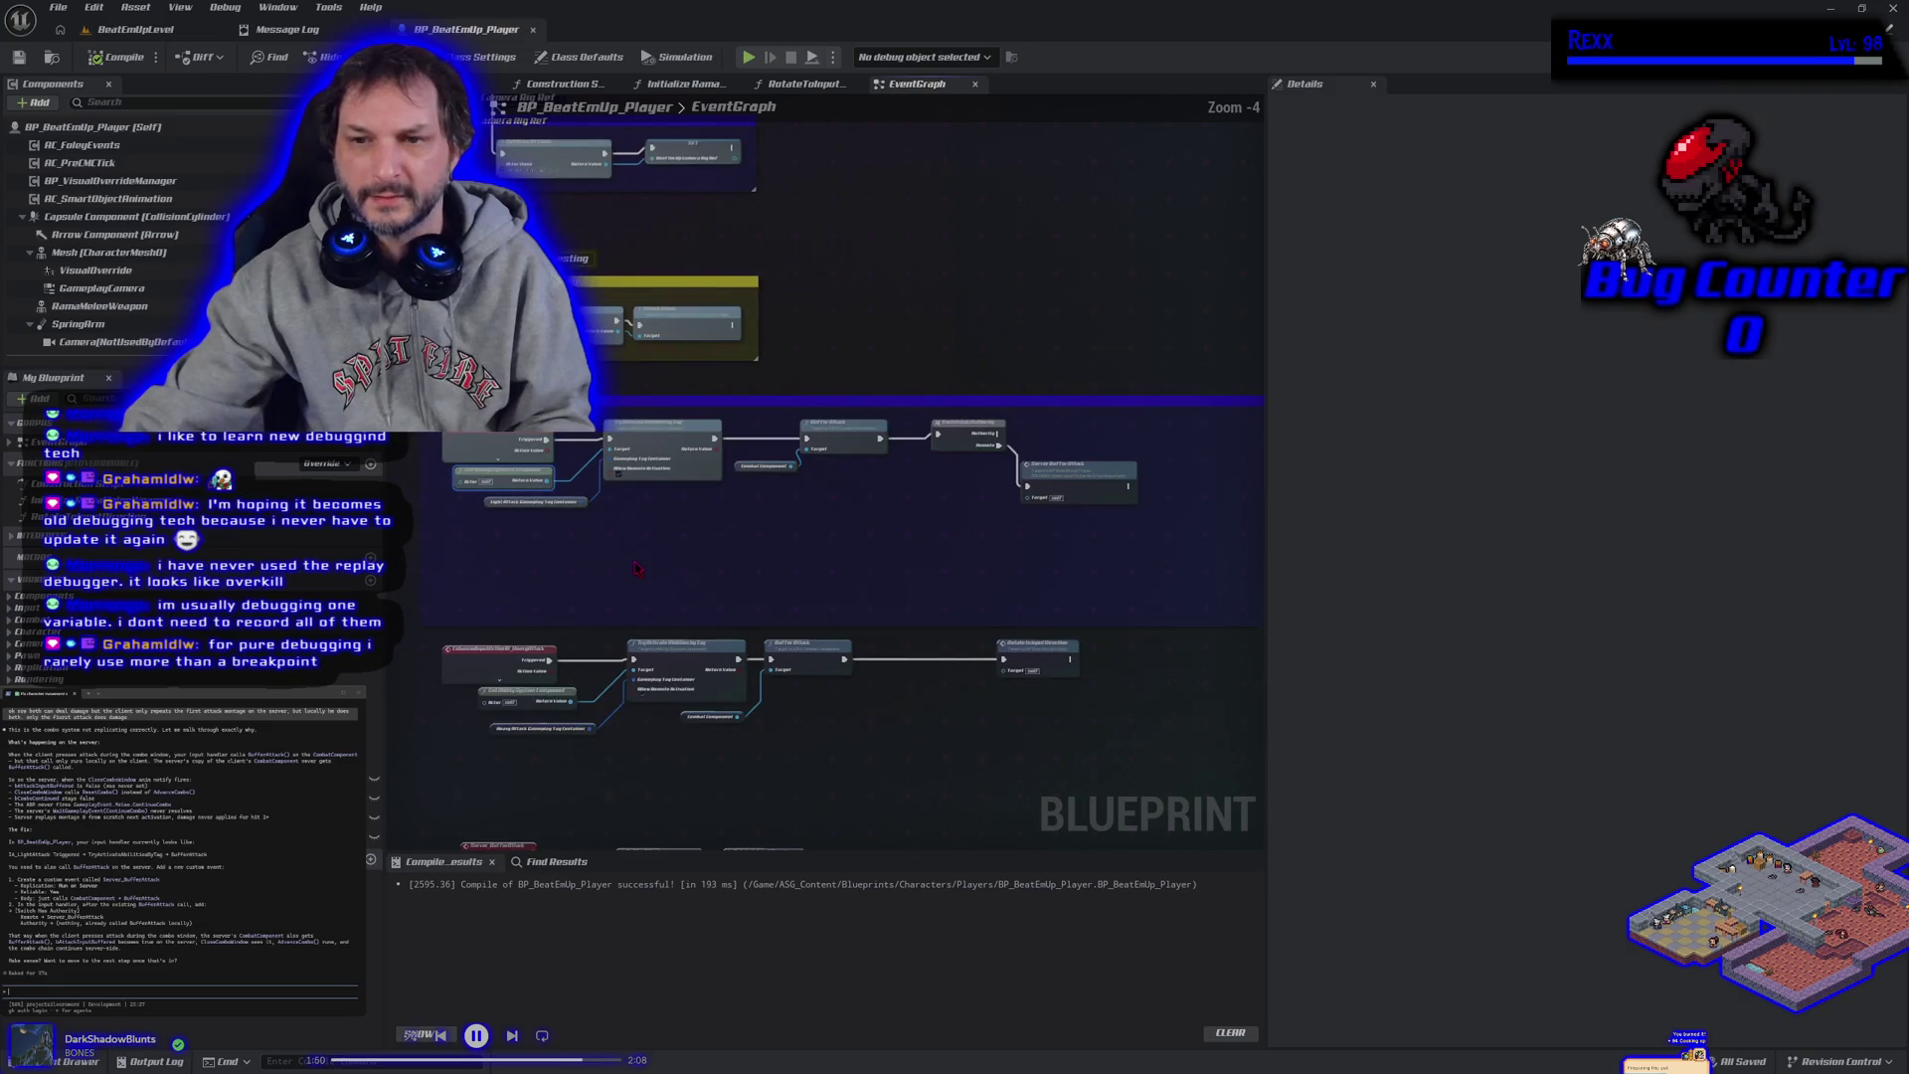
pyautogui.scroll(1, 638, 569)
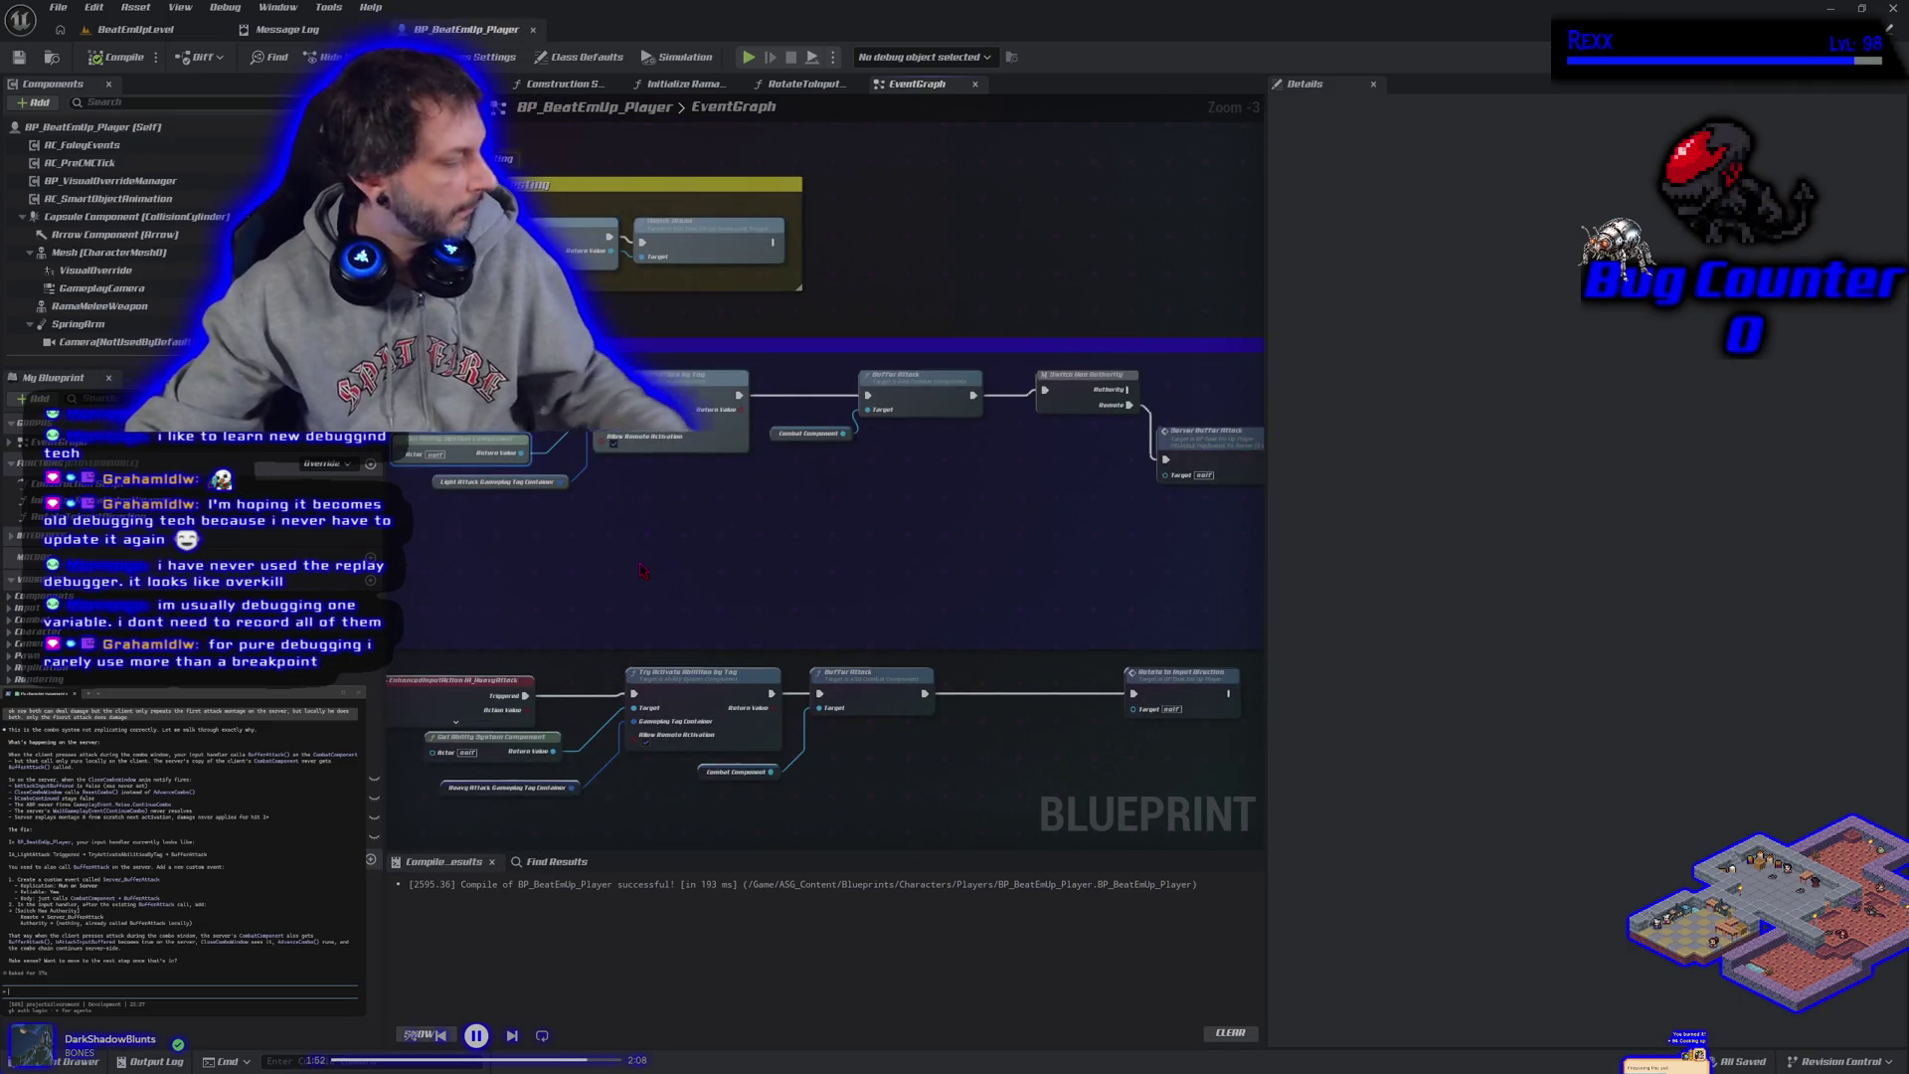
pyautogui.click(171, 36)
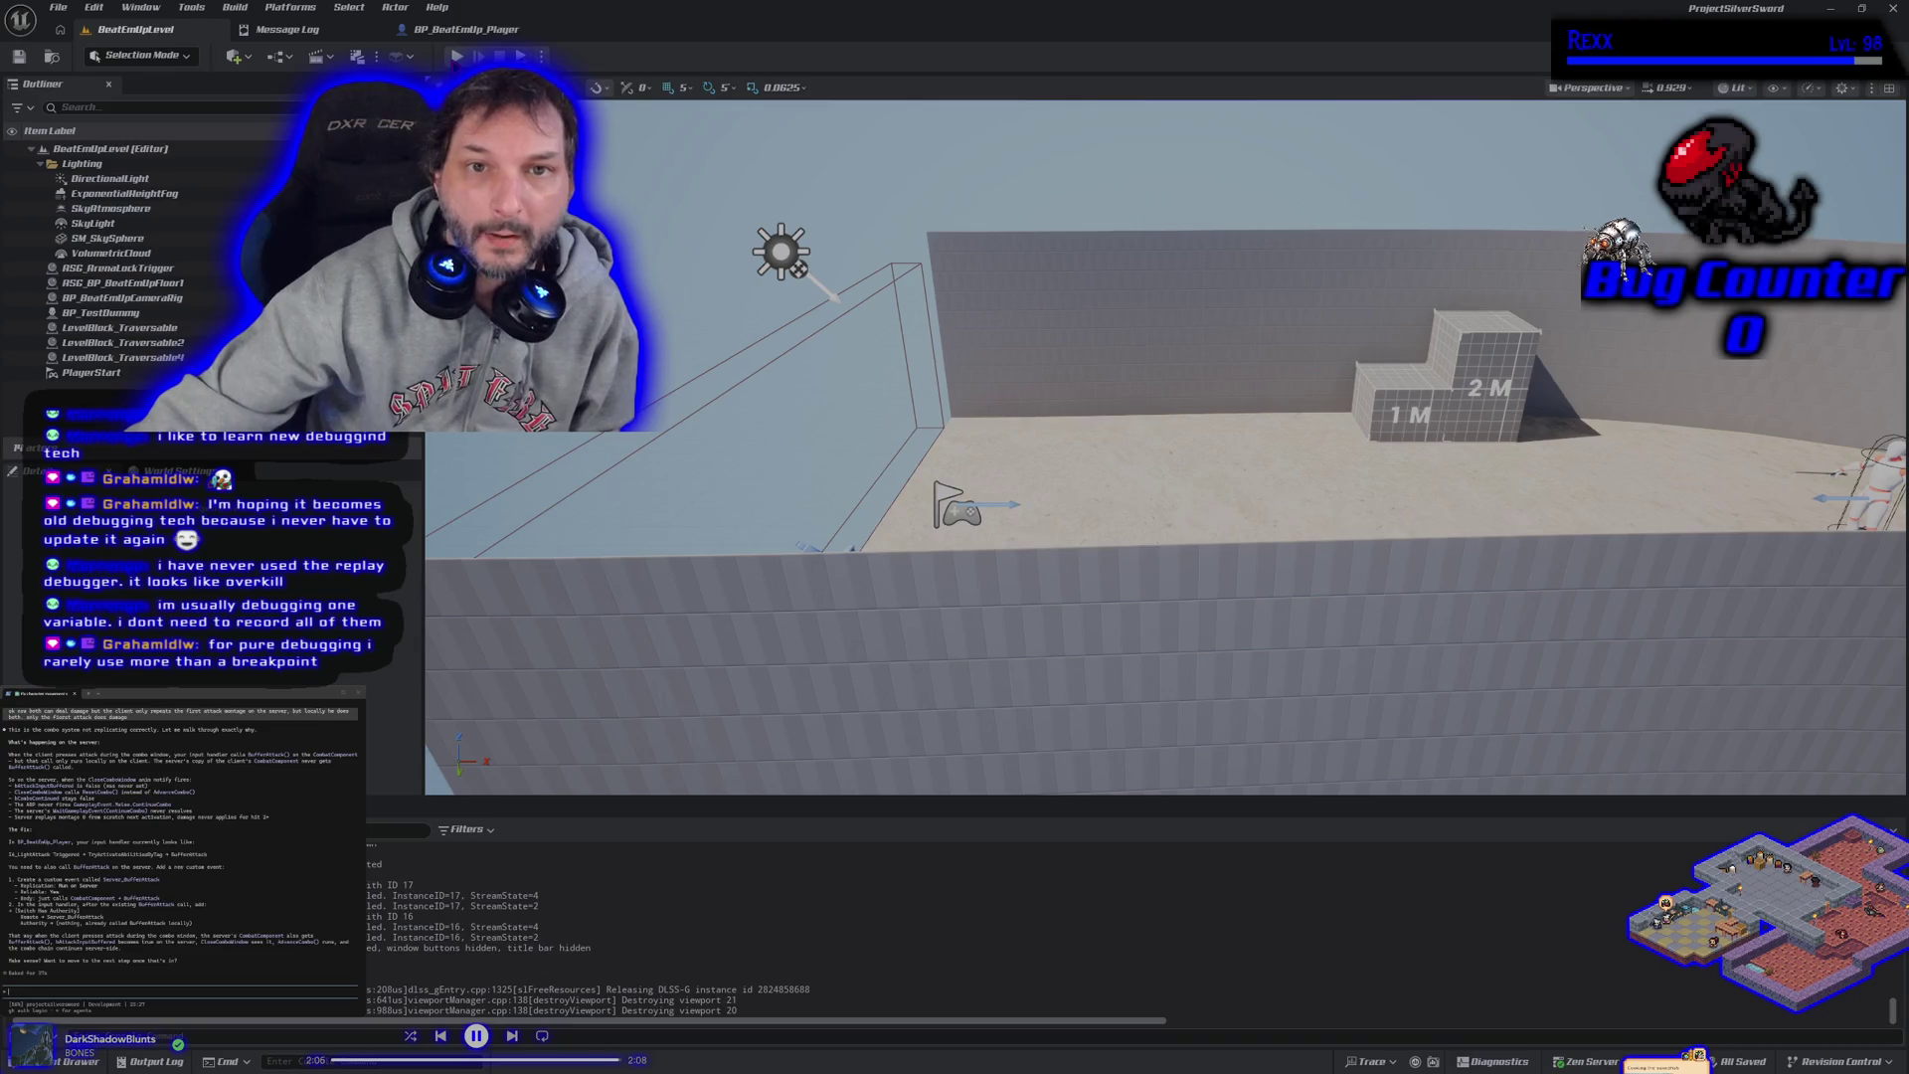
# Start a multiplayer play test, focus the viewport and bring Client 1 forward until the debugger breaks.
pyautogui.hotkey('alt', 'p')
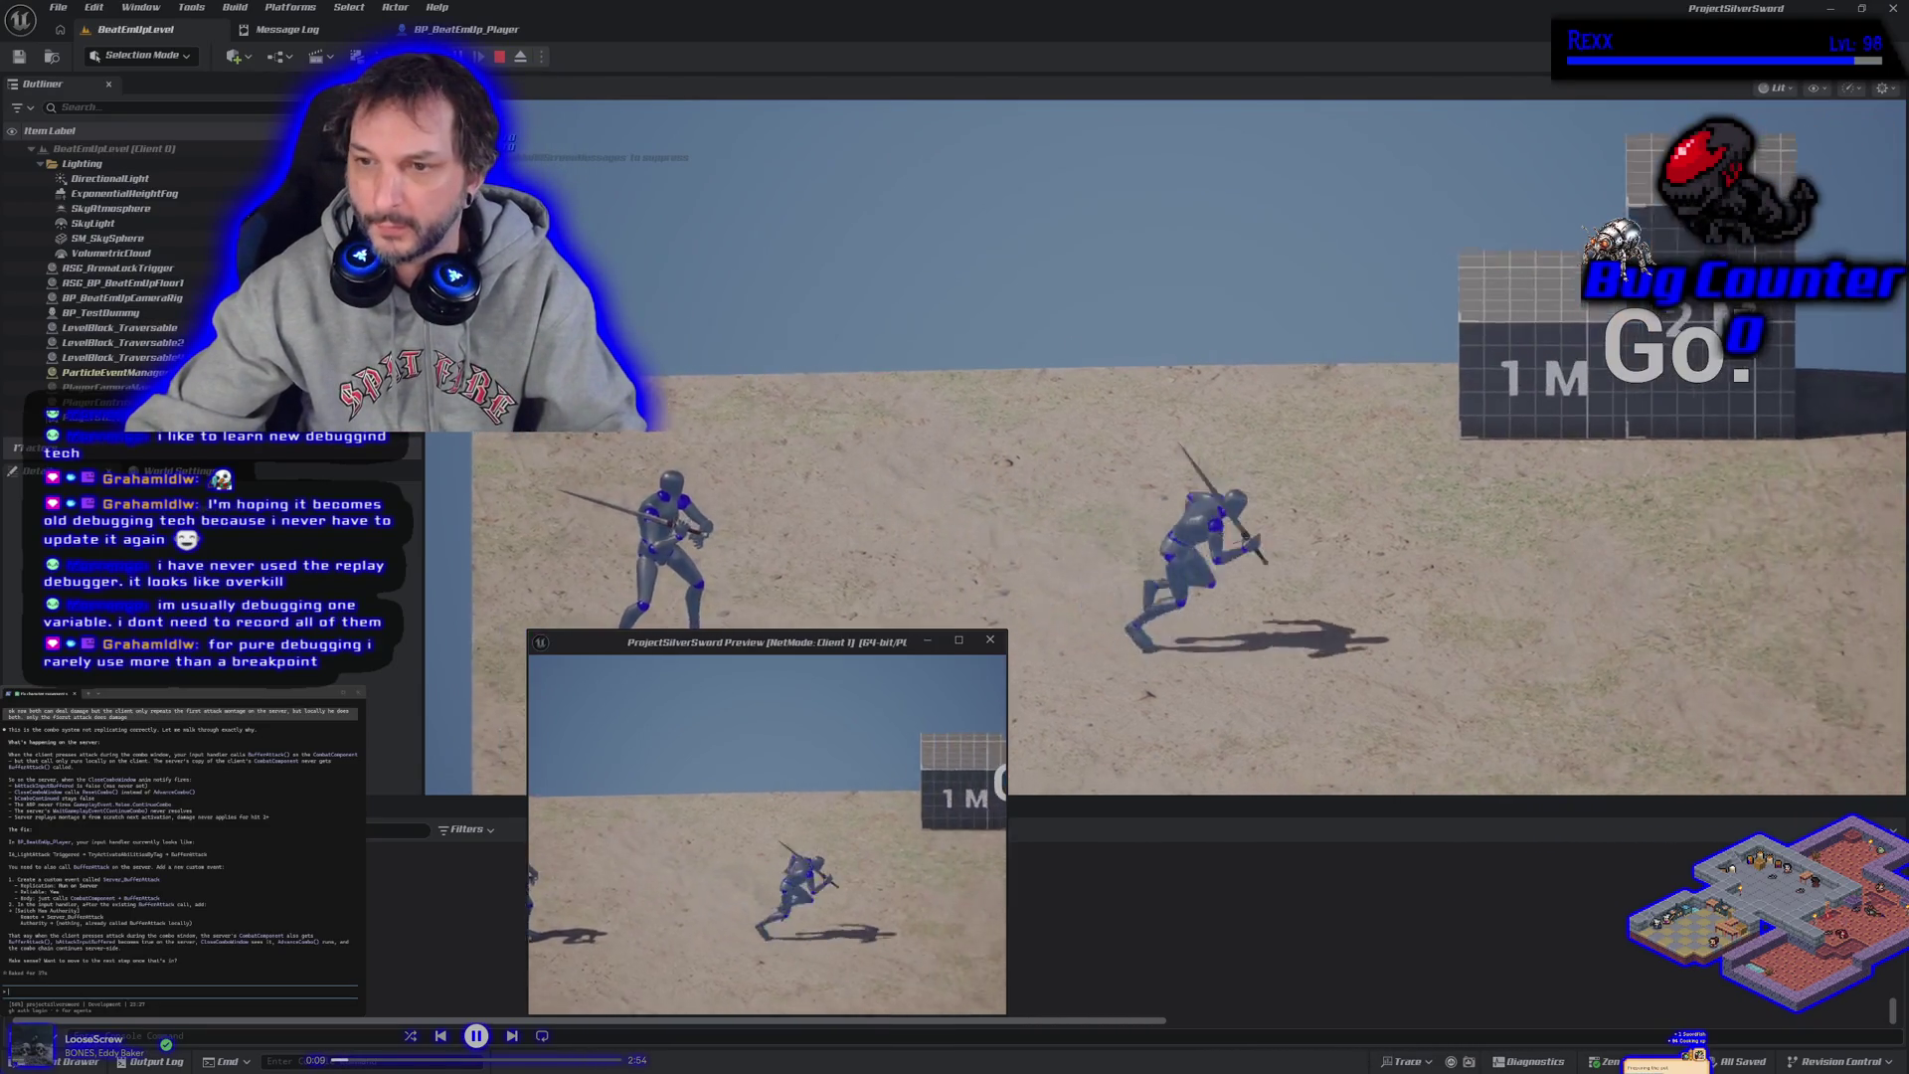
pyautogui.click(793, 730)
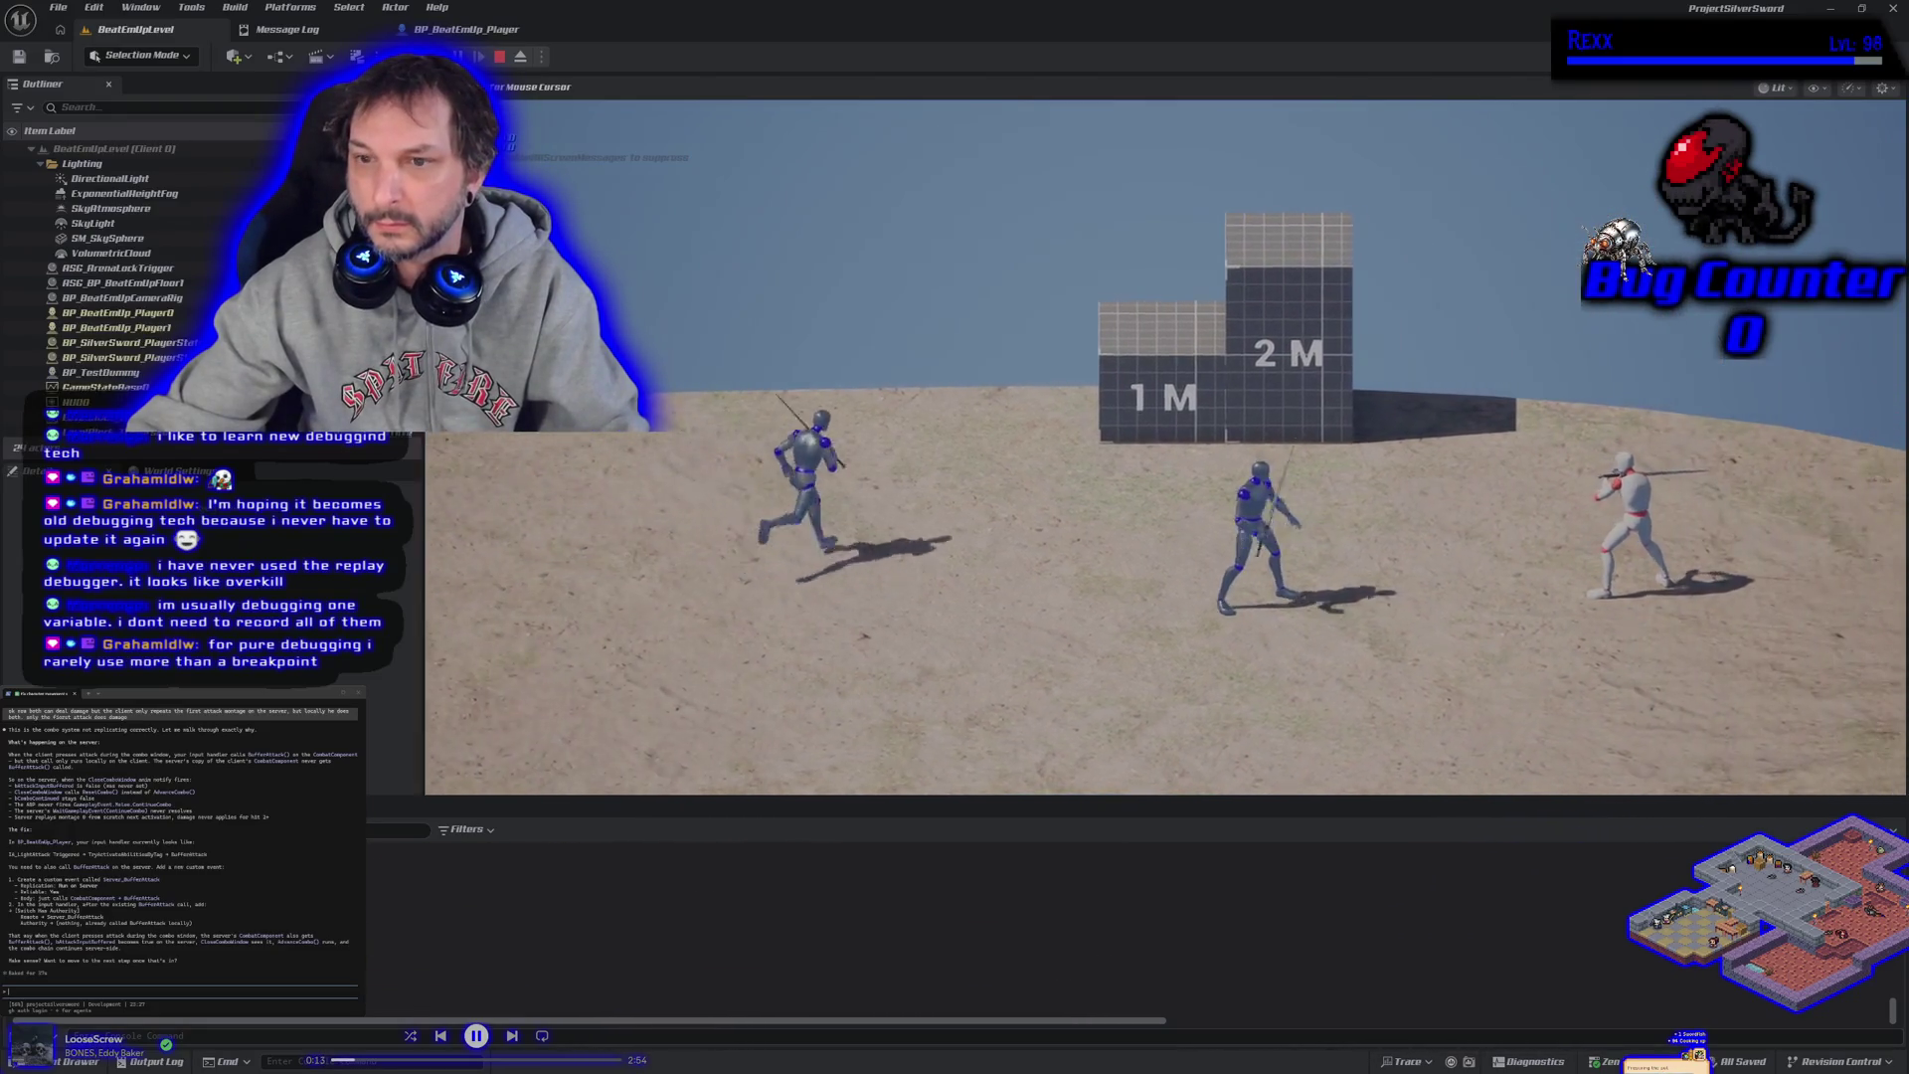
pyautogui.hotkey('alt', 'Tab')
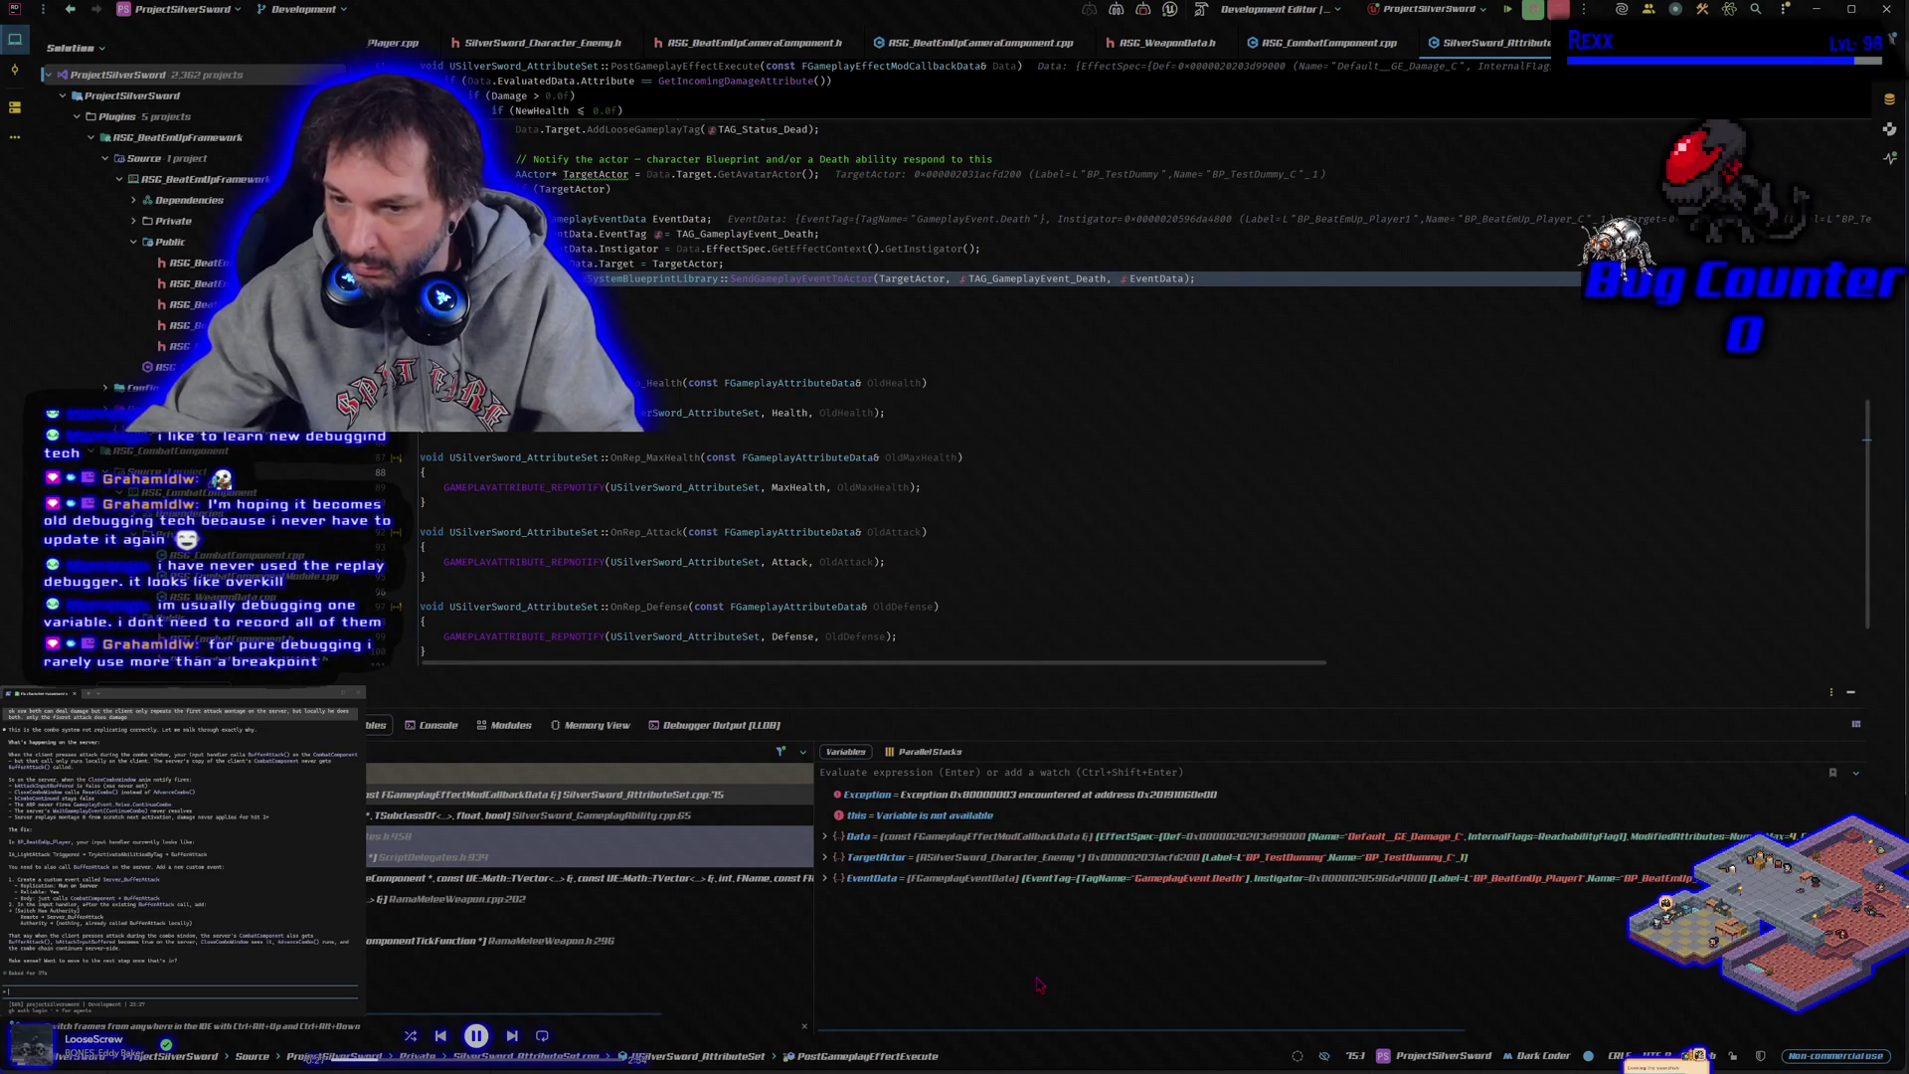
# Check the ScriptDelegates.h frame, resume past the exception, and close the game preview.
pyautogui.click(430, 851)
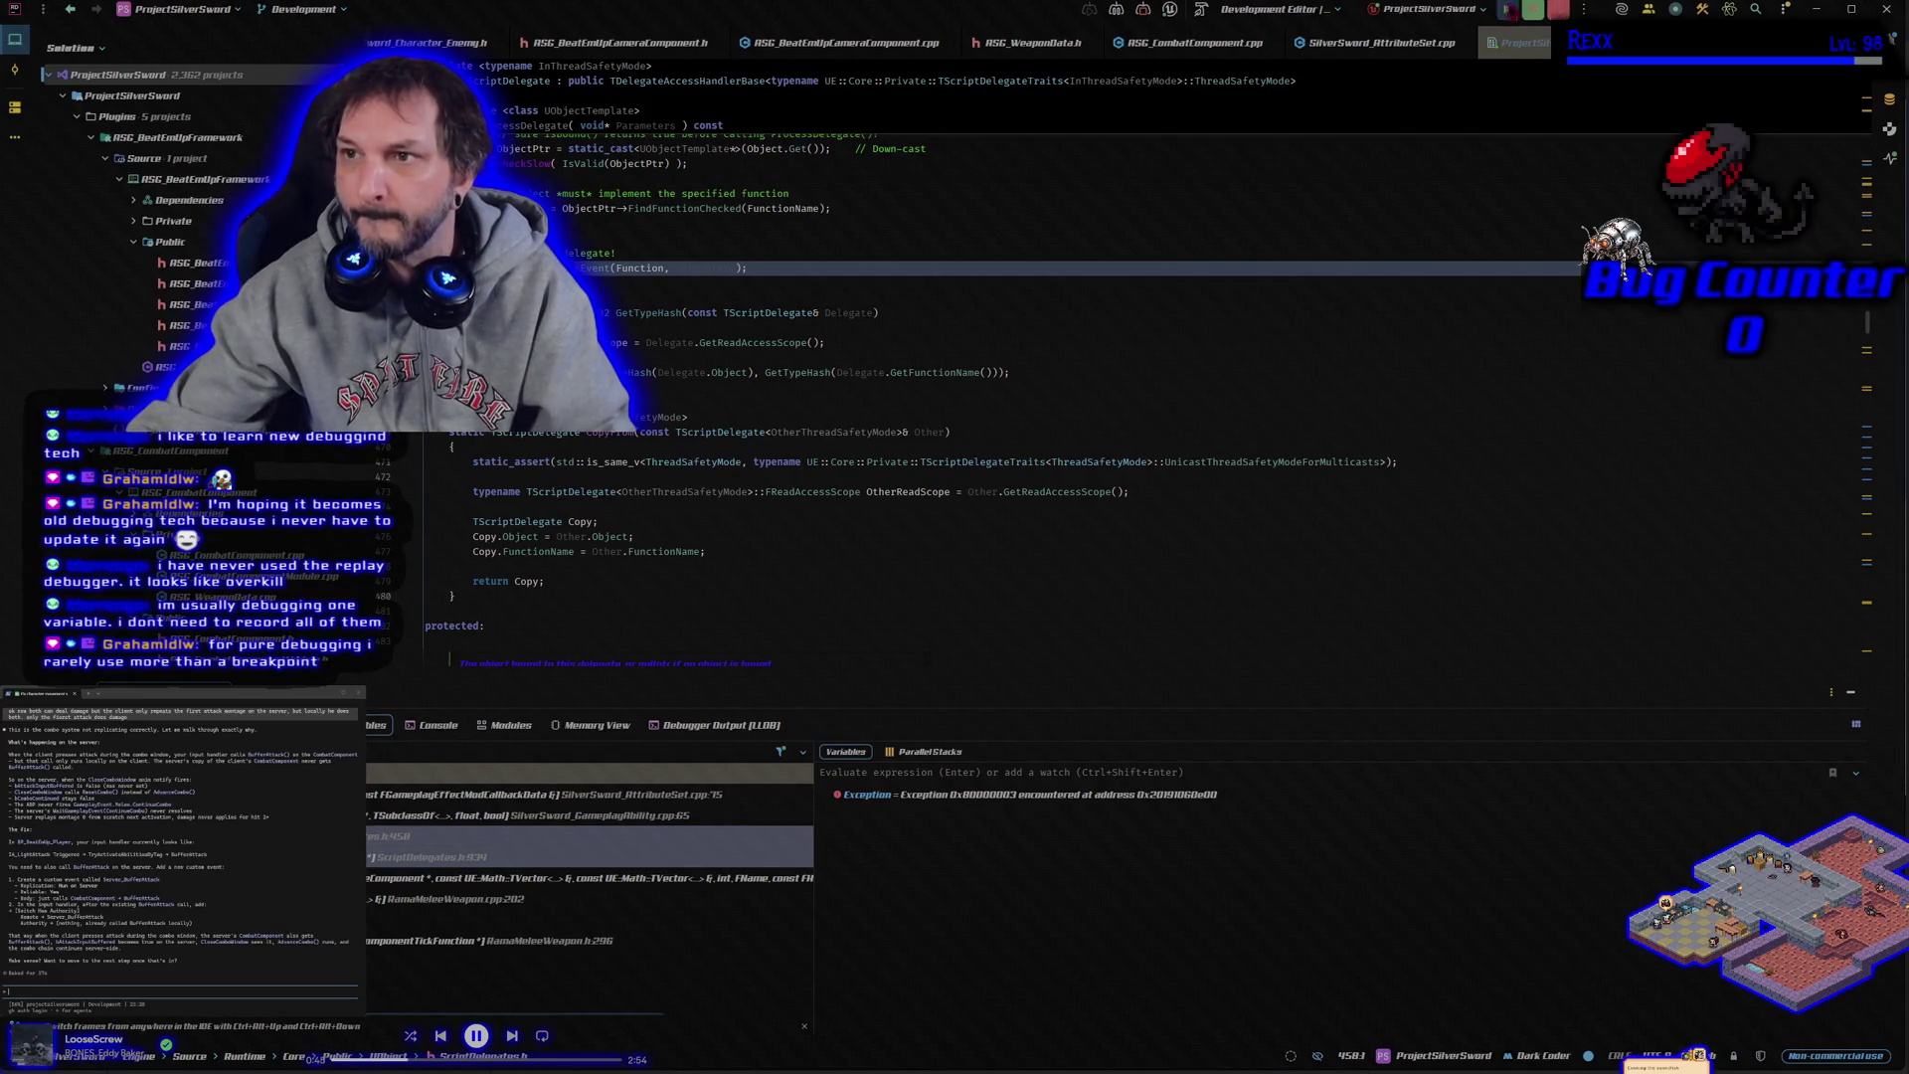
pyautogui.click(1509, 10)
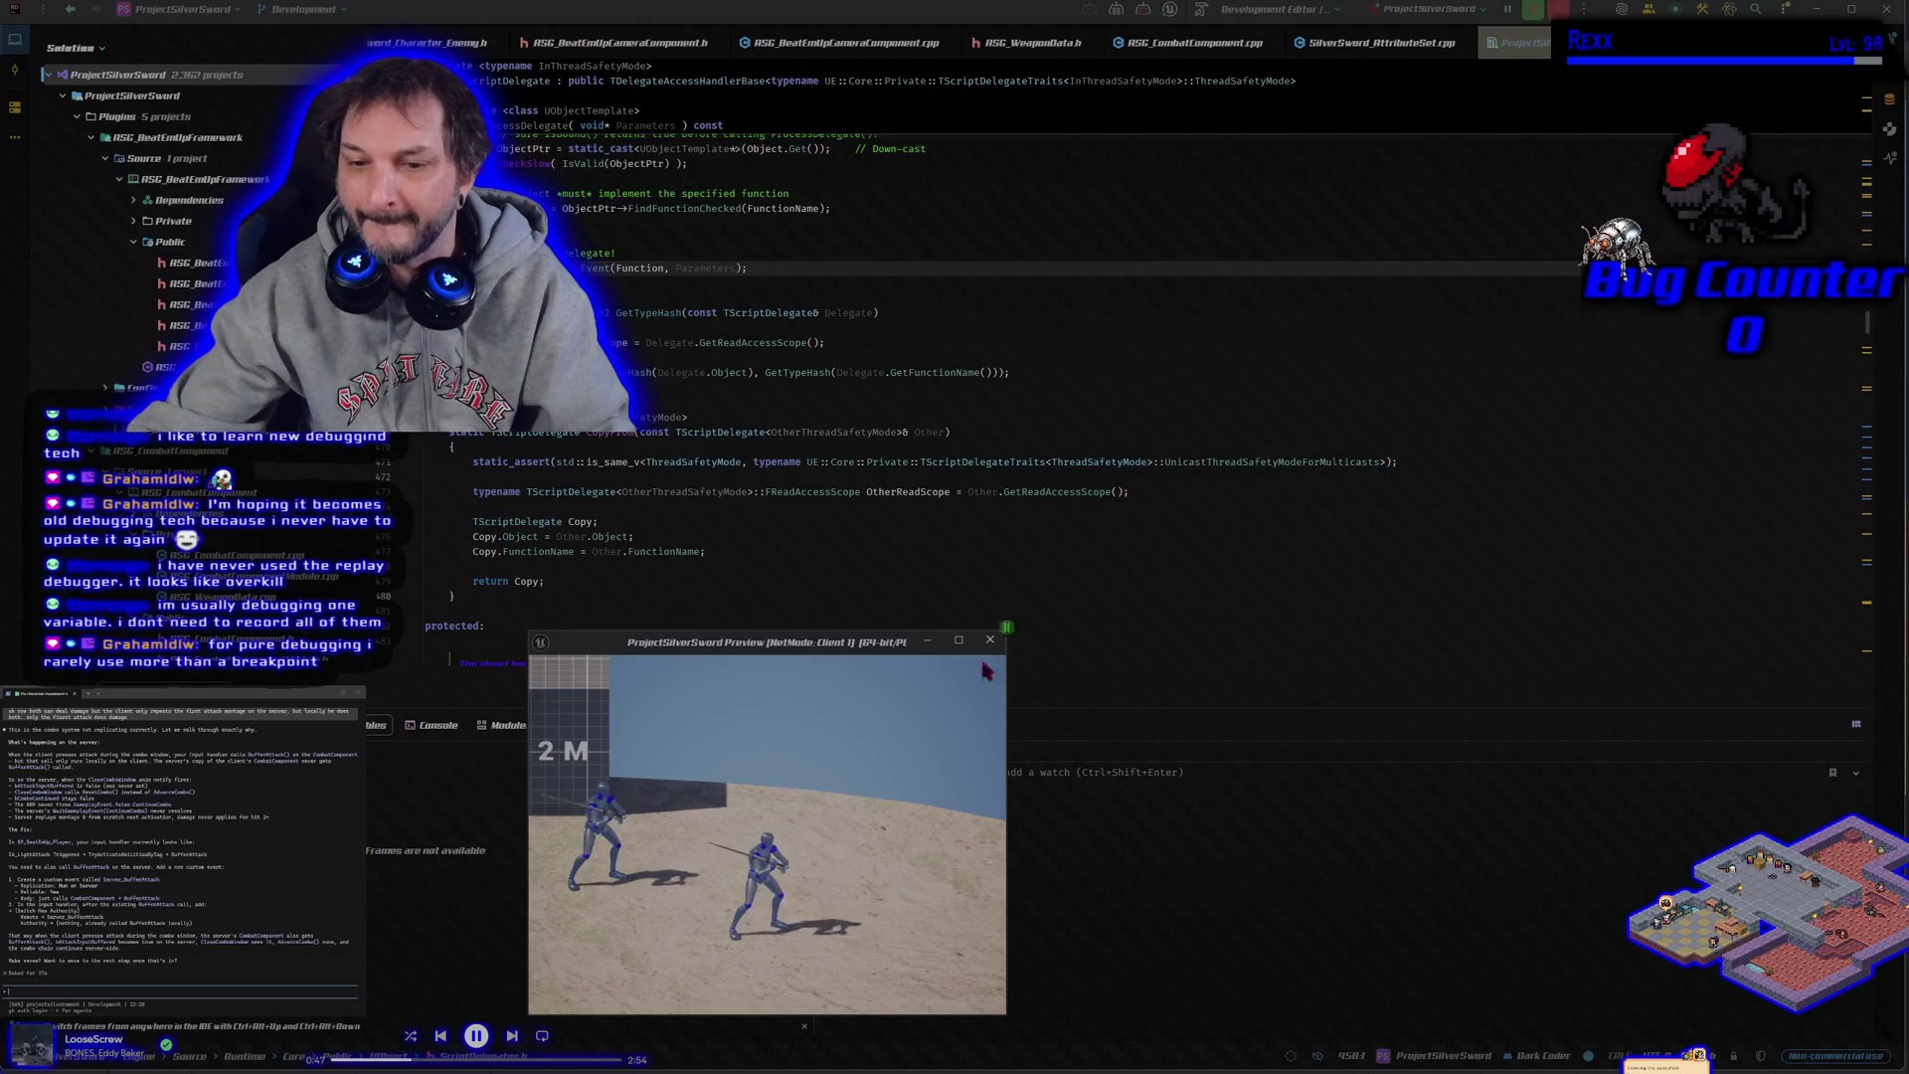
pyautogui.click(1529, 127)
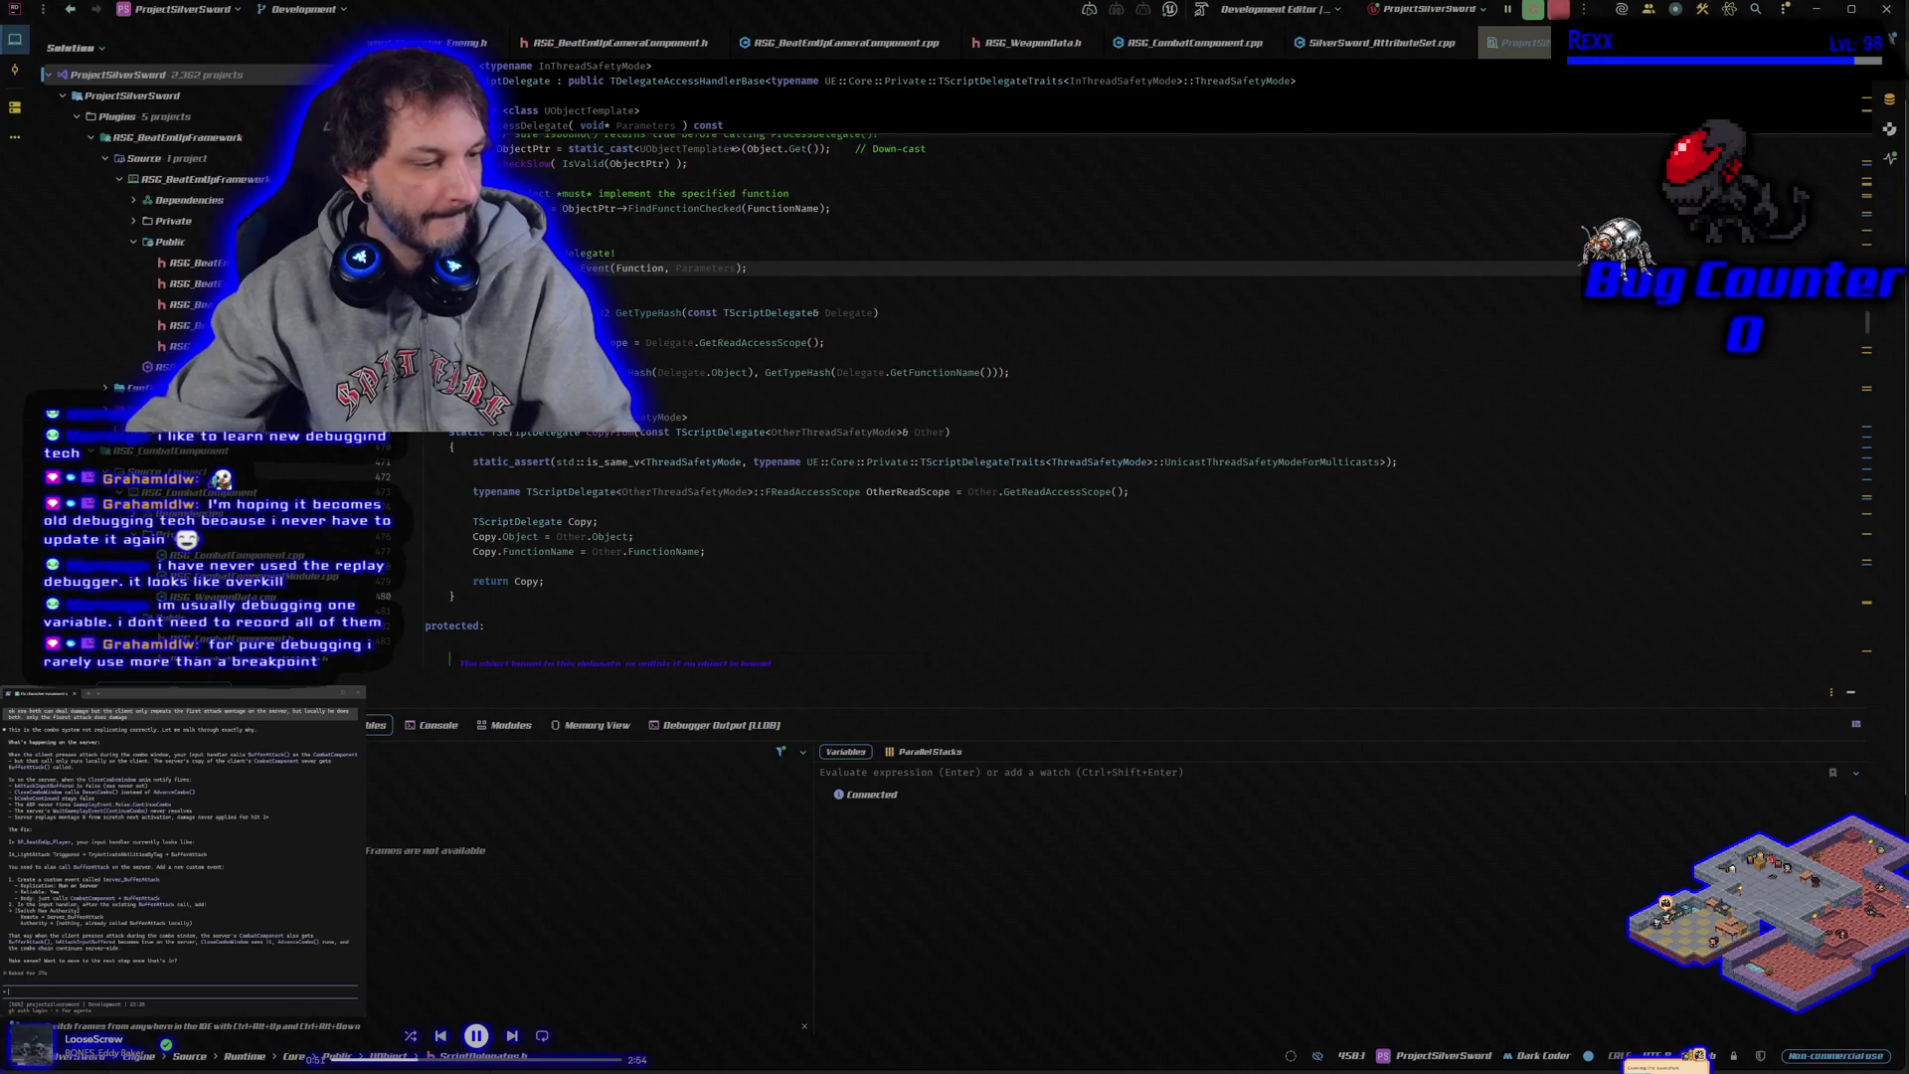
pyautogui.hotkey('alt', 'Tab')
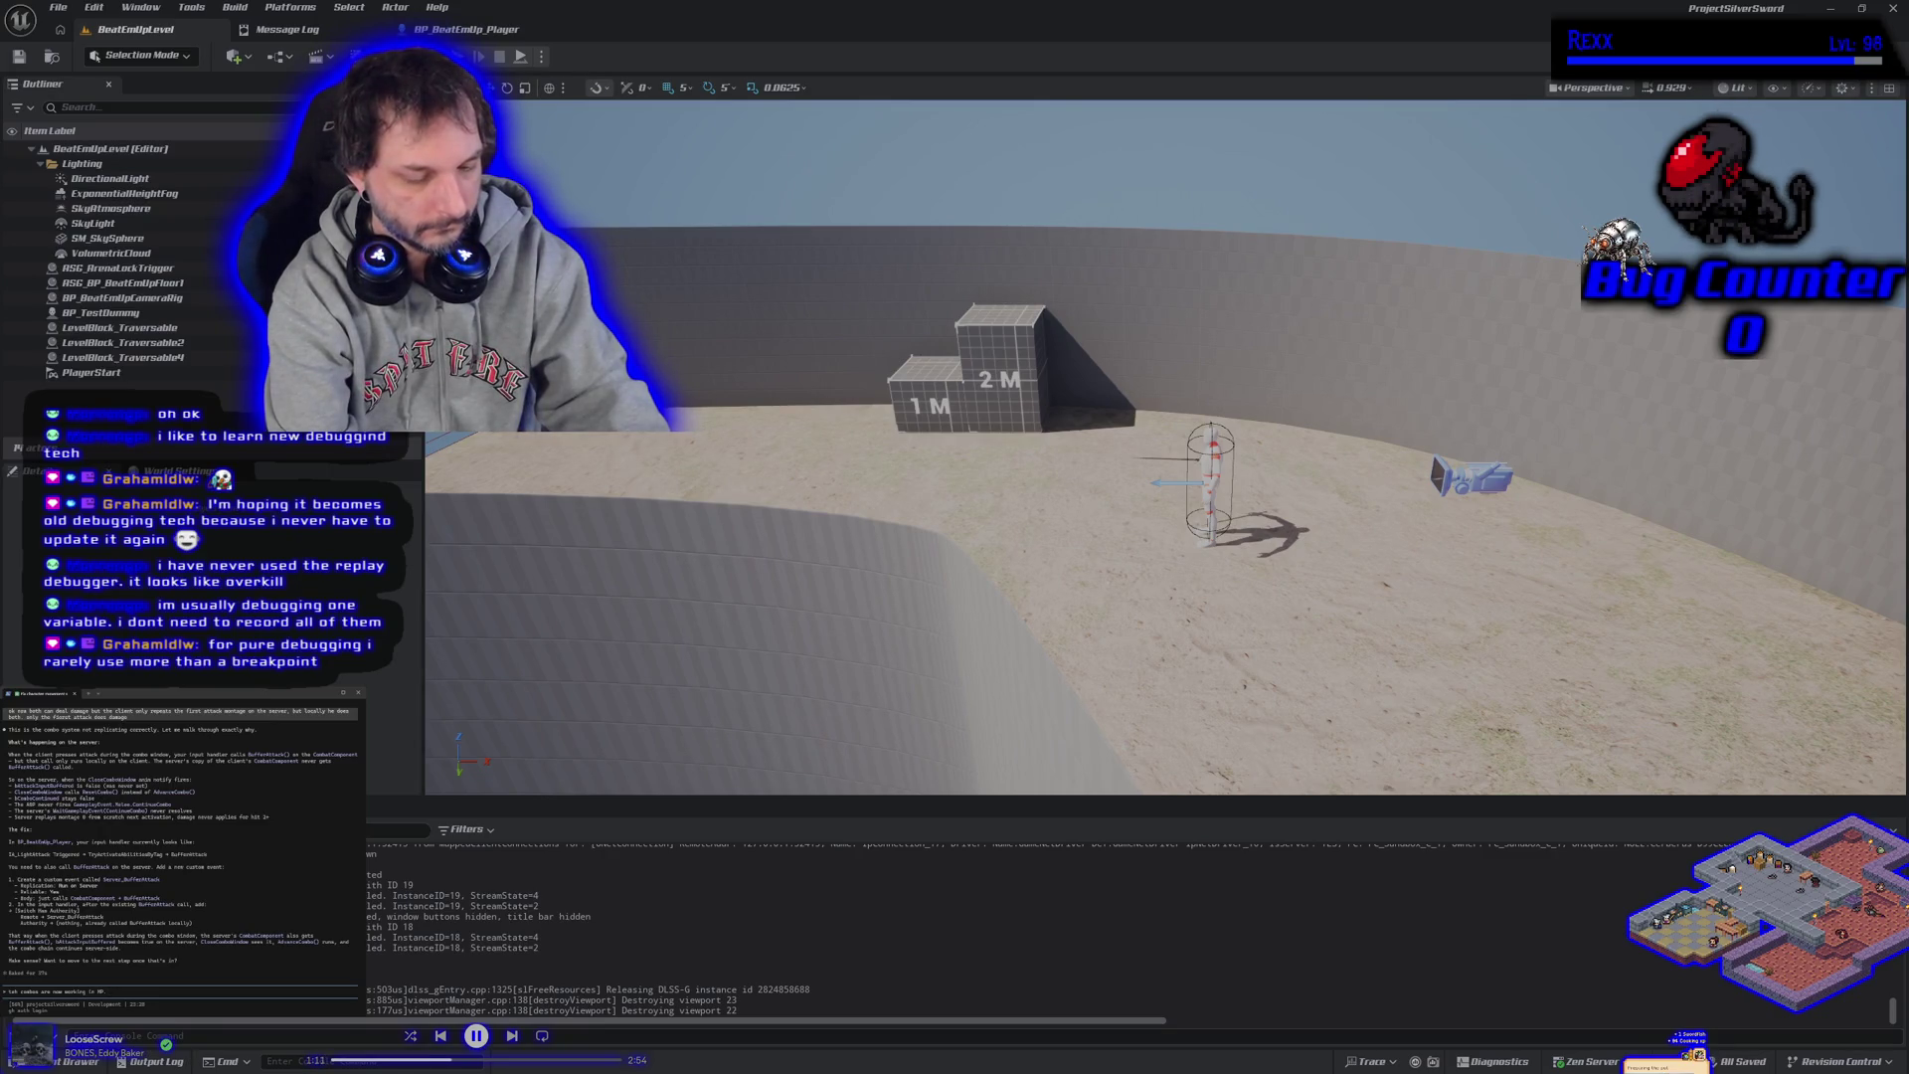
# Ask the terminal coding assistant why the rotation fails in multiplayer.
pyautogui.write('to')
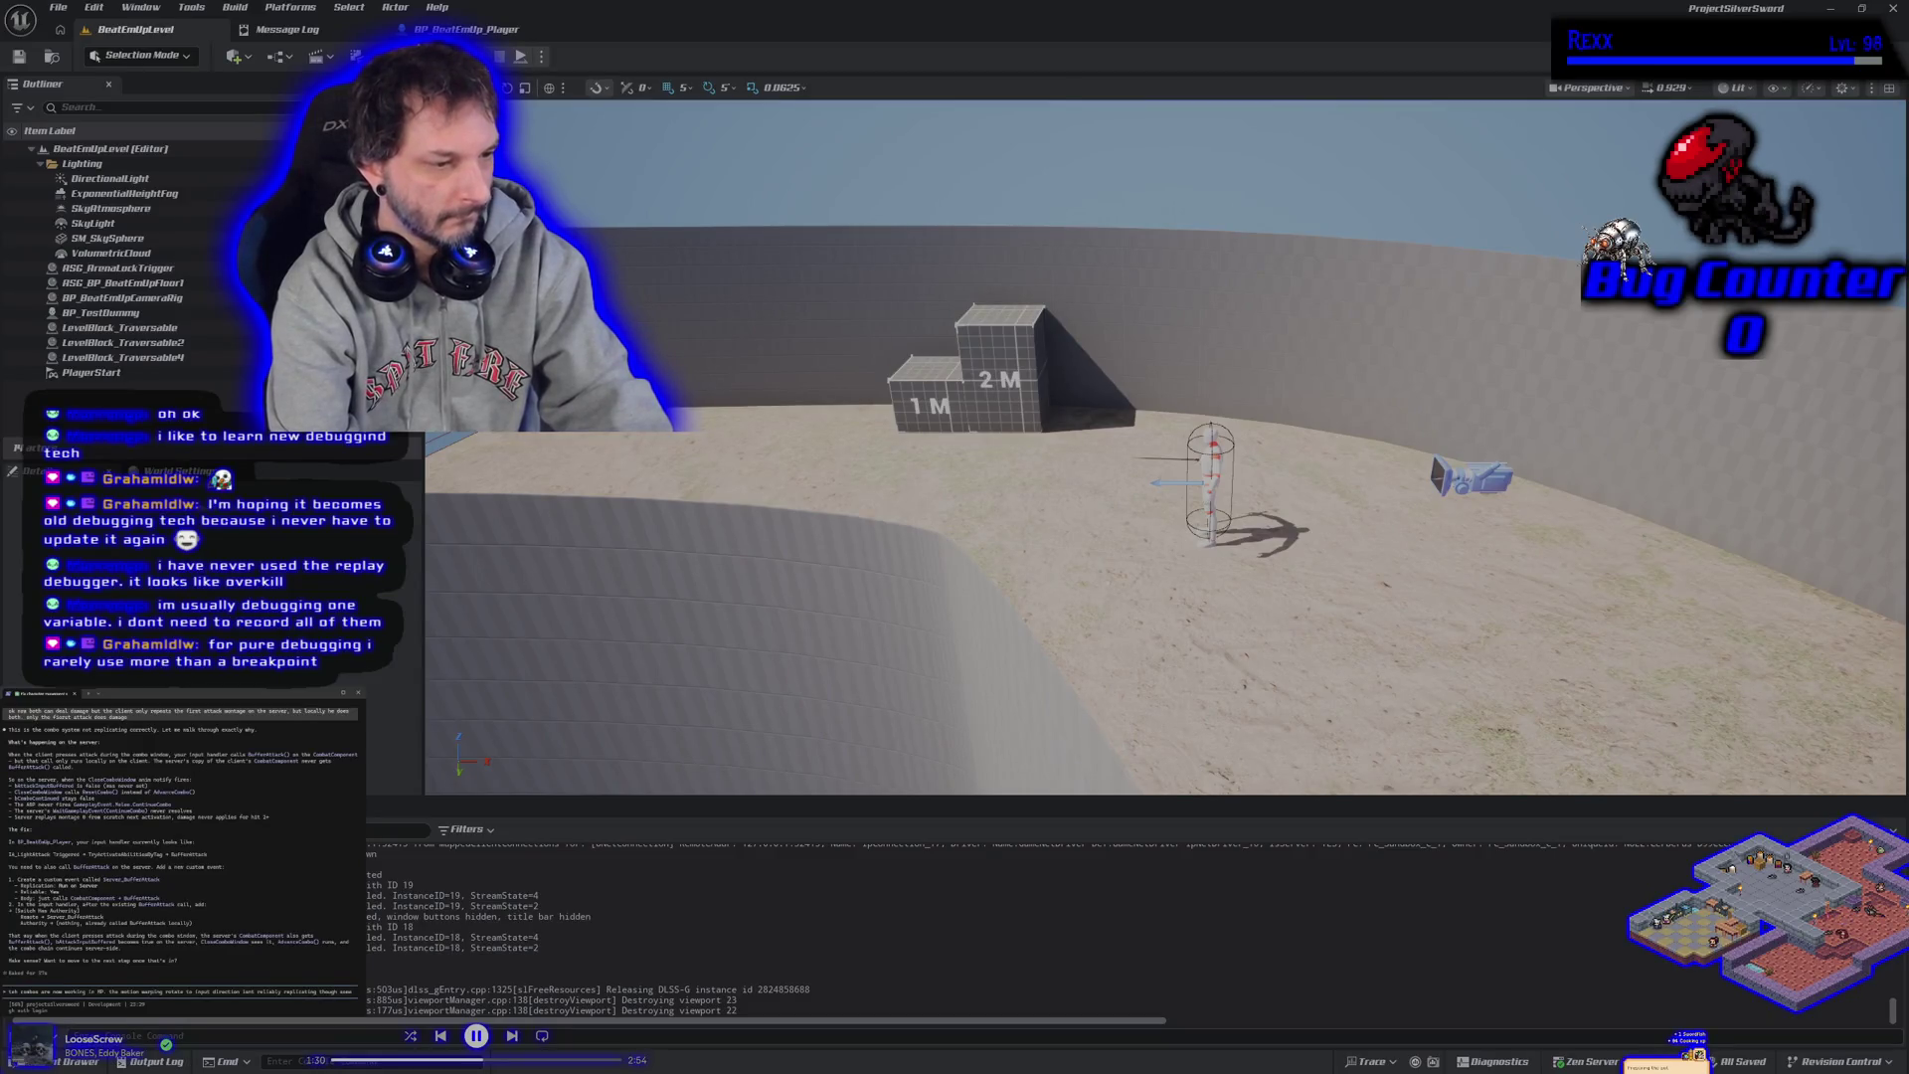
pyautogui.write('times lient and server face different directions')
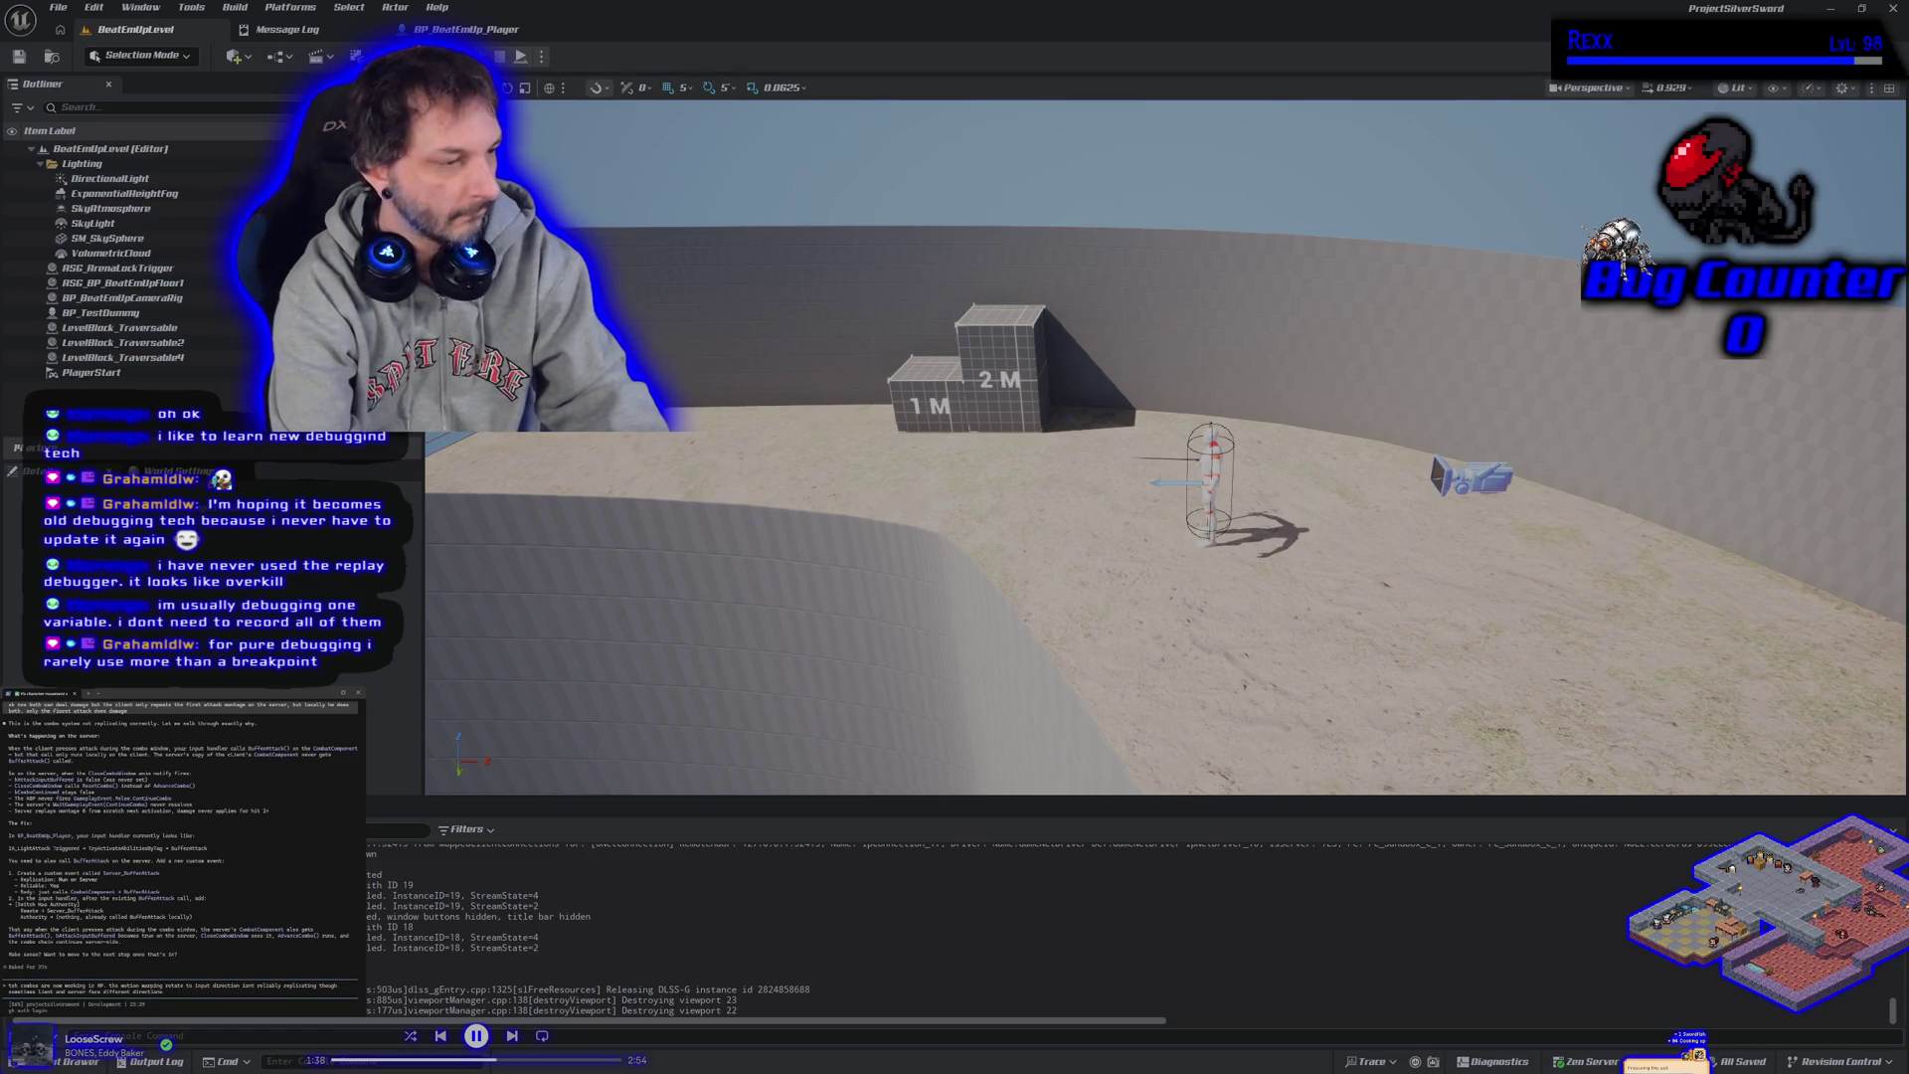
pyautogui.write('ng a q')
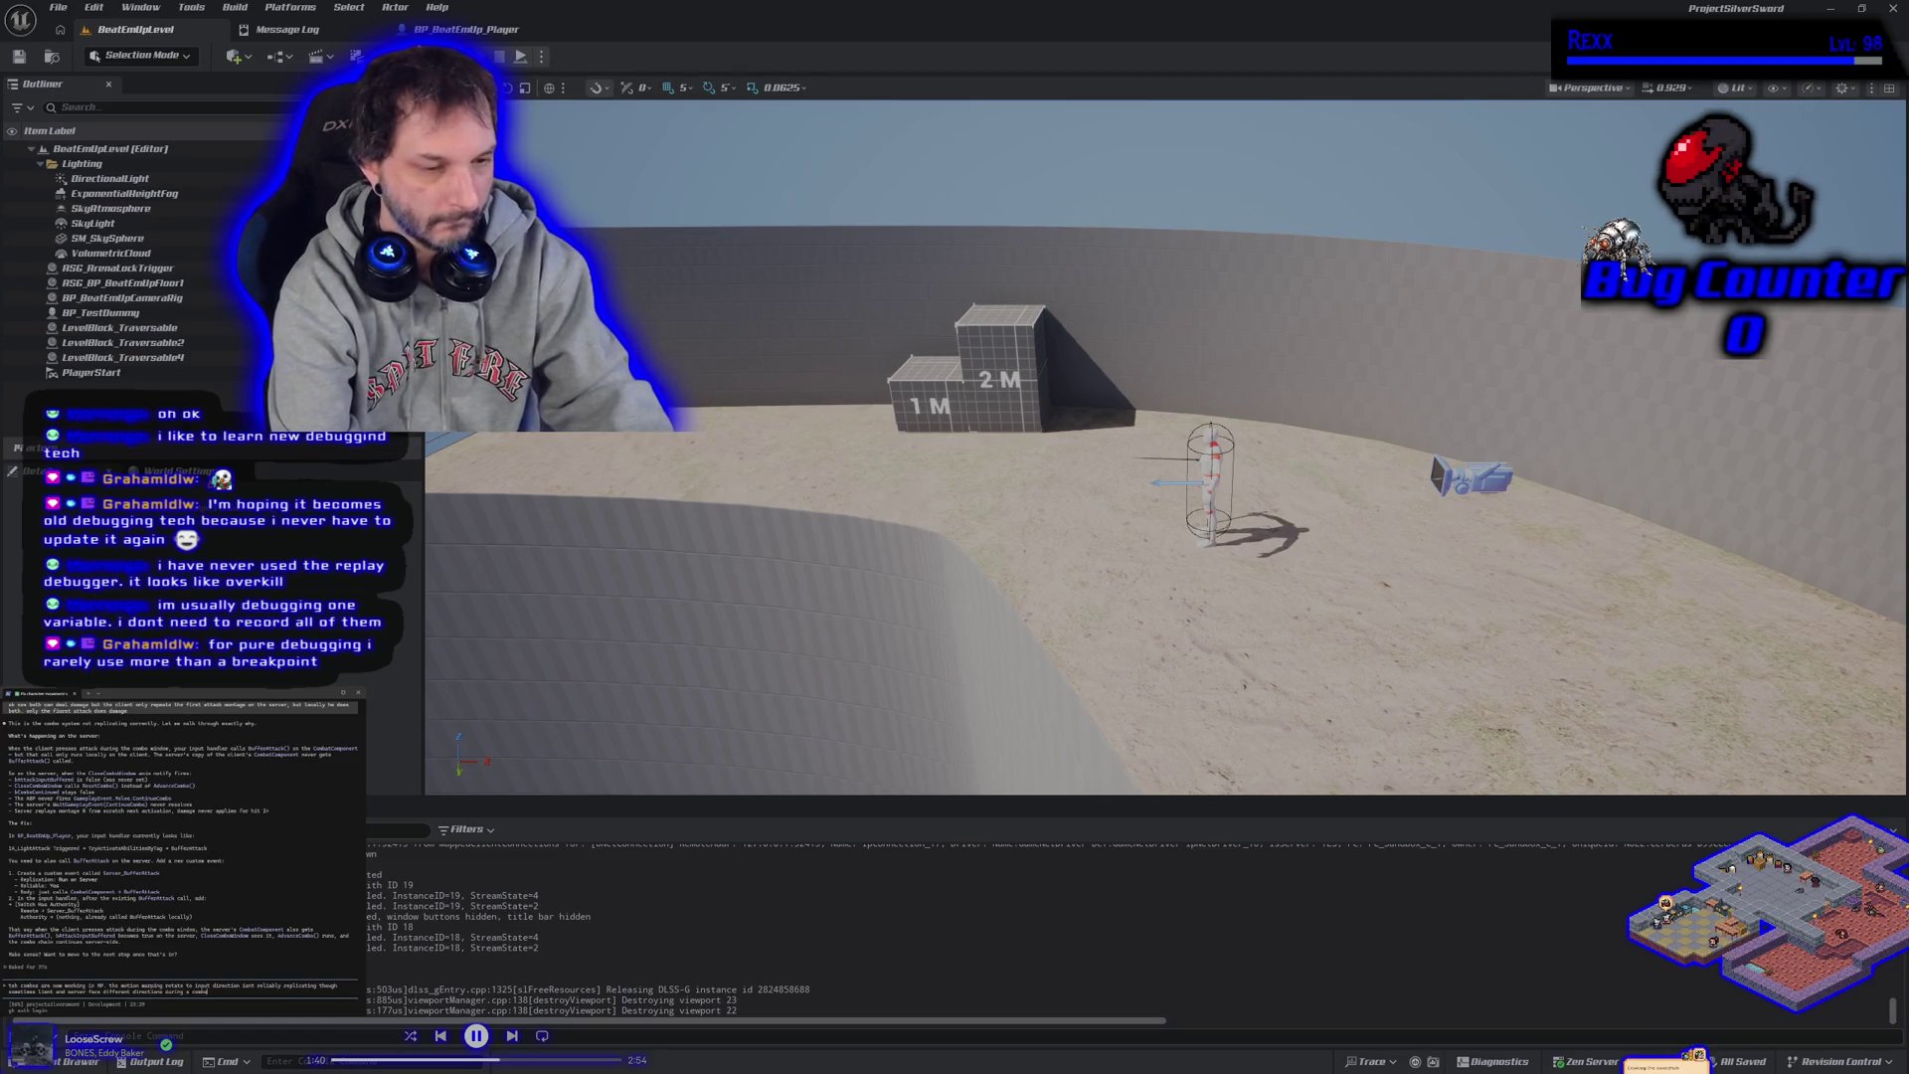
pyautogui.press('Return')
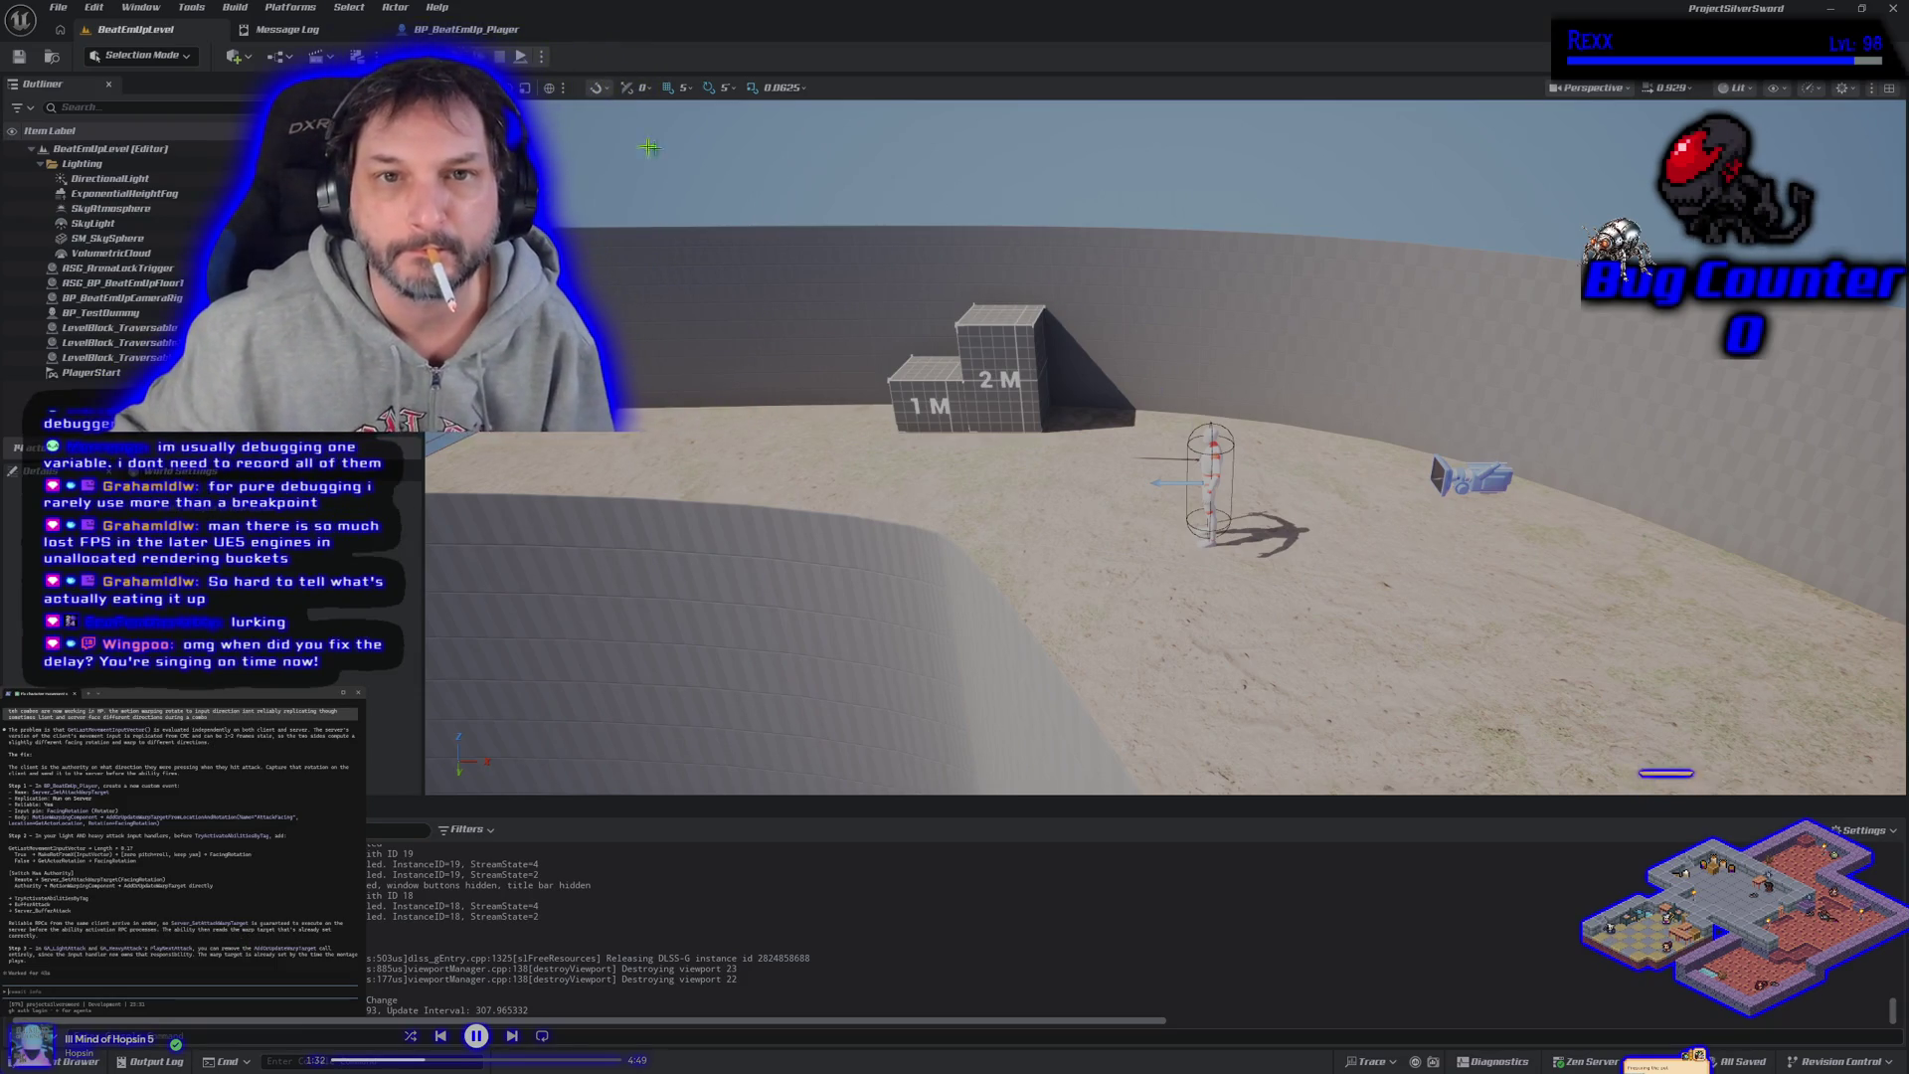
# Select the light attack's Switch Has Authority and Server Buffer Attack, and detach Rotate to Input Direction from Buffer Attack.
pyautogui.hotkey('ctrl', 'e')
pyautogui.moveTo(685, 546); pyautogui.dragTo(533, 434)
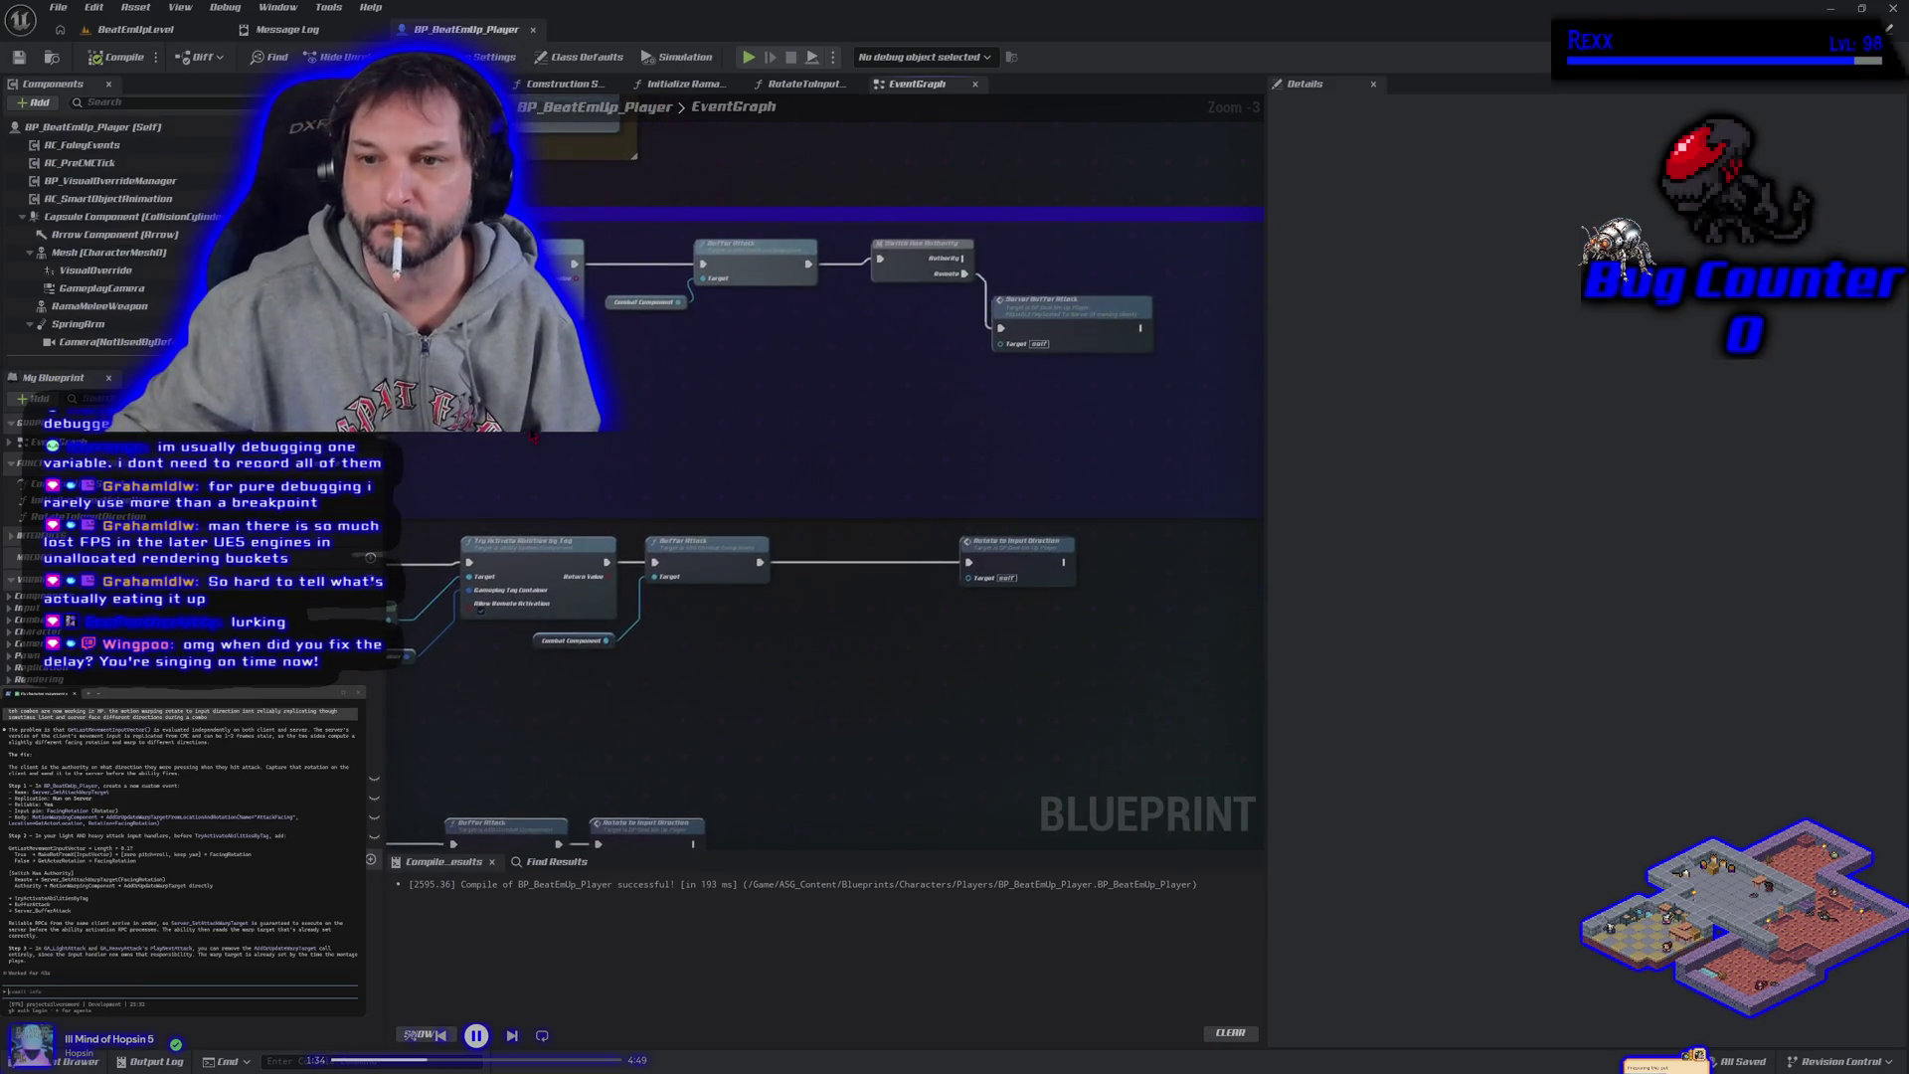
pyautogui.moveTo(917, 396); pyautogui.dragTo(1030, 283)
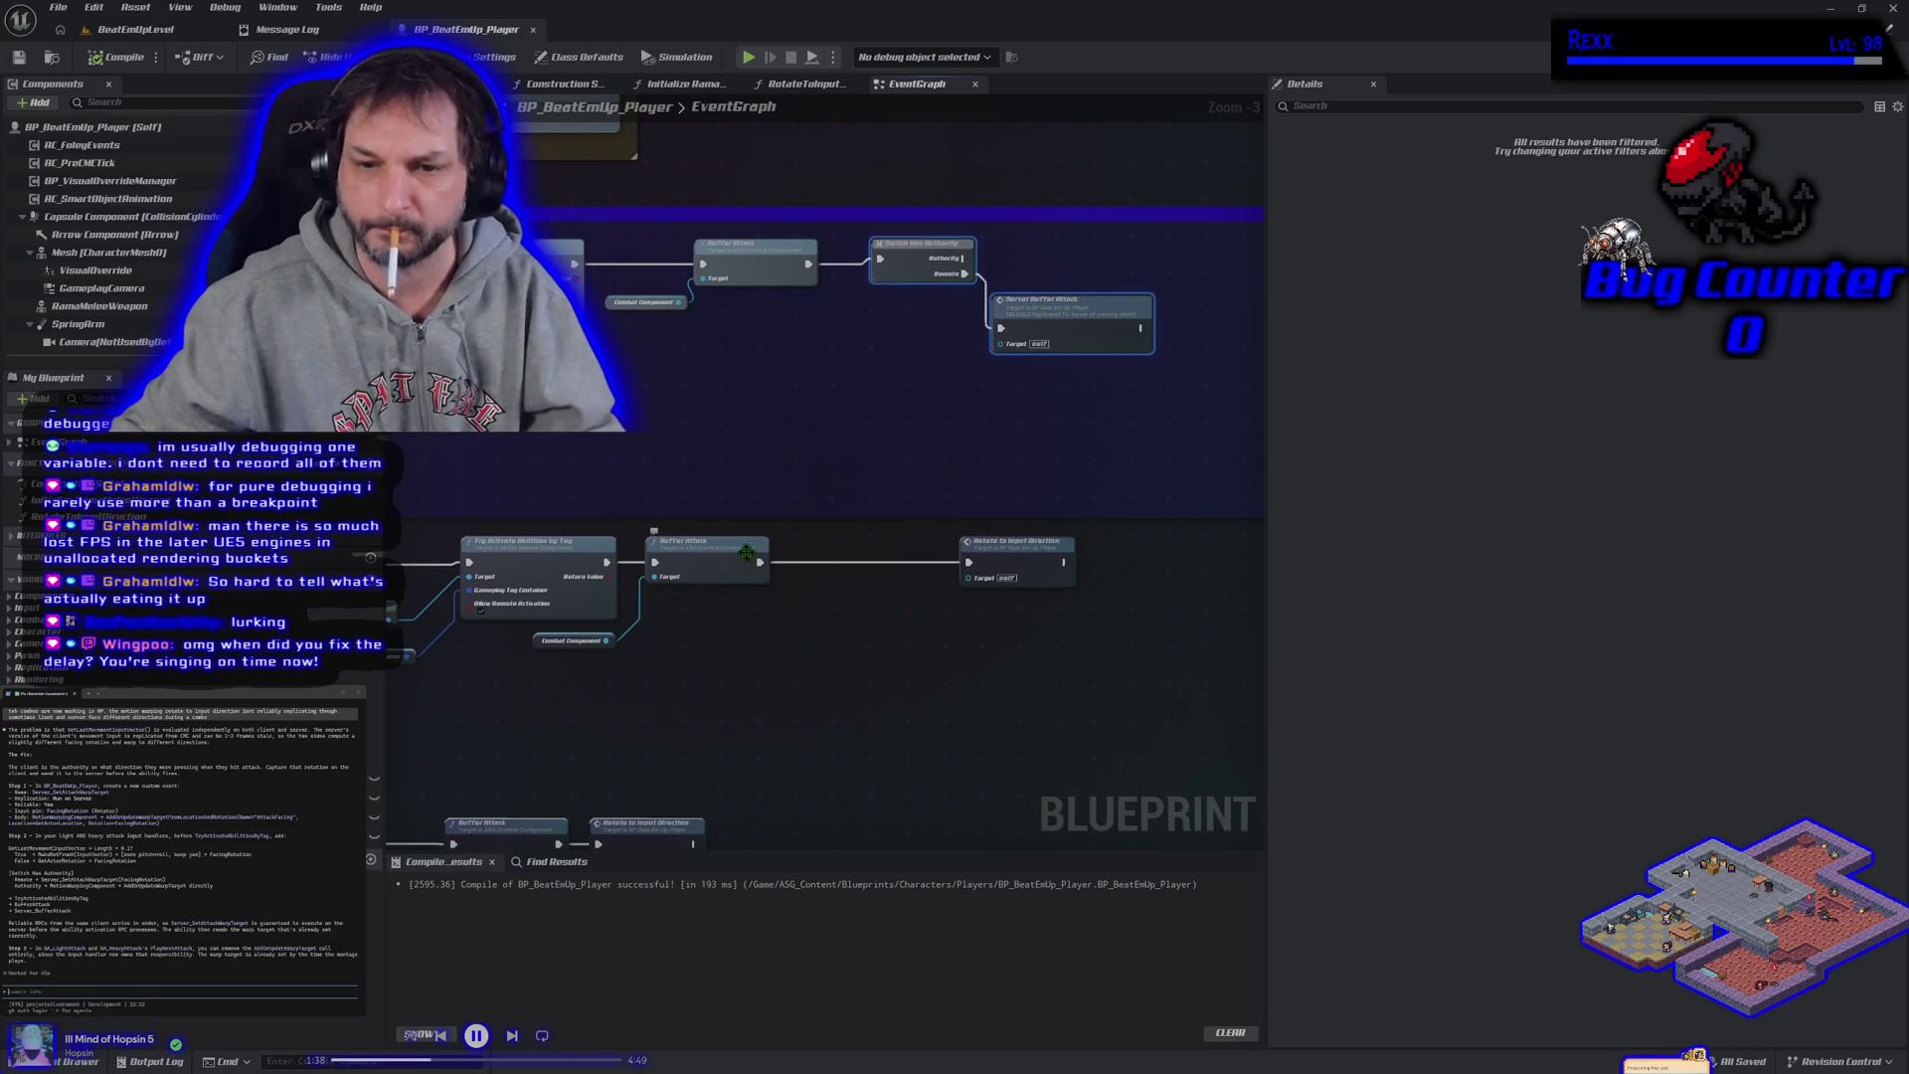
pyautogui.keyDown('alt'); pyautogui.click(761, 565); pyautogui.keyUp('alt')
pyautogui.moveTo(1014, 553)
pyautogui.mouseDown()
pyautogui.moveTo(1074, 572)
pyautogui.moveTo(1094, 446)
pyautogui.moveTo(996, 640)
pyautogui.moveTo(915, 720)
pyautogui.mouseUp()
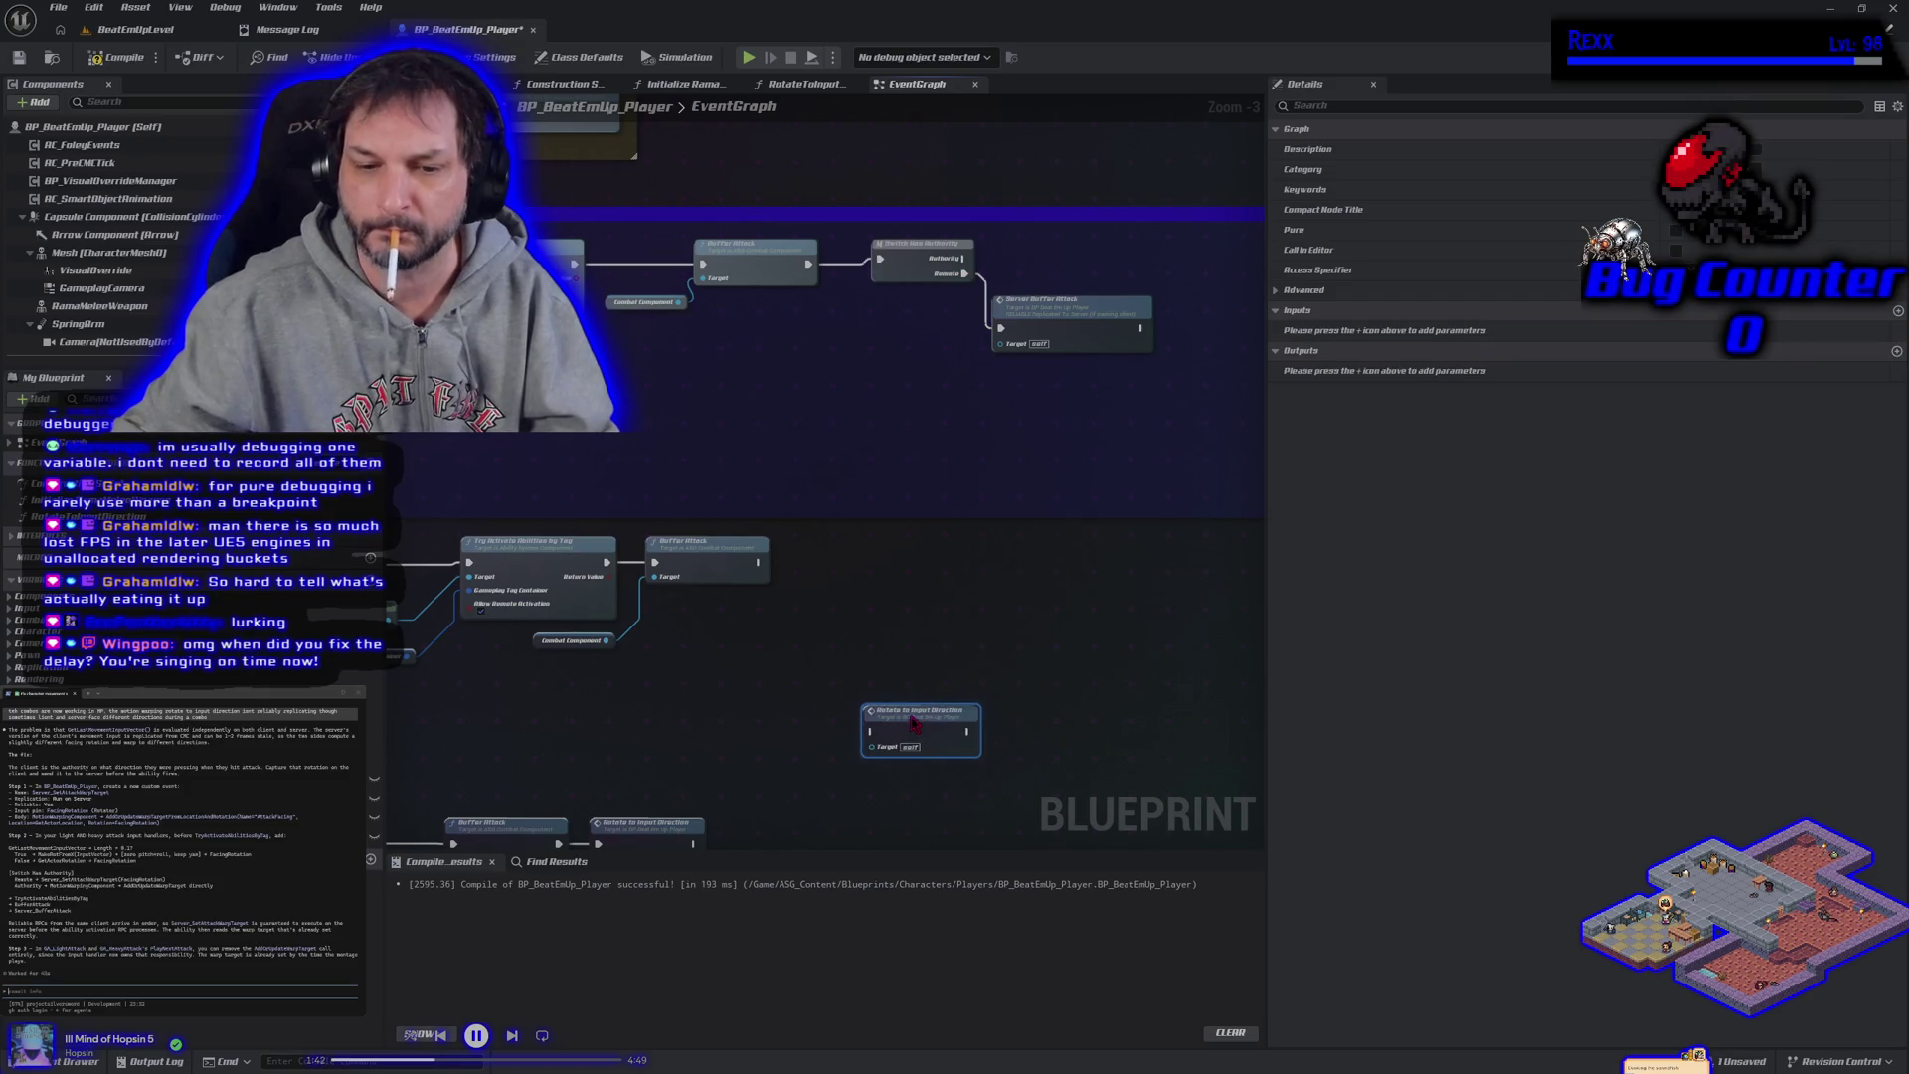
pyautogui.click(833, 569)
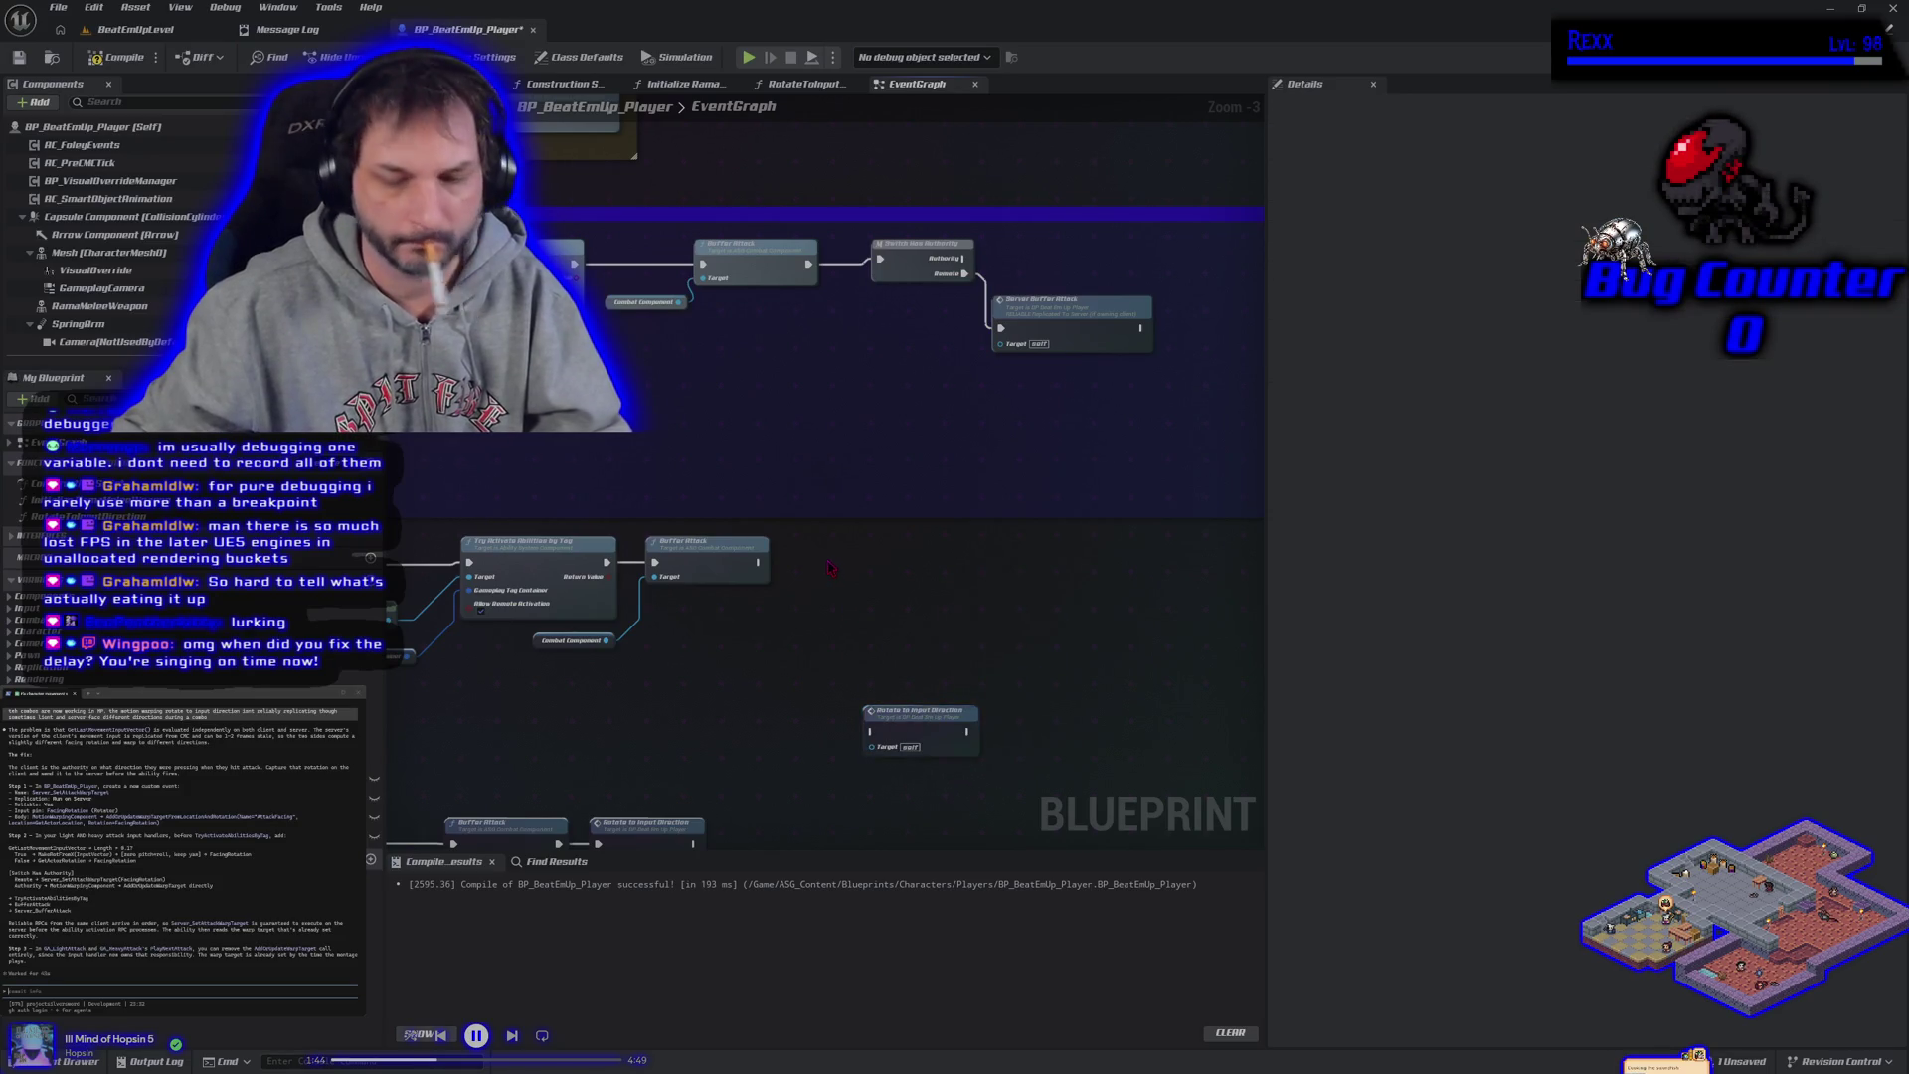
# Paste the Switch Has Authority and Server Buffer Attack copies after the heavy attack's Buffer Attack.
pyautogui.hotkey('ctrl', 'v')
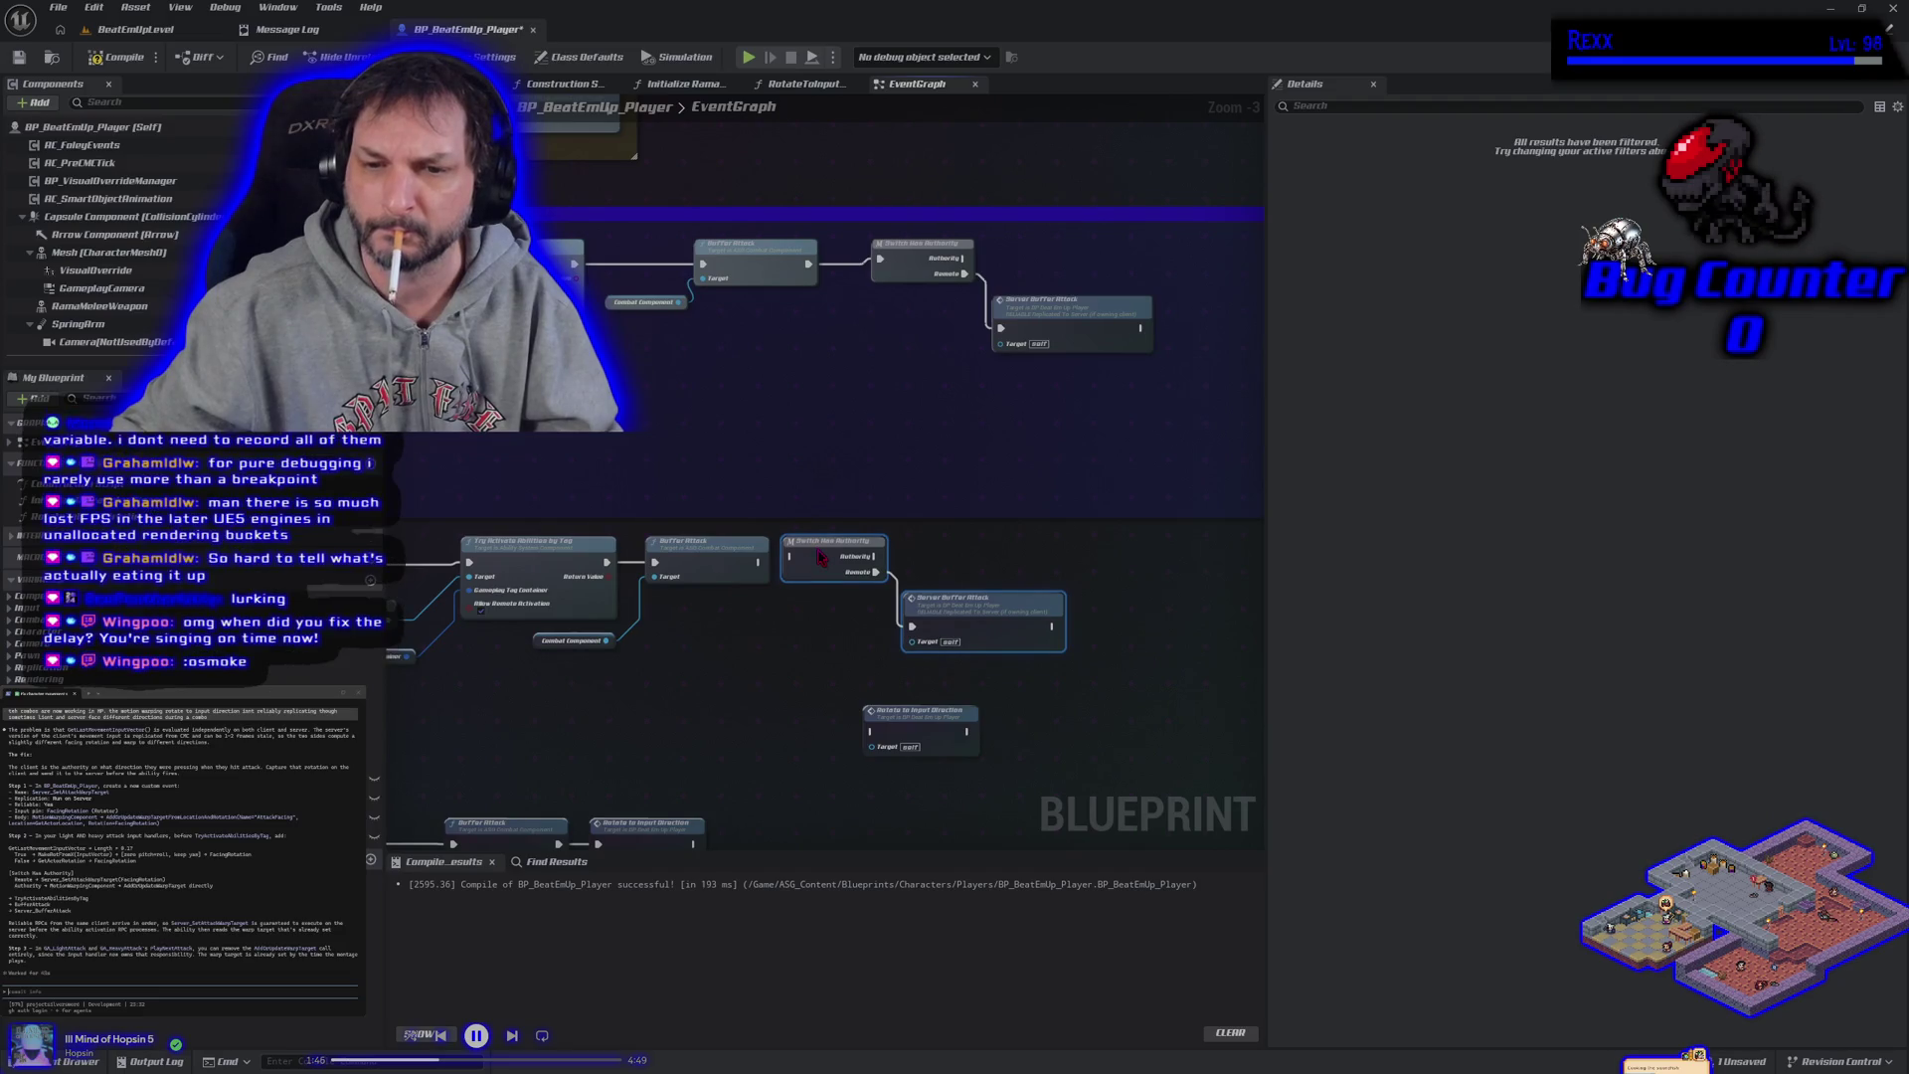
pyautogui.moveTo(792, 555)
pyautogui.mouseDown()
pyautogui.moveTo(758, 561)
pyautogui.moveTo(818, 580)
pyautogui.moveTo(742, 625)
pyautogui.mouseUp()
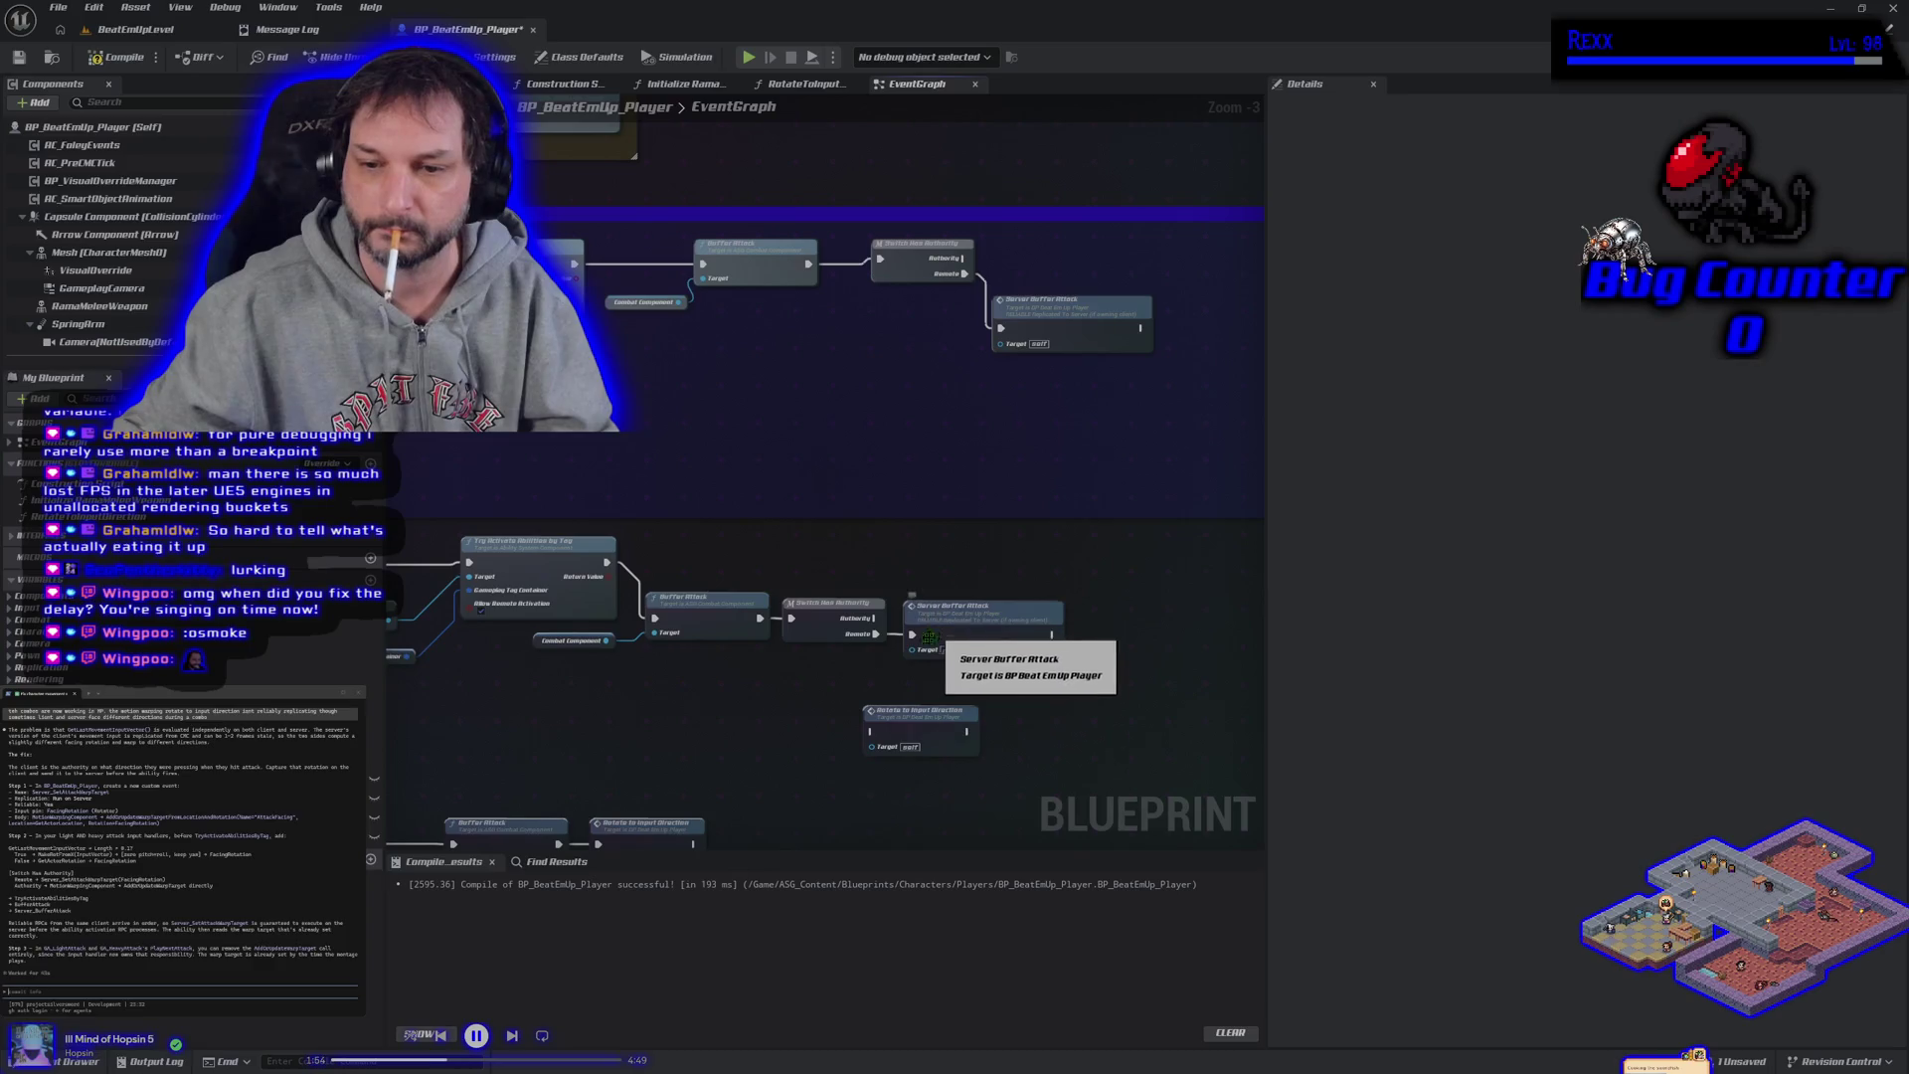
pyautogui.moveTo(679, 554)
pyautogui.mouseDown()
pyautogui.moveTo(963, 659)
pyautogui.moveTo(955, 597)
pyautogui.mouseUp()
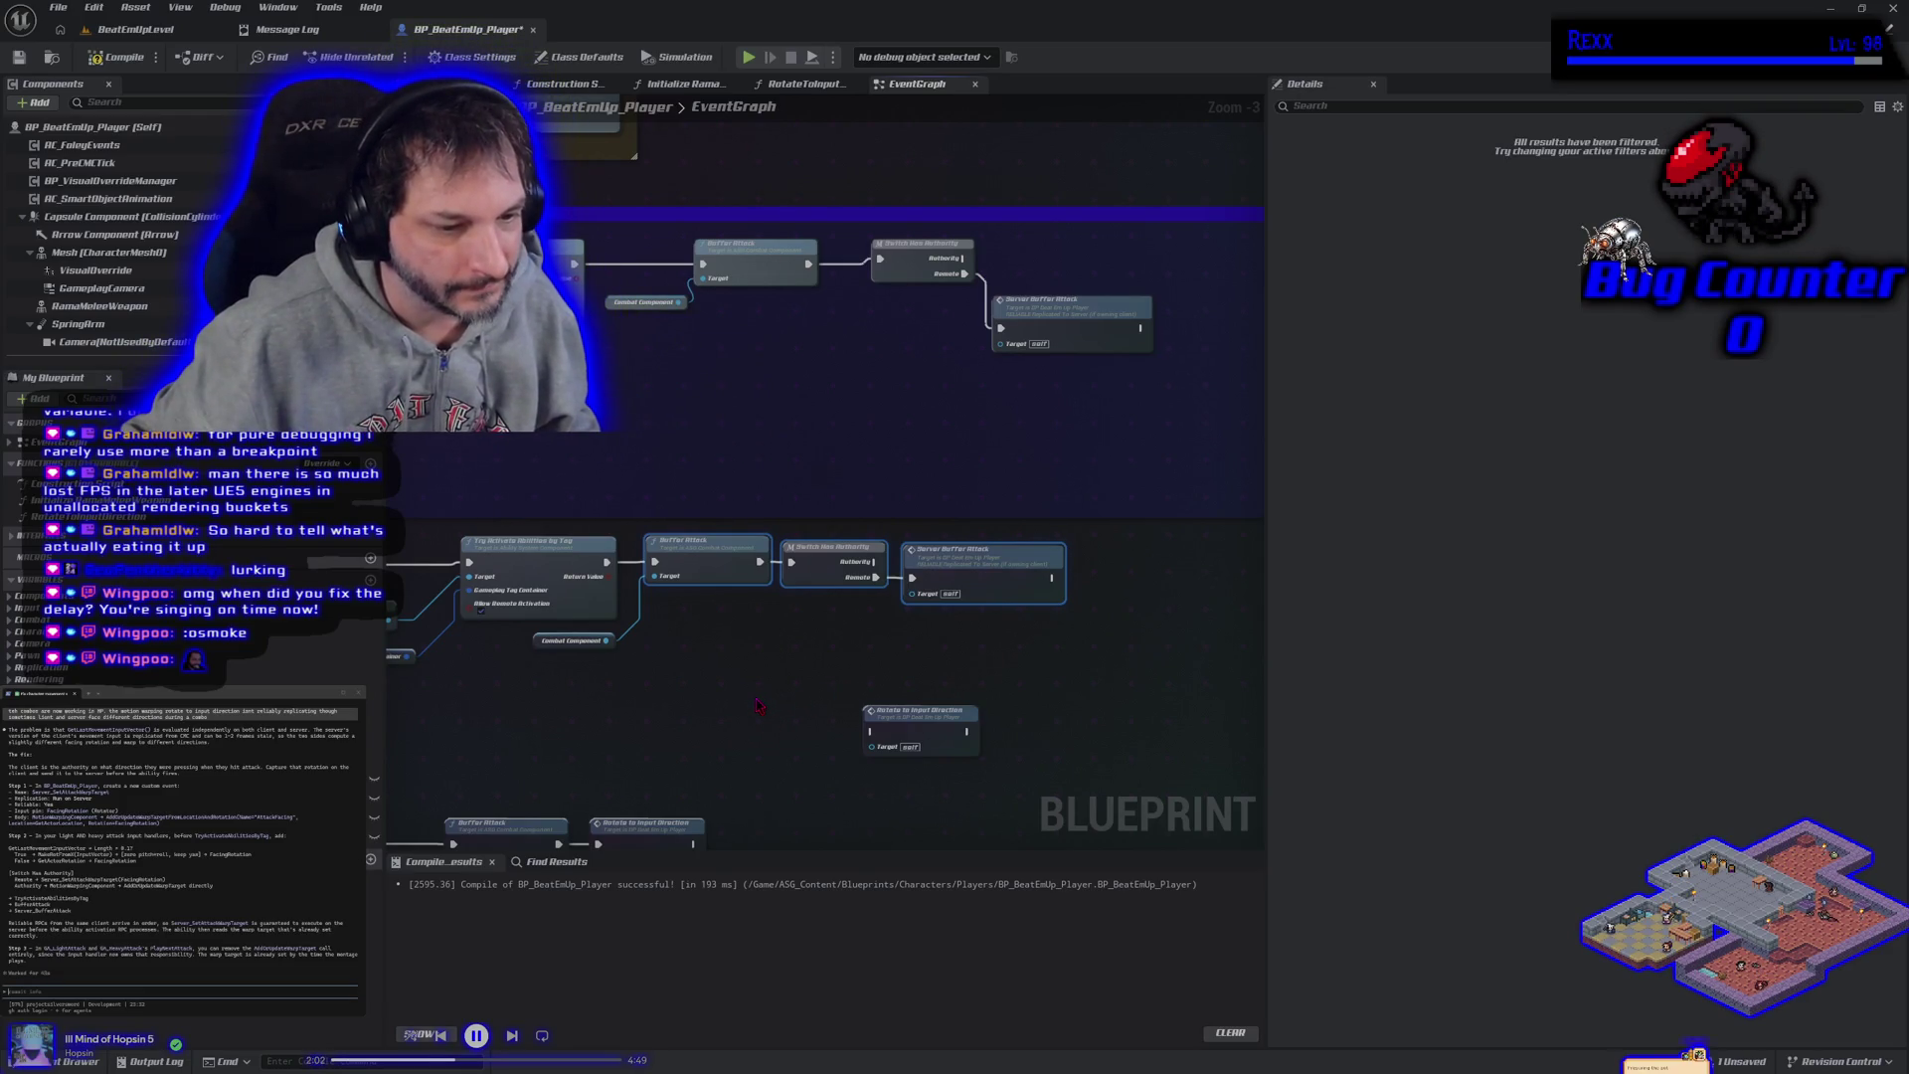
pyautogui.click(622, 691)
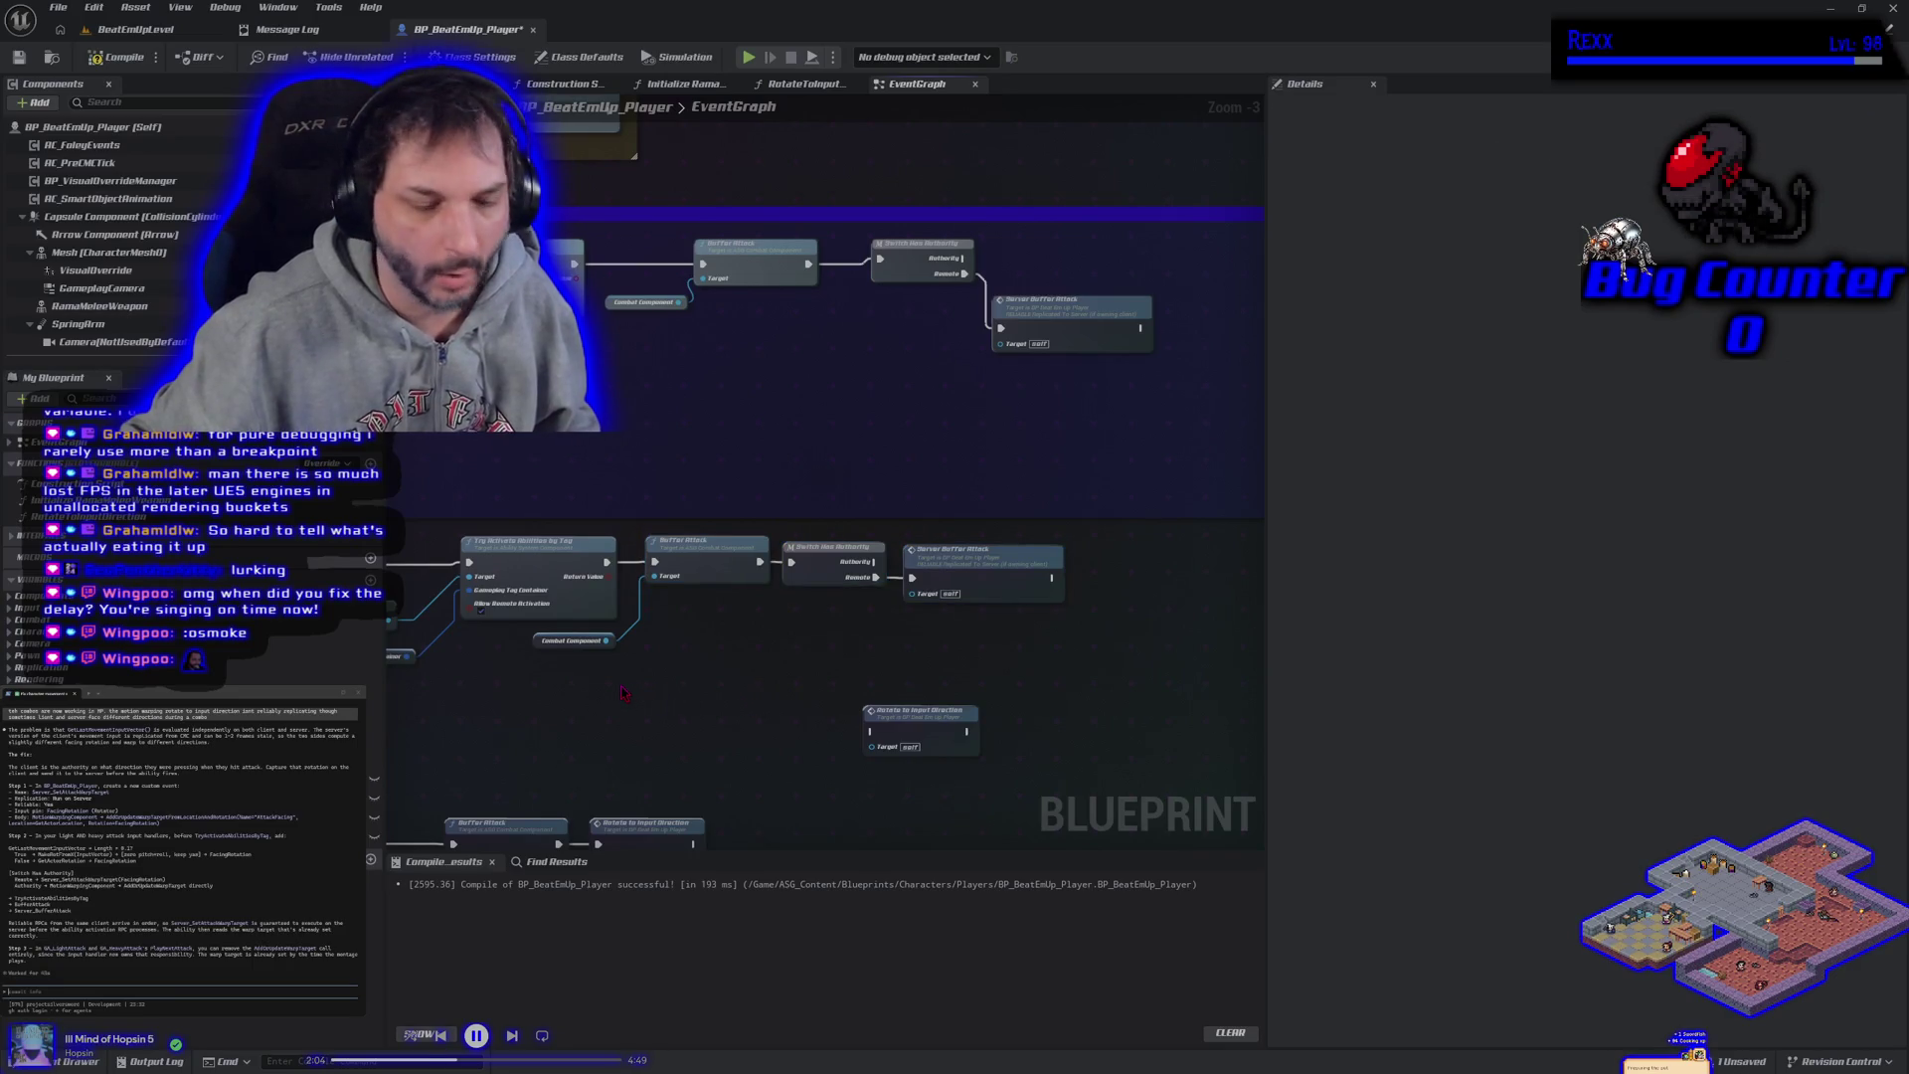
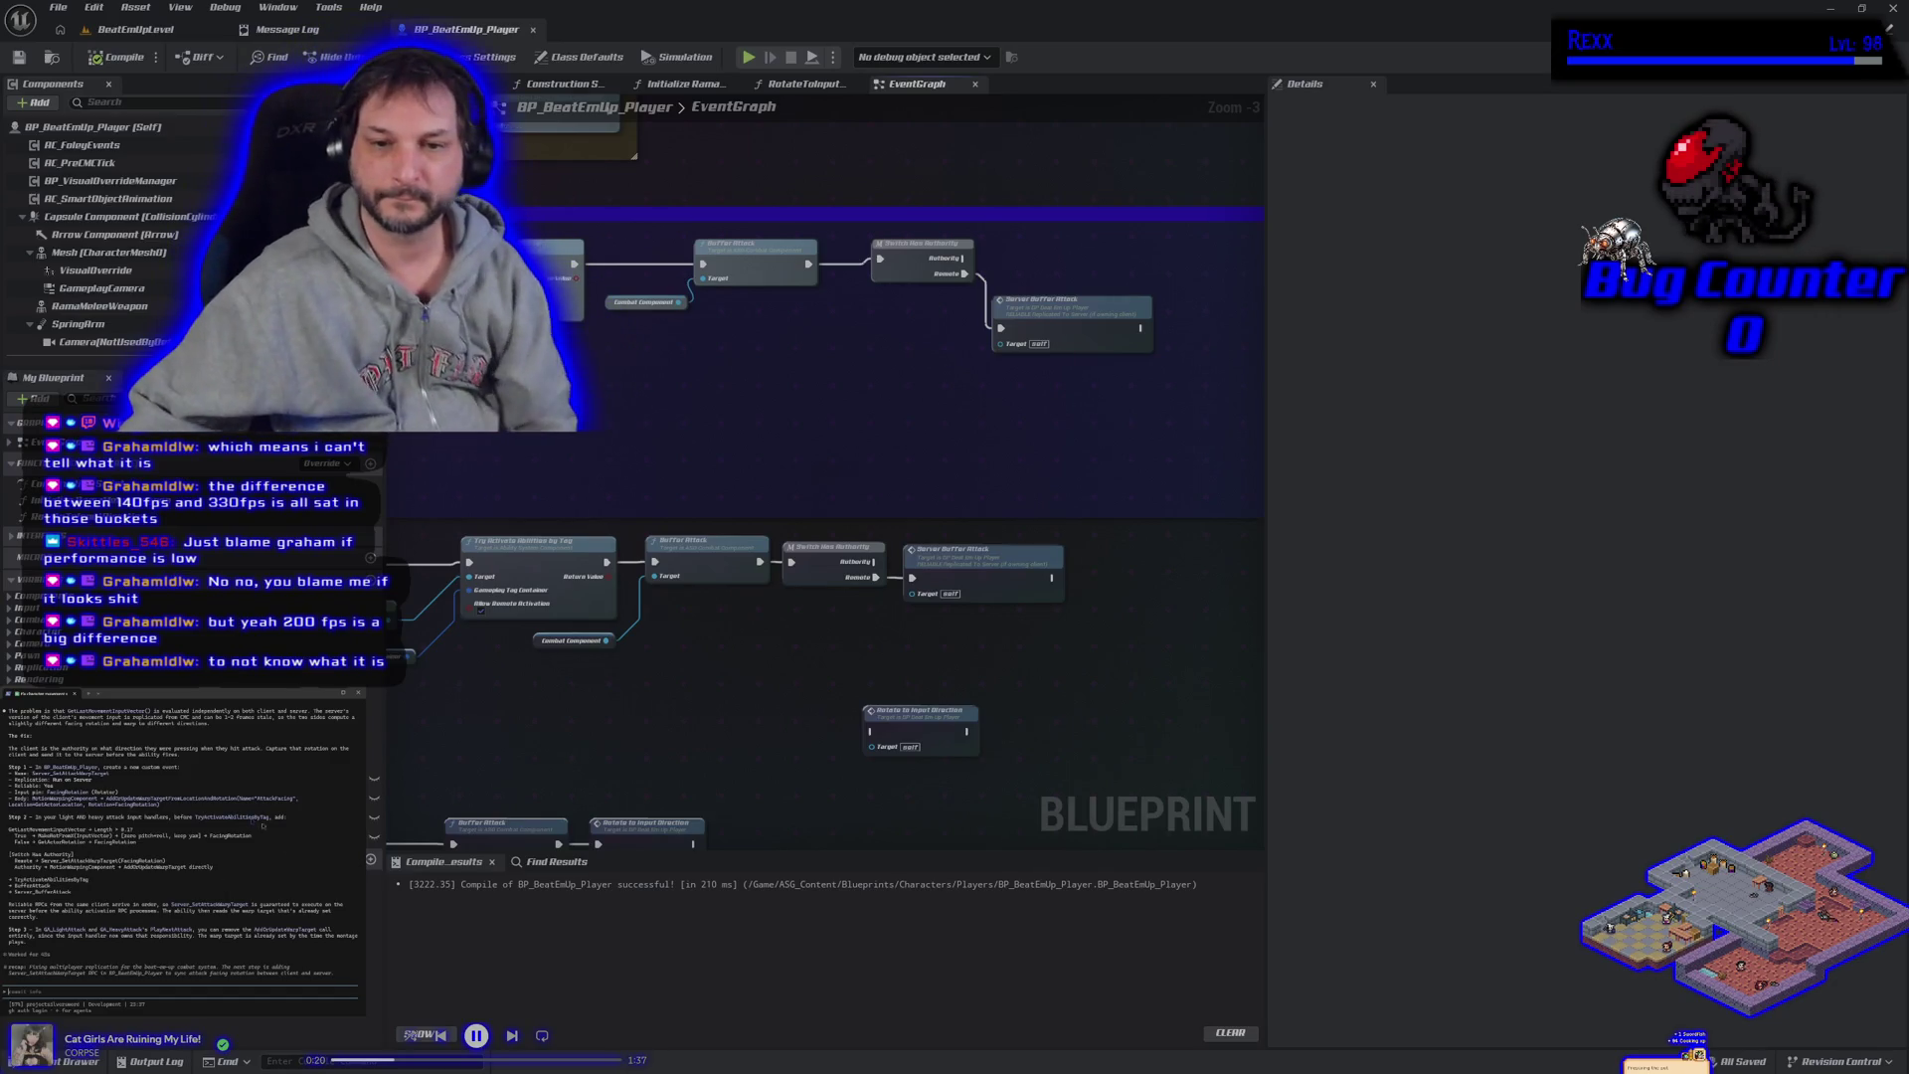
# Pan to empty space below the attack nodes, add and remove a comment box, then open the action menu.
pyautogui.moveTo(528, 692)
pyautogui.mouseDown()
pyautogui.moveTo(662, 483)
pyautogui.moveTo(800, 364)
pyautogui.mouseUp()
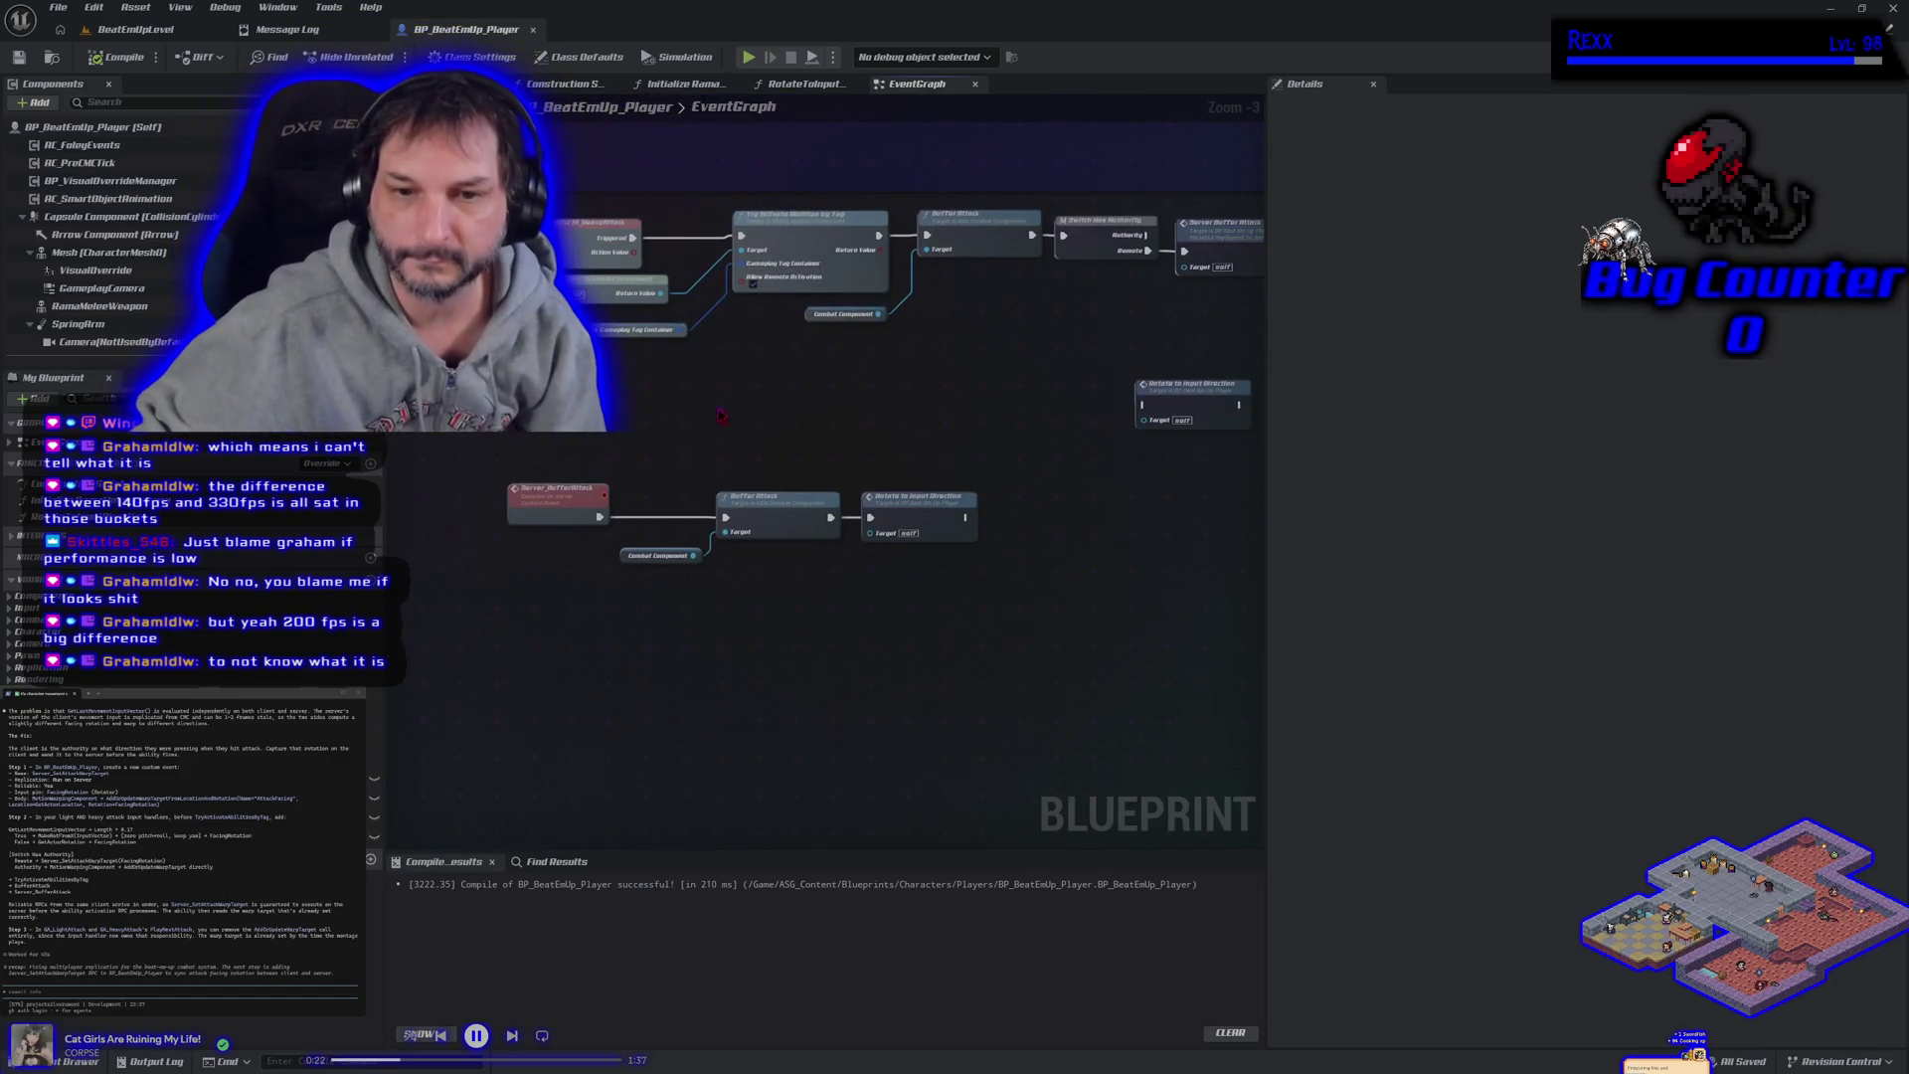
pyautogui.moveTo(531, 667); pyautogui.dragTo(523, 670)
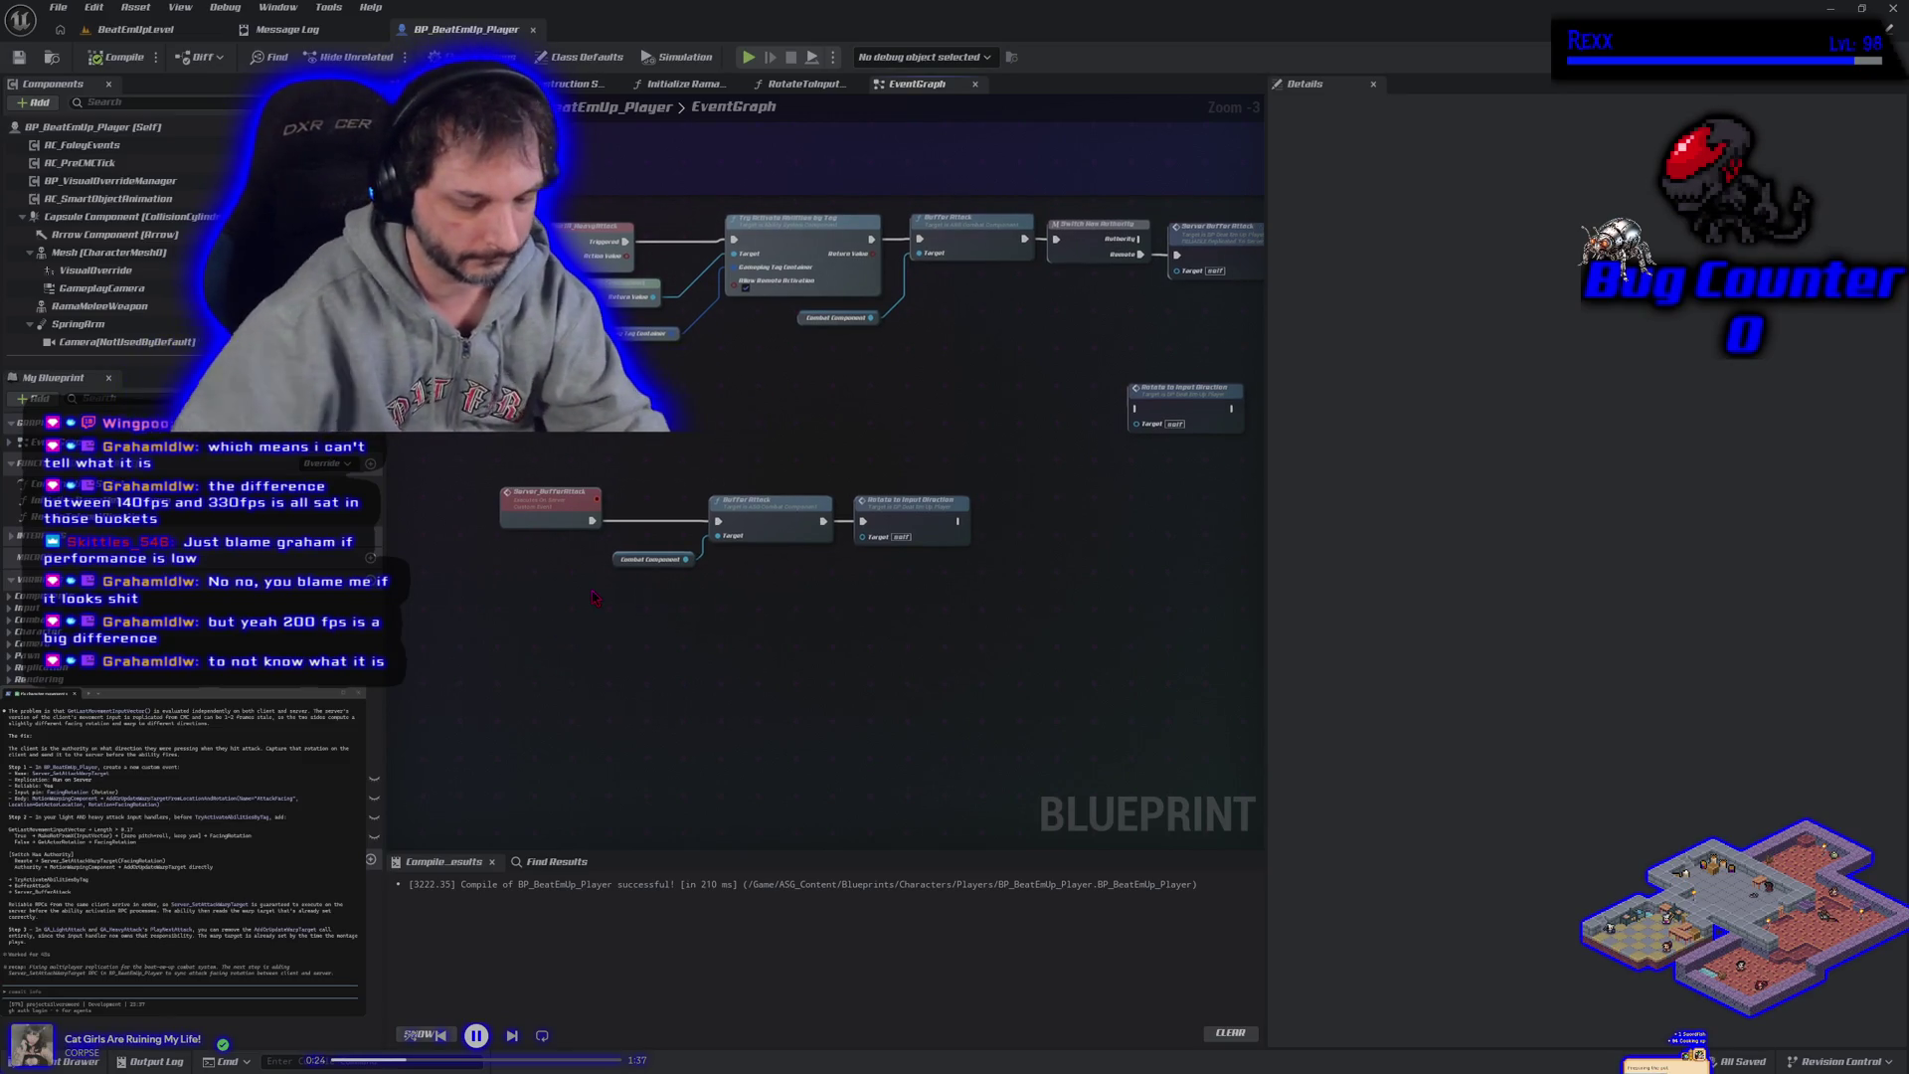
pyautogui.press('c')
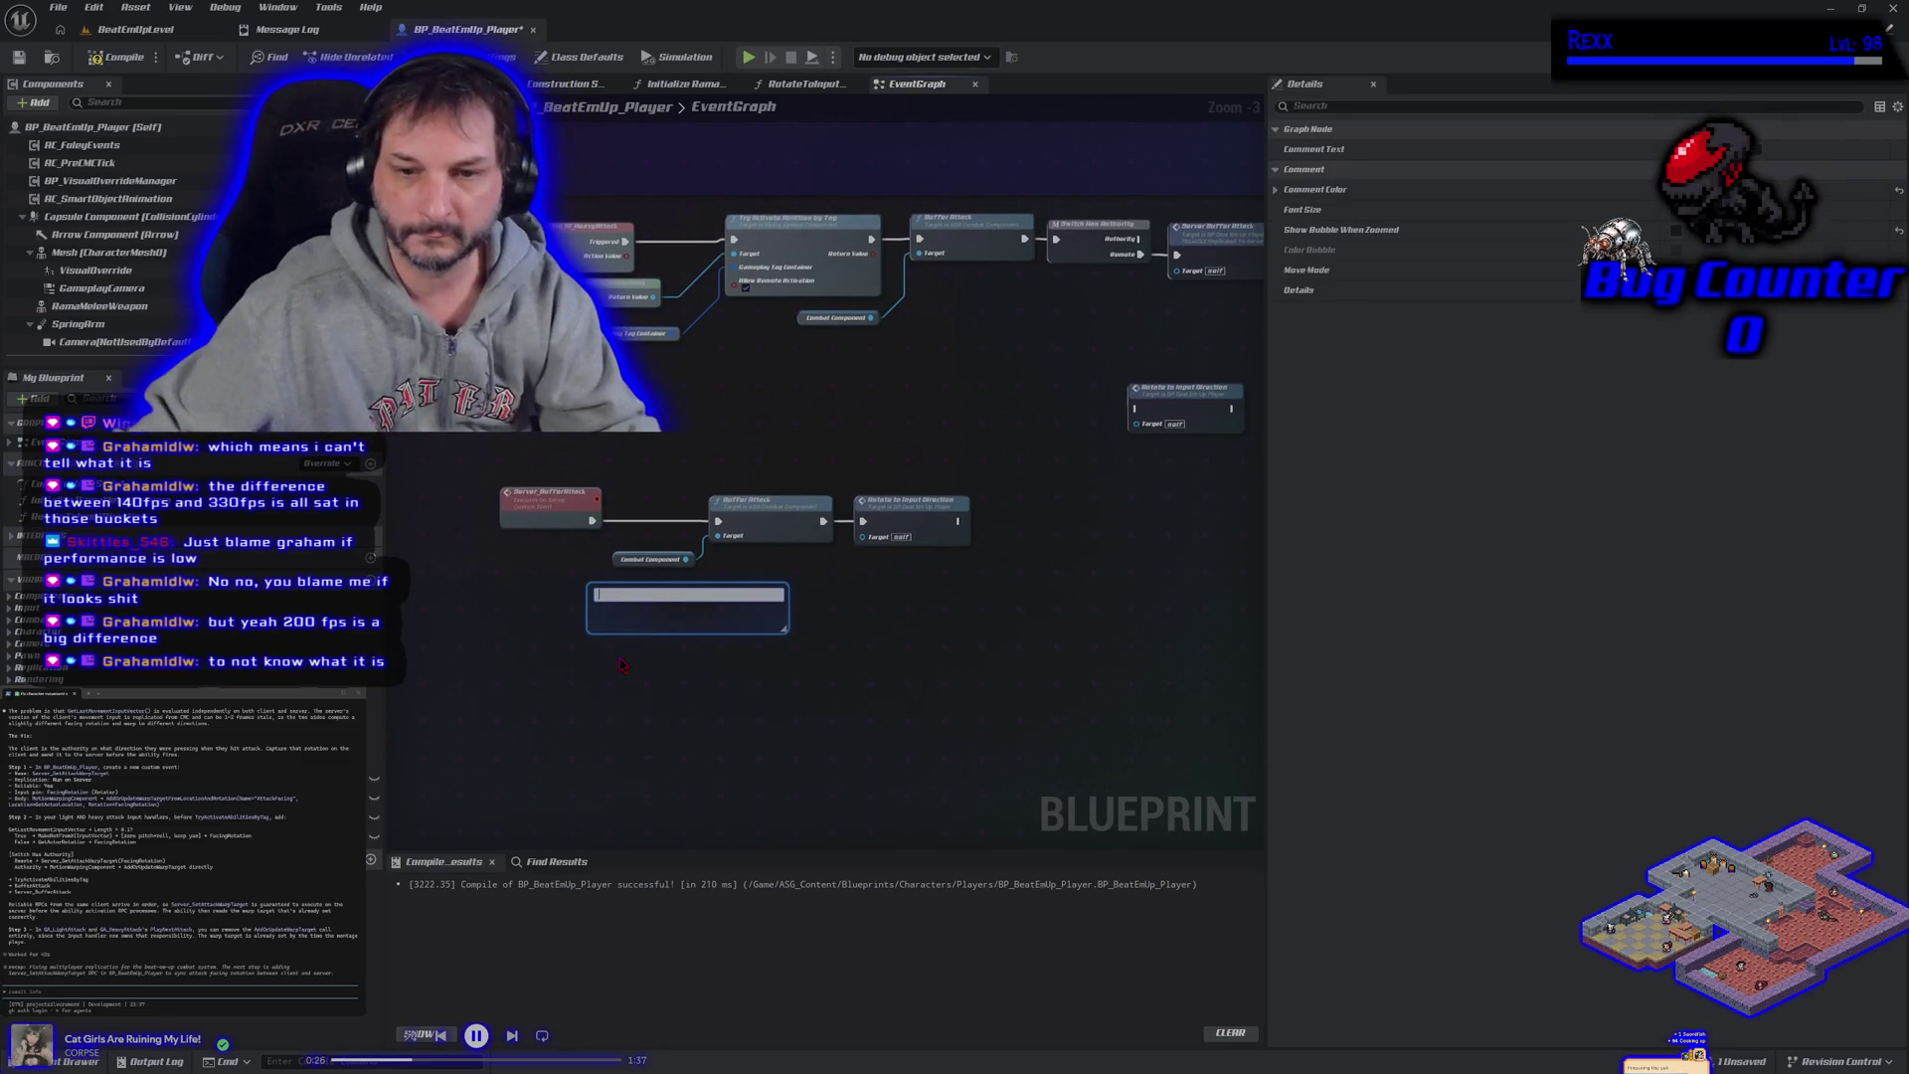
pyautogui.press('Delete')
pyautogui.press('c')
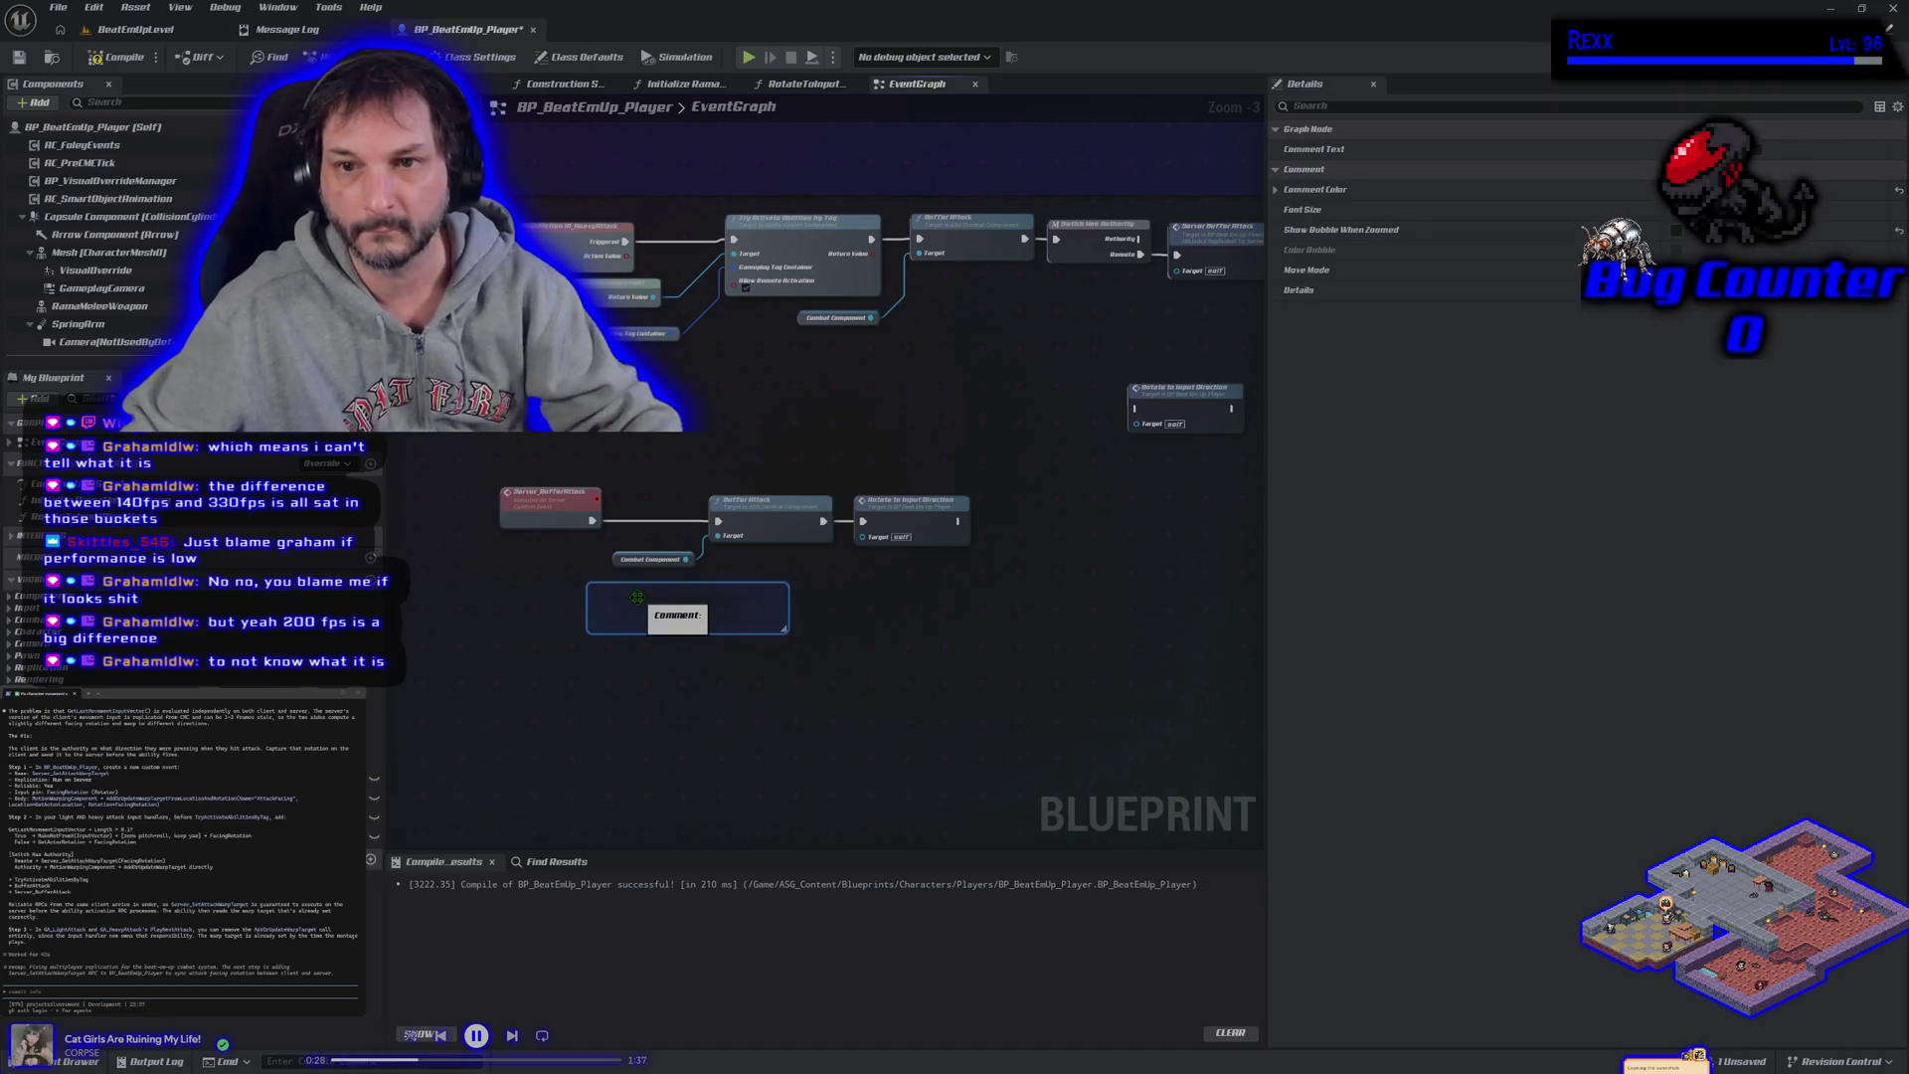
pyautogui.press('Delete')
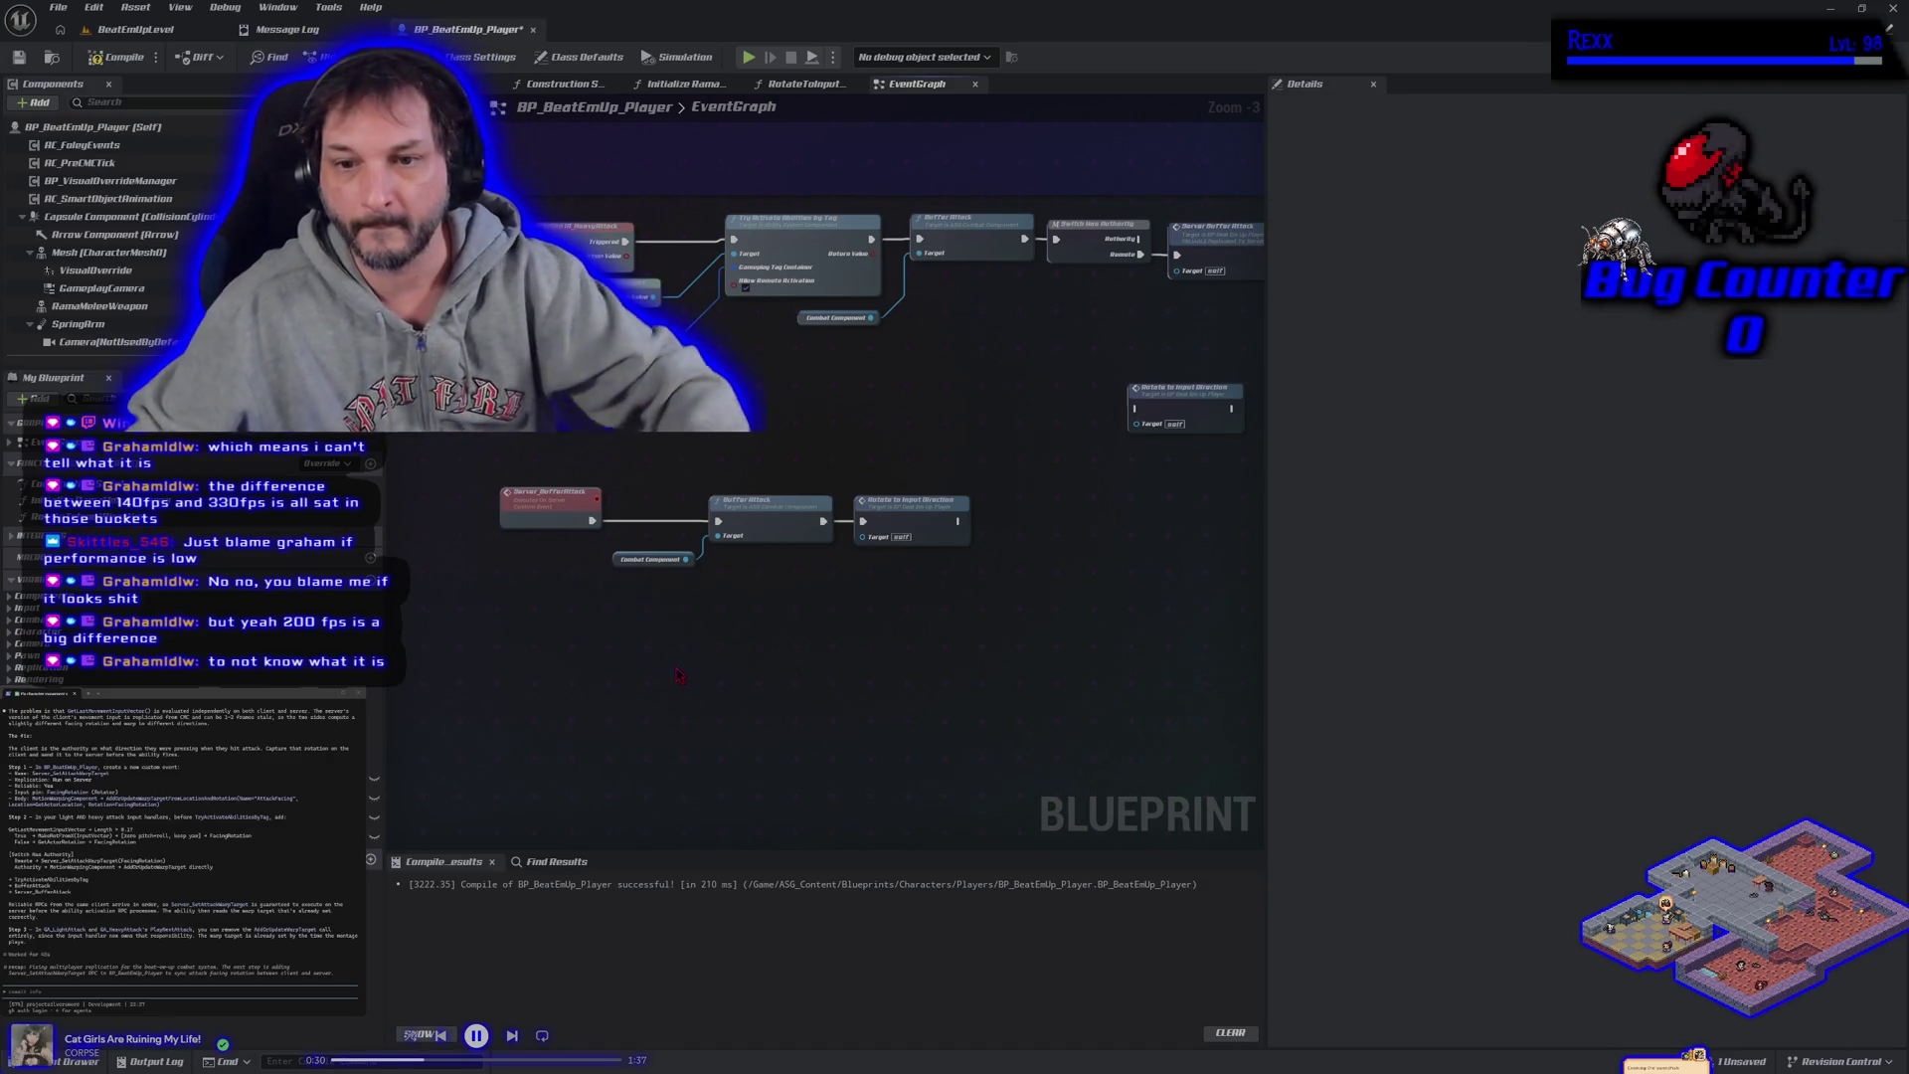
pyautogui.scroll(-2, 679, 684)
pyautogui.scroll(2, 679, 683)
pyautogui.rightClick(569, 672)
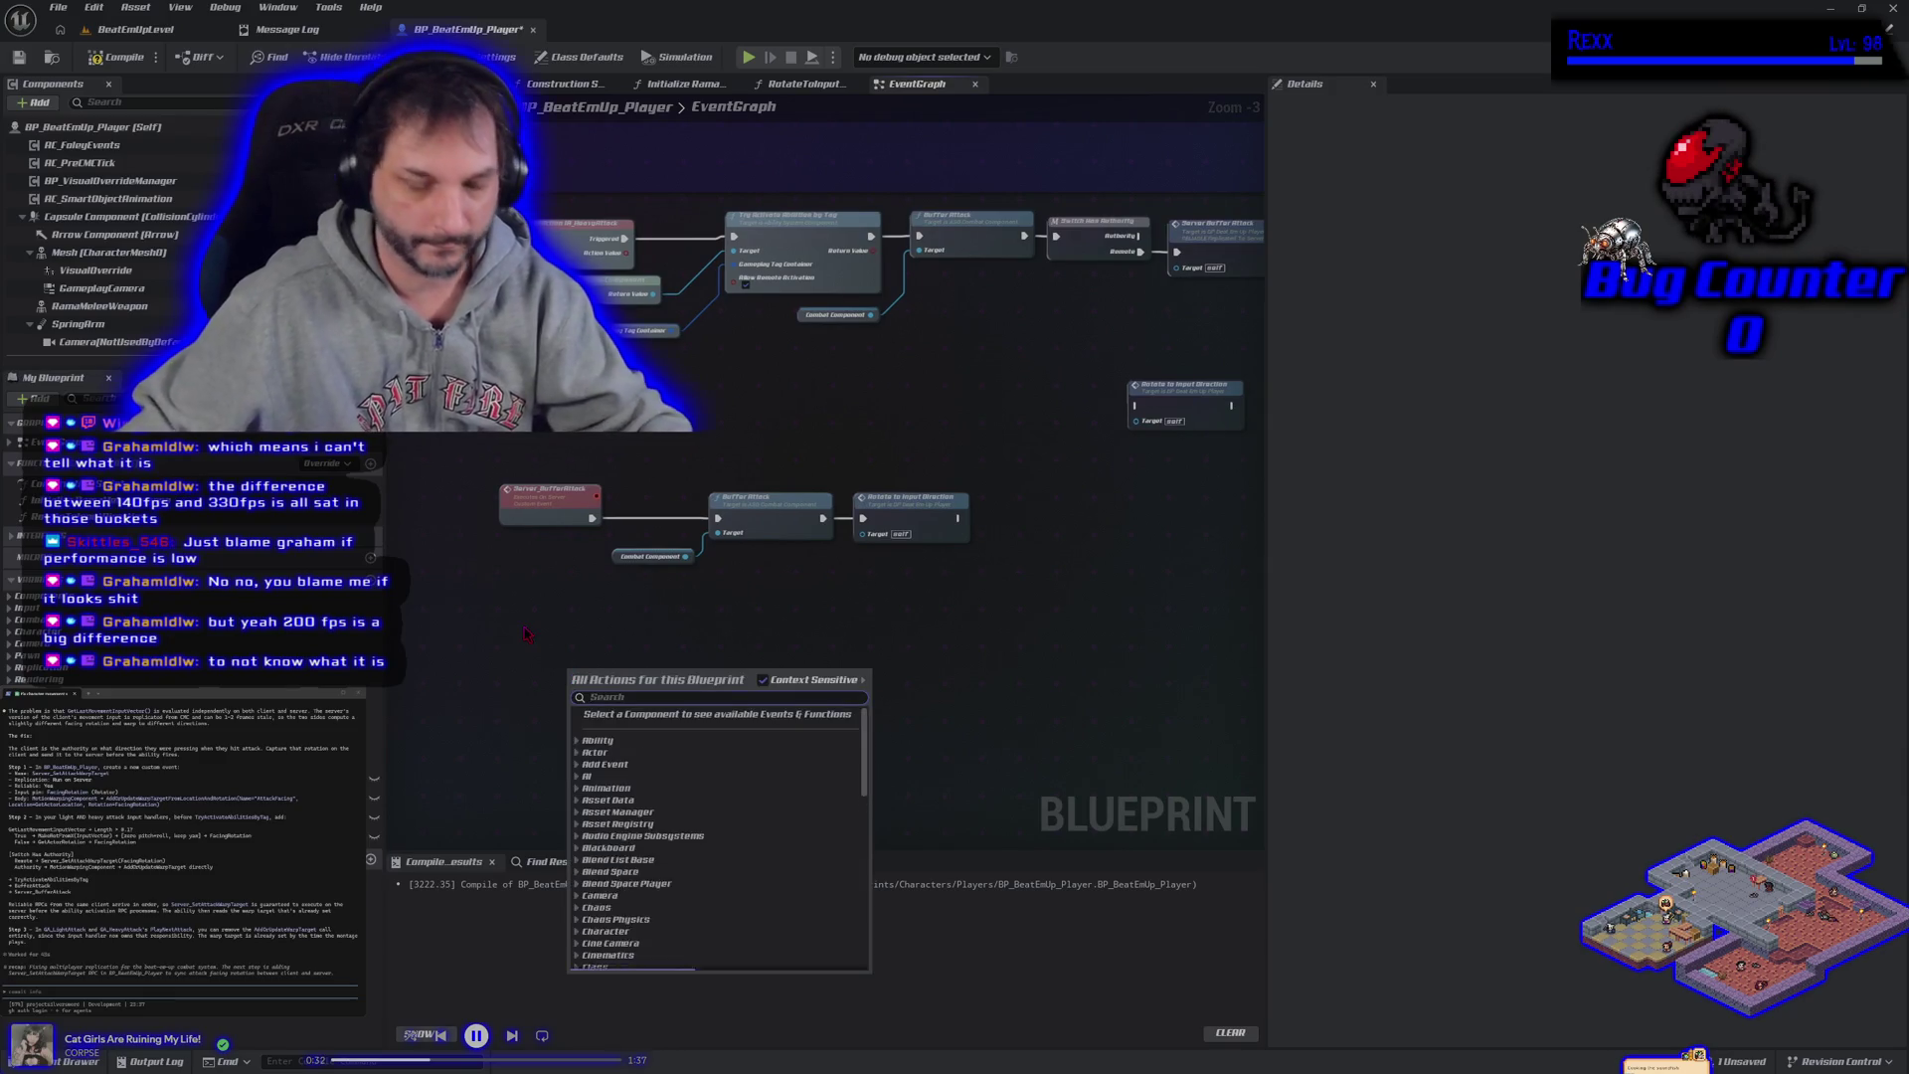
# Add a Custom Event named Server_SetAttackWarpTarget.
pyautogui.write('custom event')
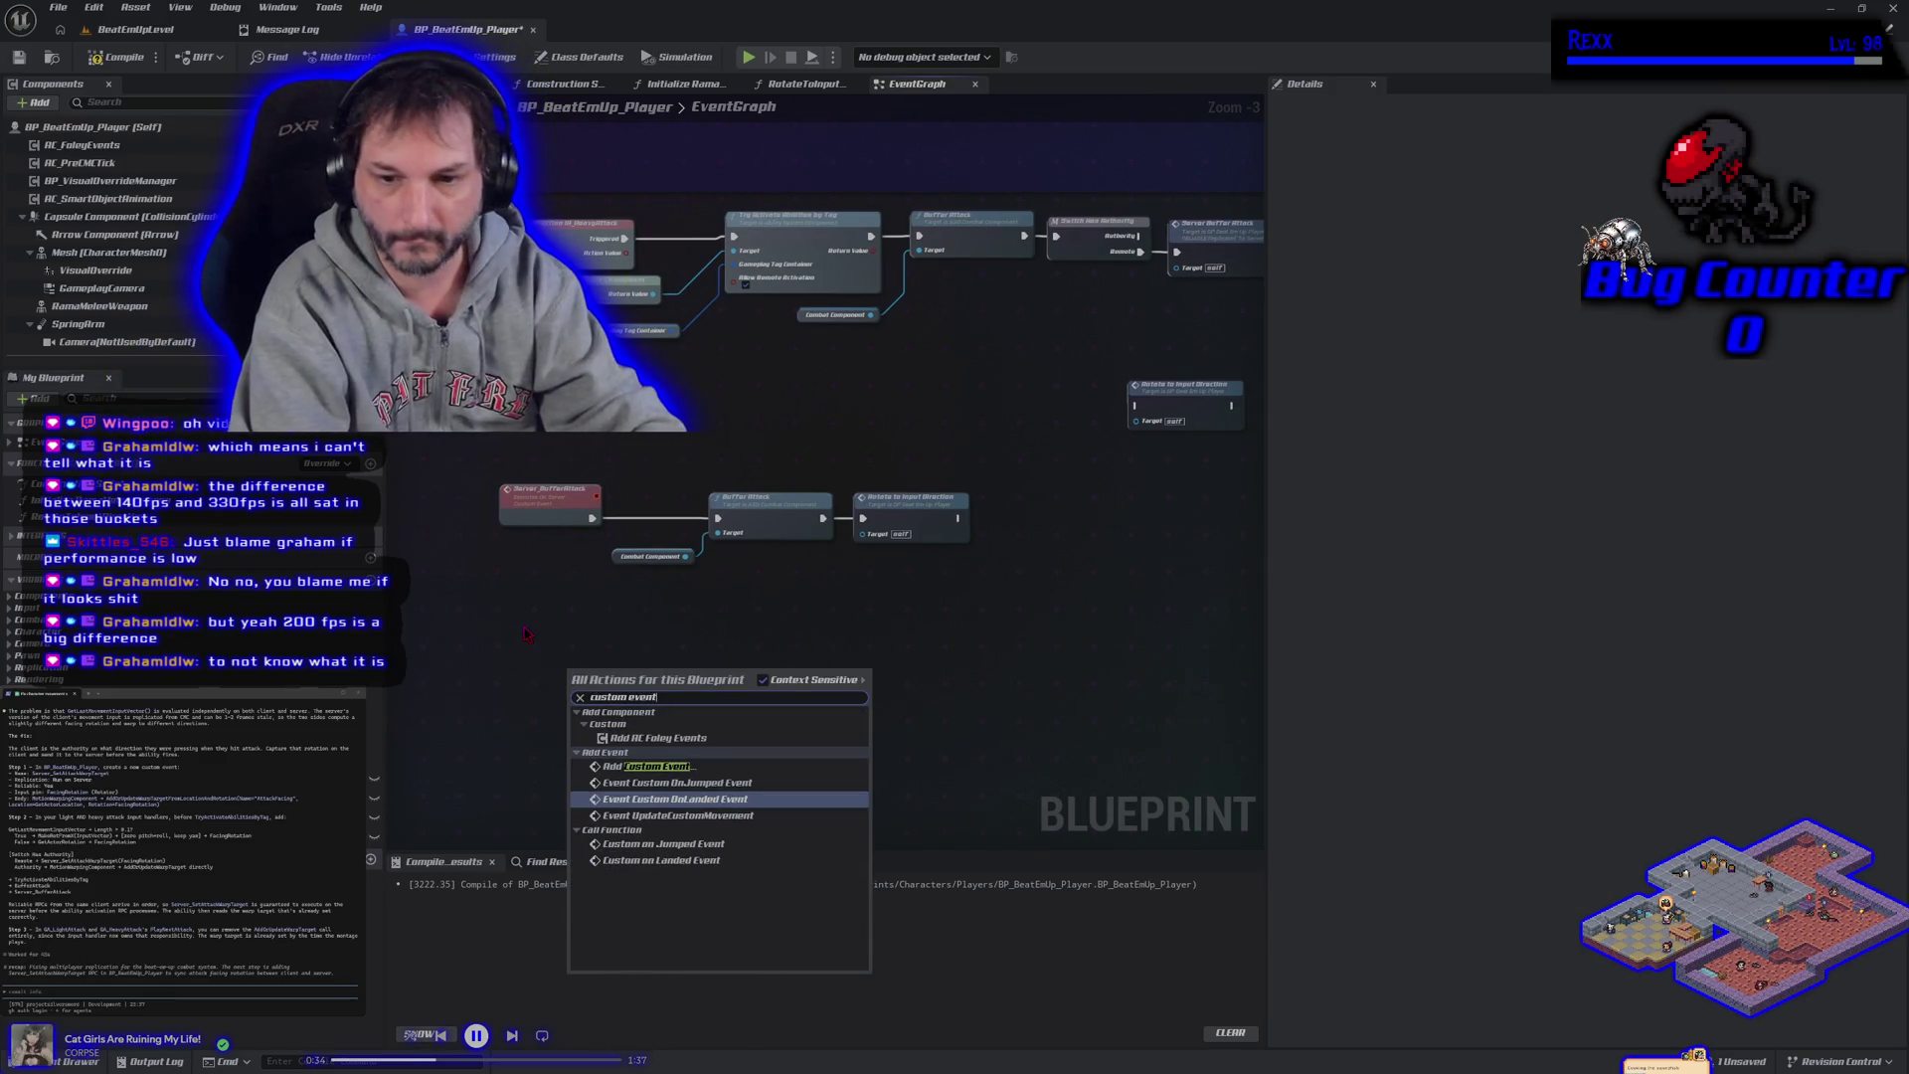
pyautogui.click(636, 766)
pyautogui.write('Server')
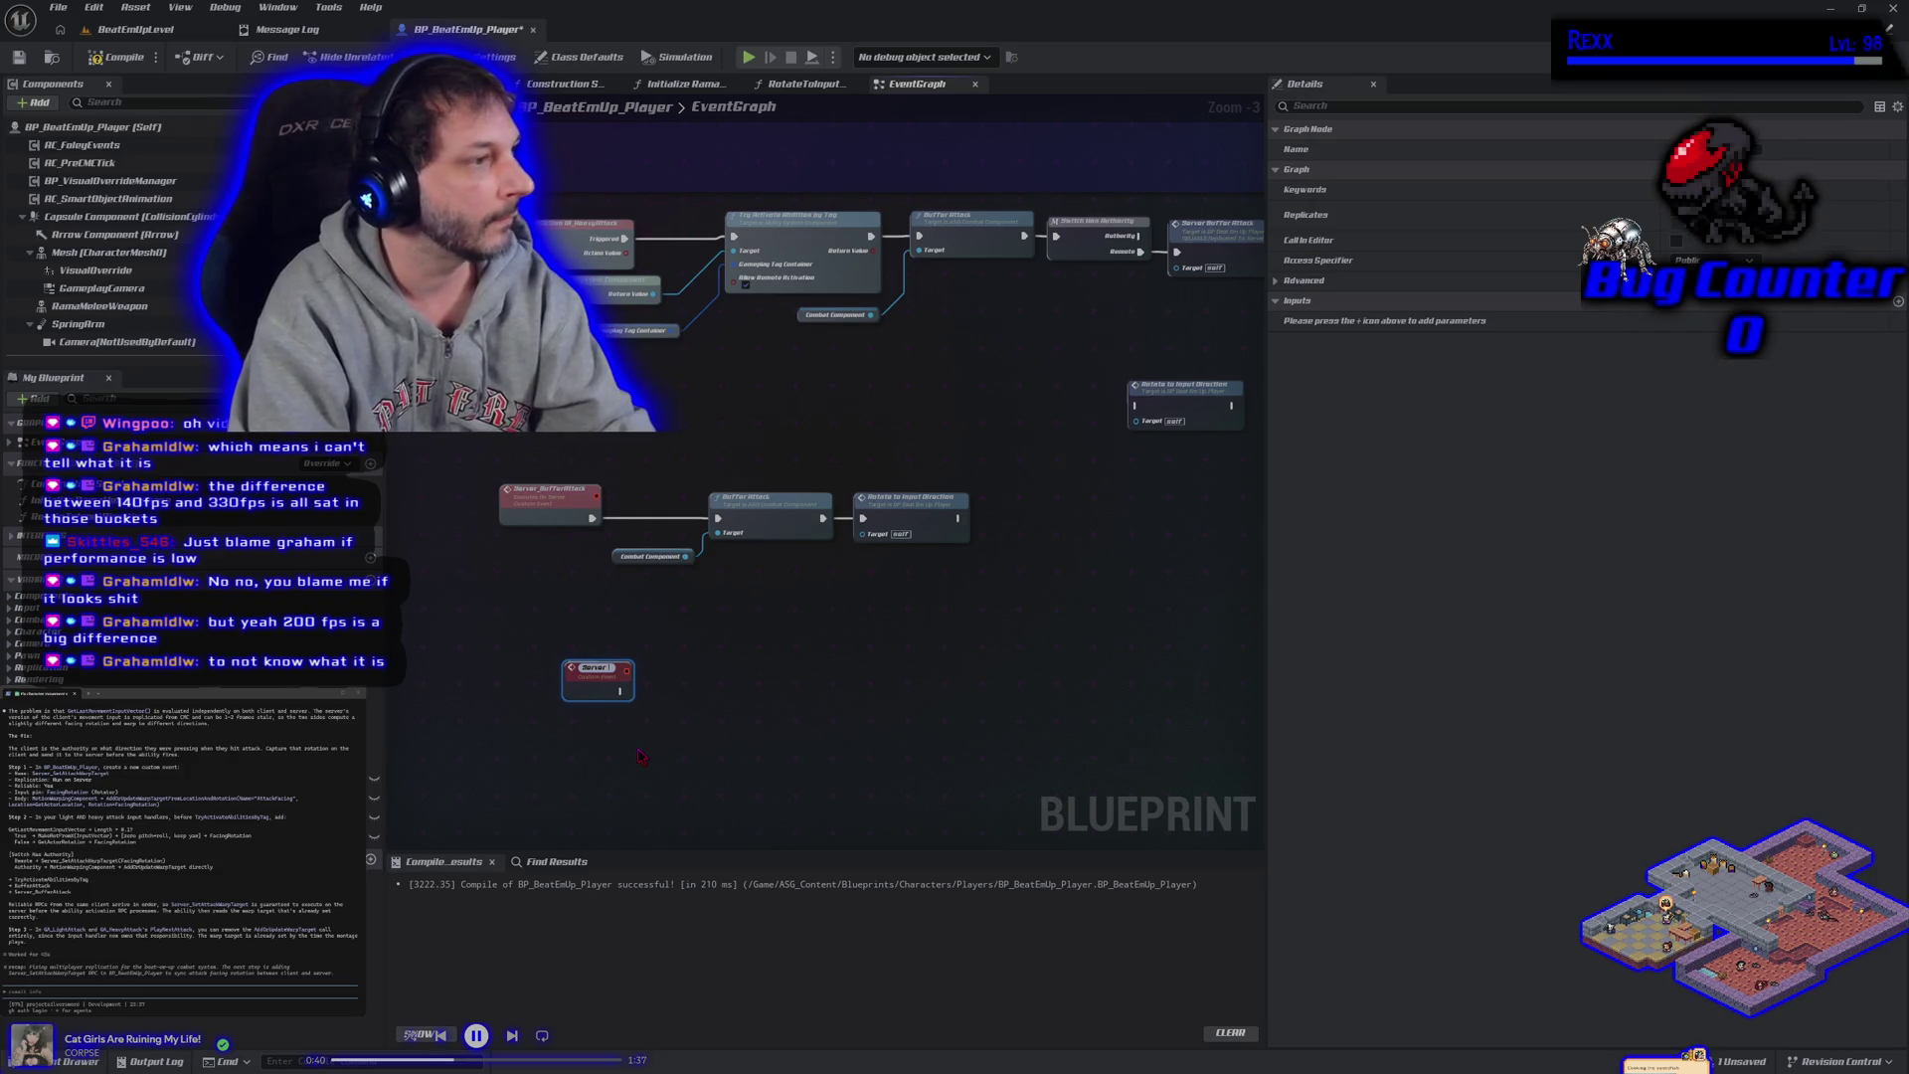
pyautogui.write('_SetAtt')
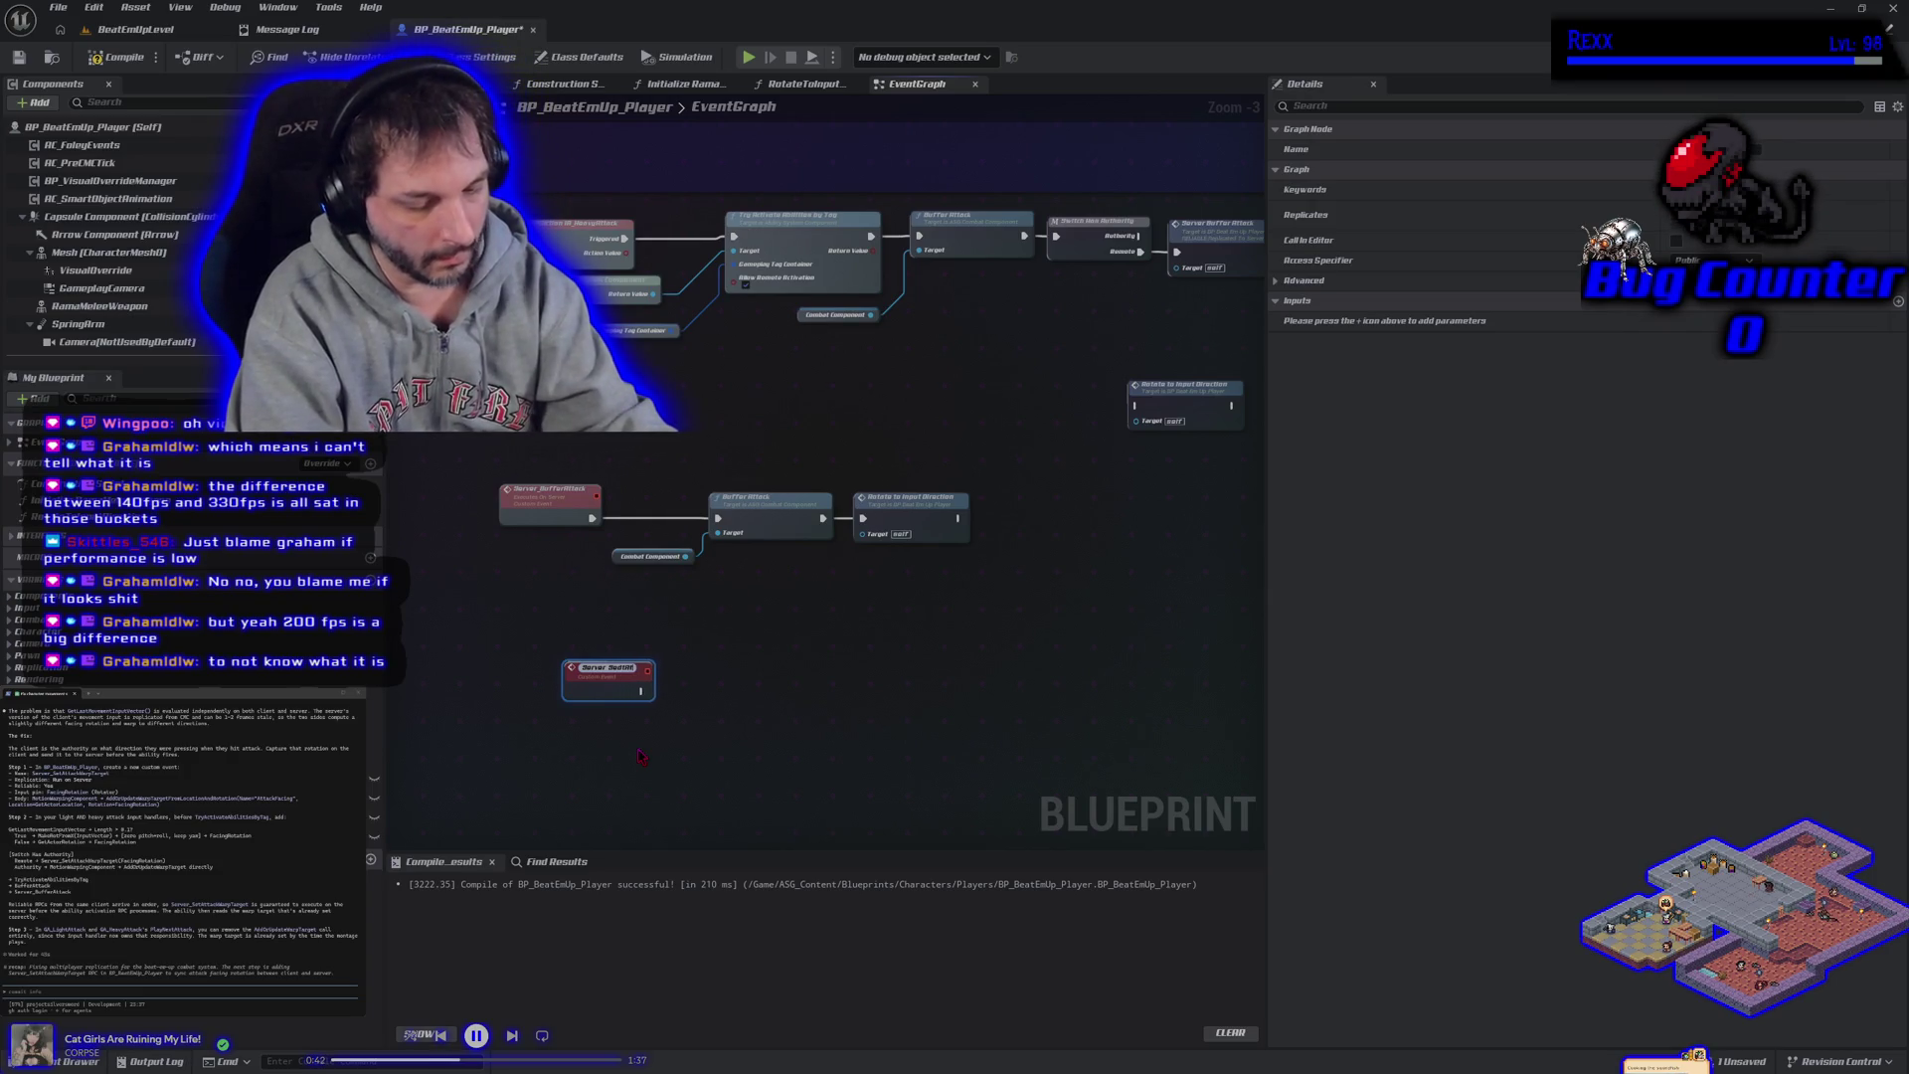
pyautogui.write('ackWarp')
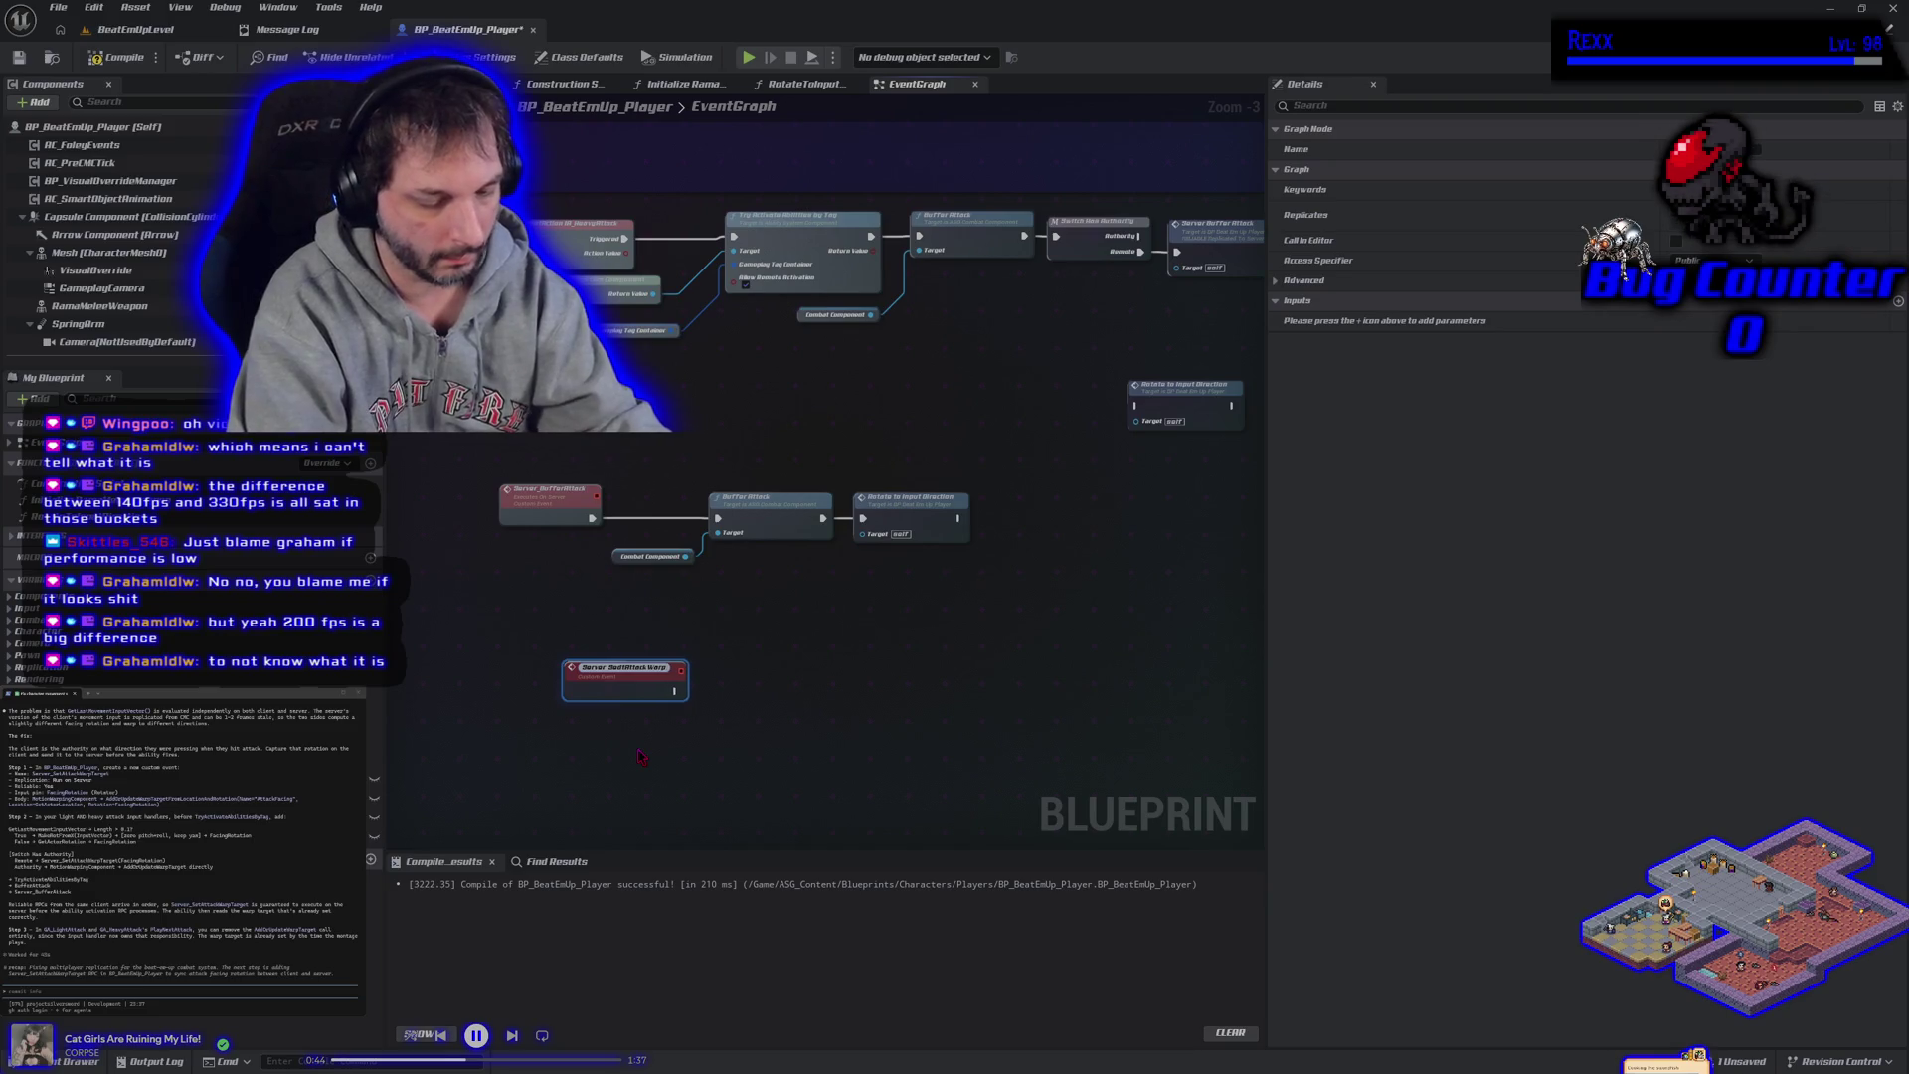
pyautogui.write('Target')
pyautogui.press('Return')
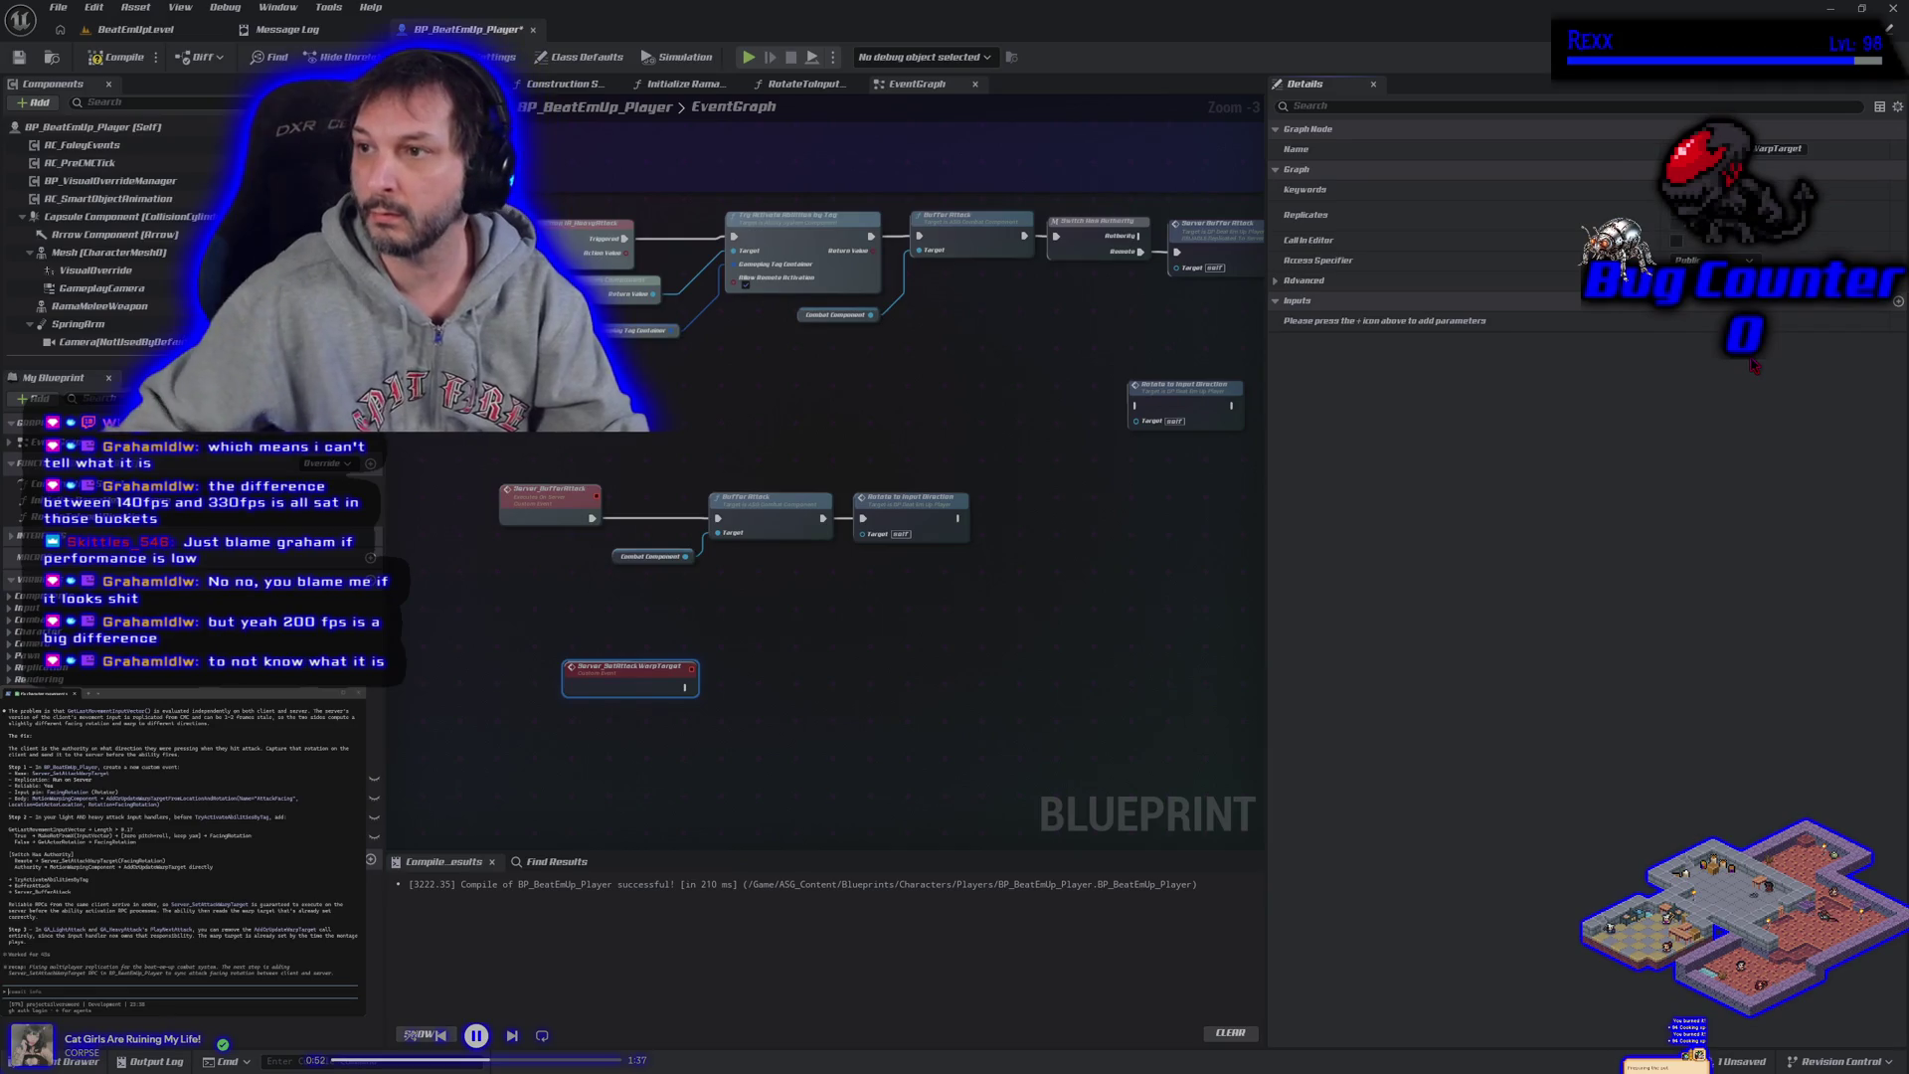
# Compile and save, then set the event to Run on Server and add an input parameter.
pyautogui.click(119, 57)
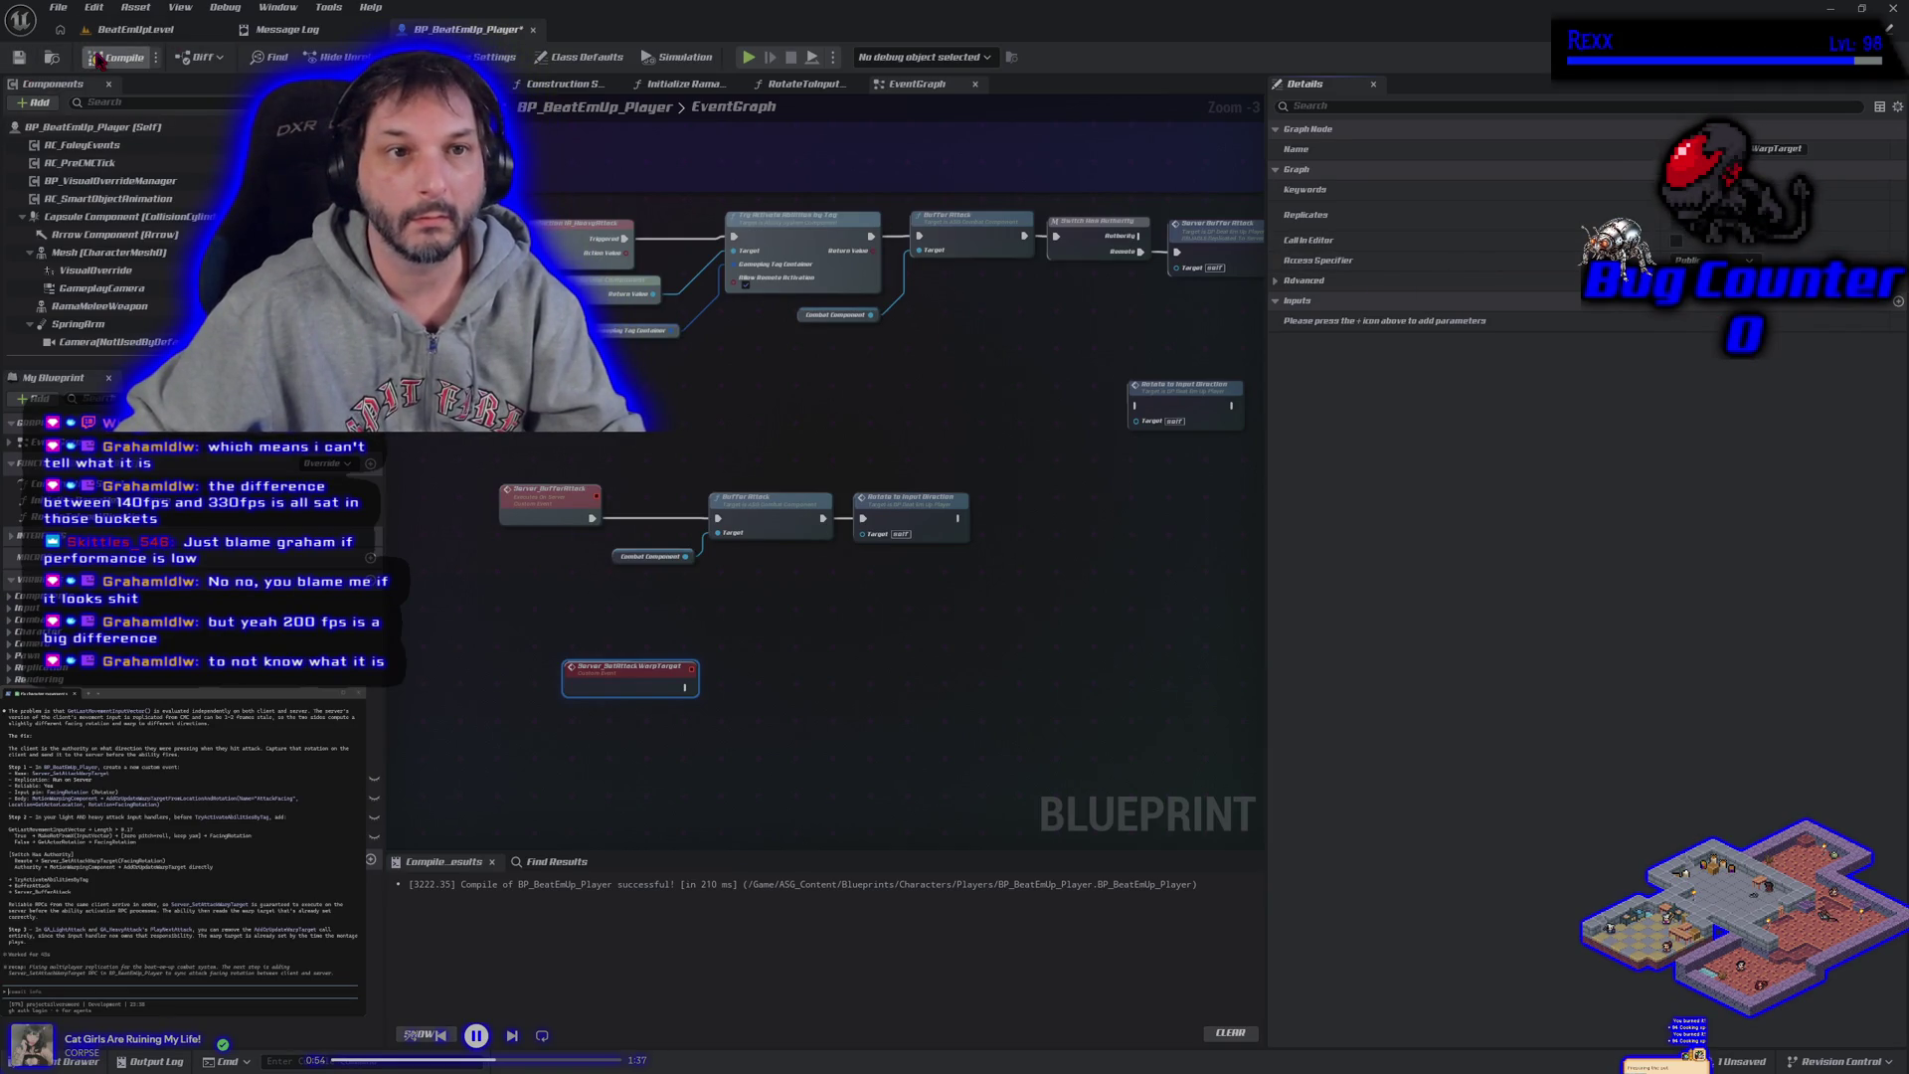
pyautogui.click(721, 622)
pyautogui.hotkey('ctrl', 's')
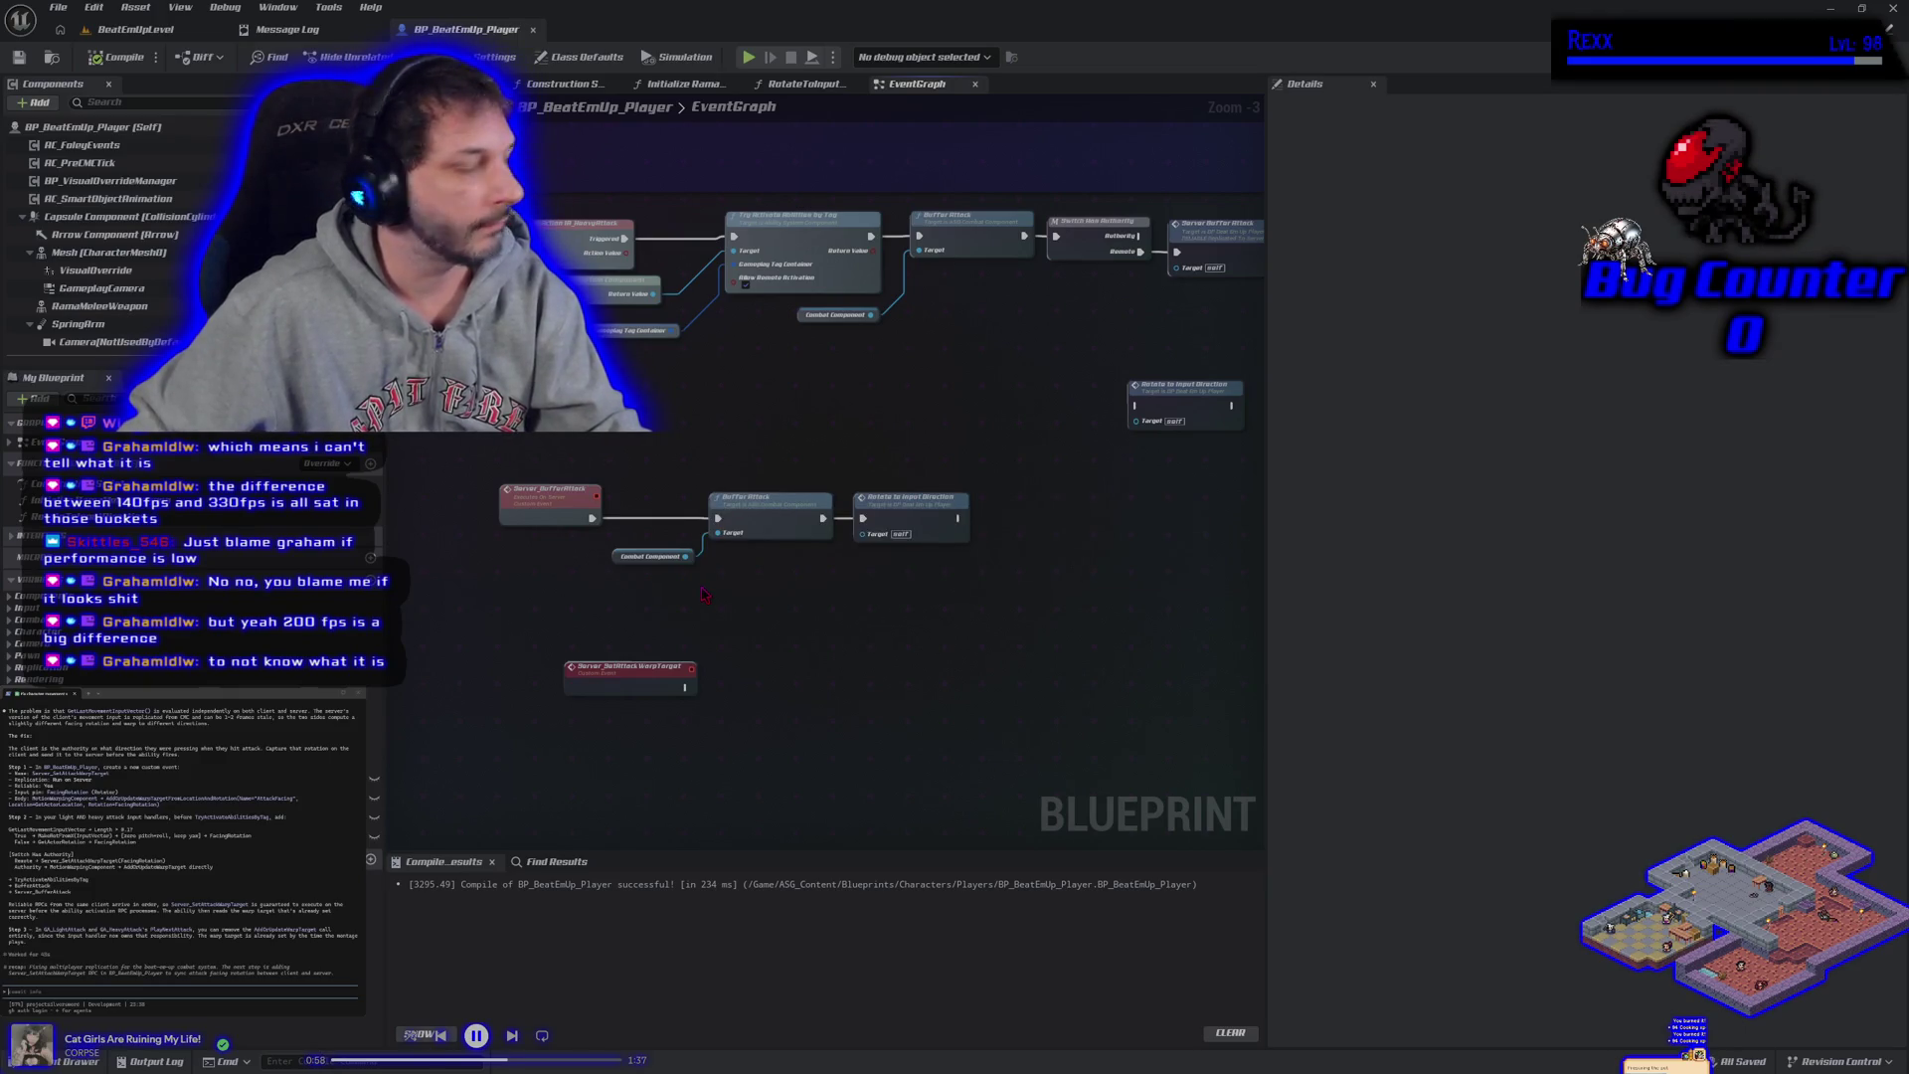
pyautogui.click(599, 669)
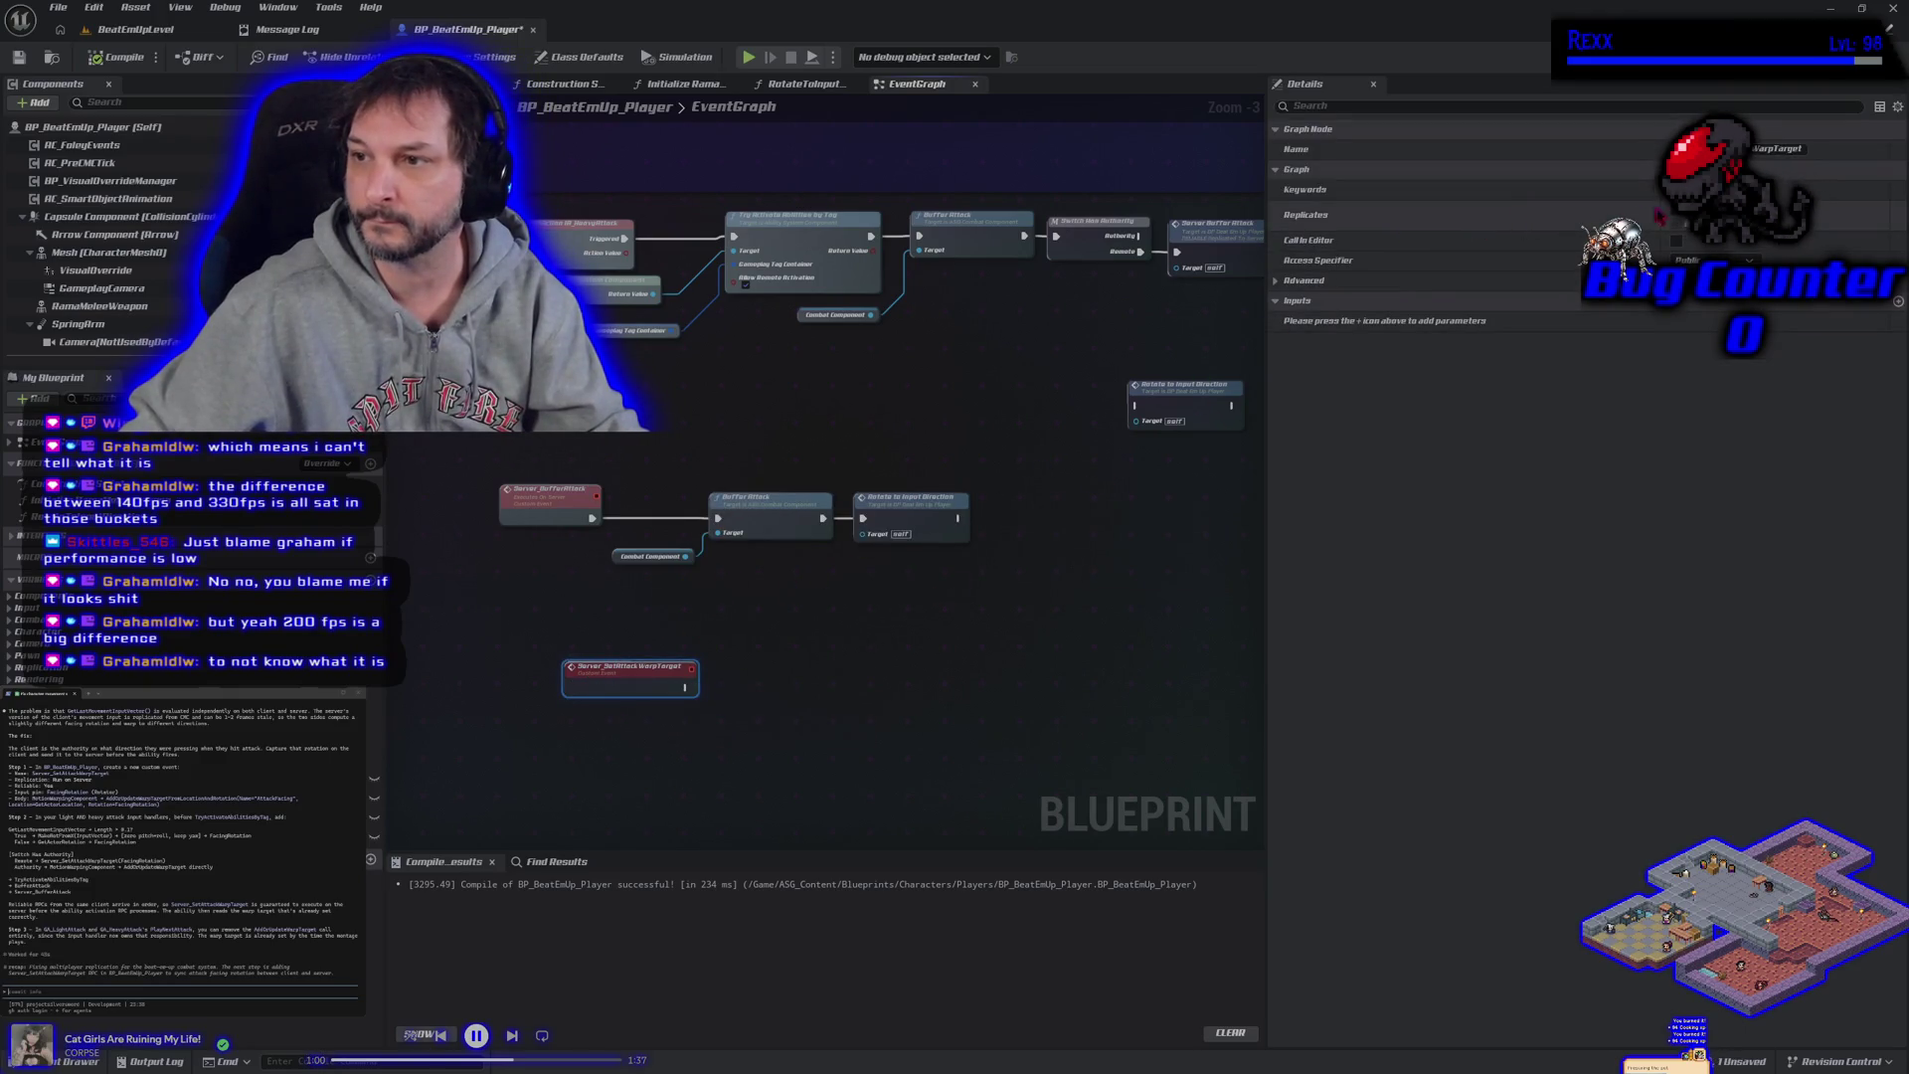
pyautogui.click(1722, 256)
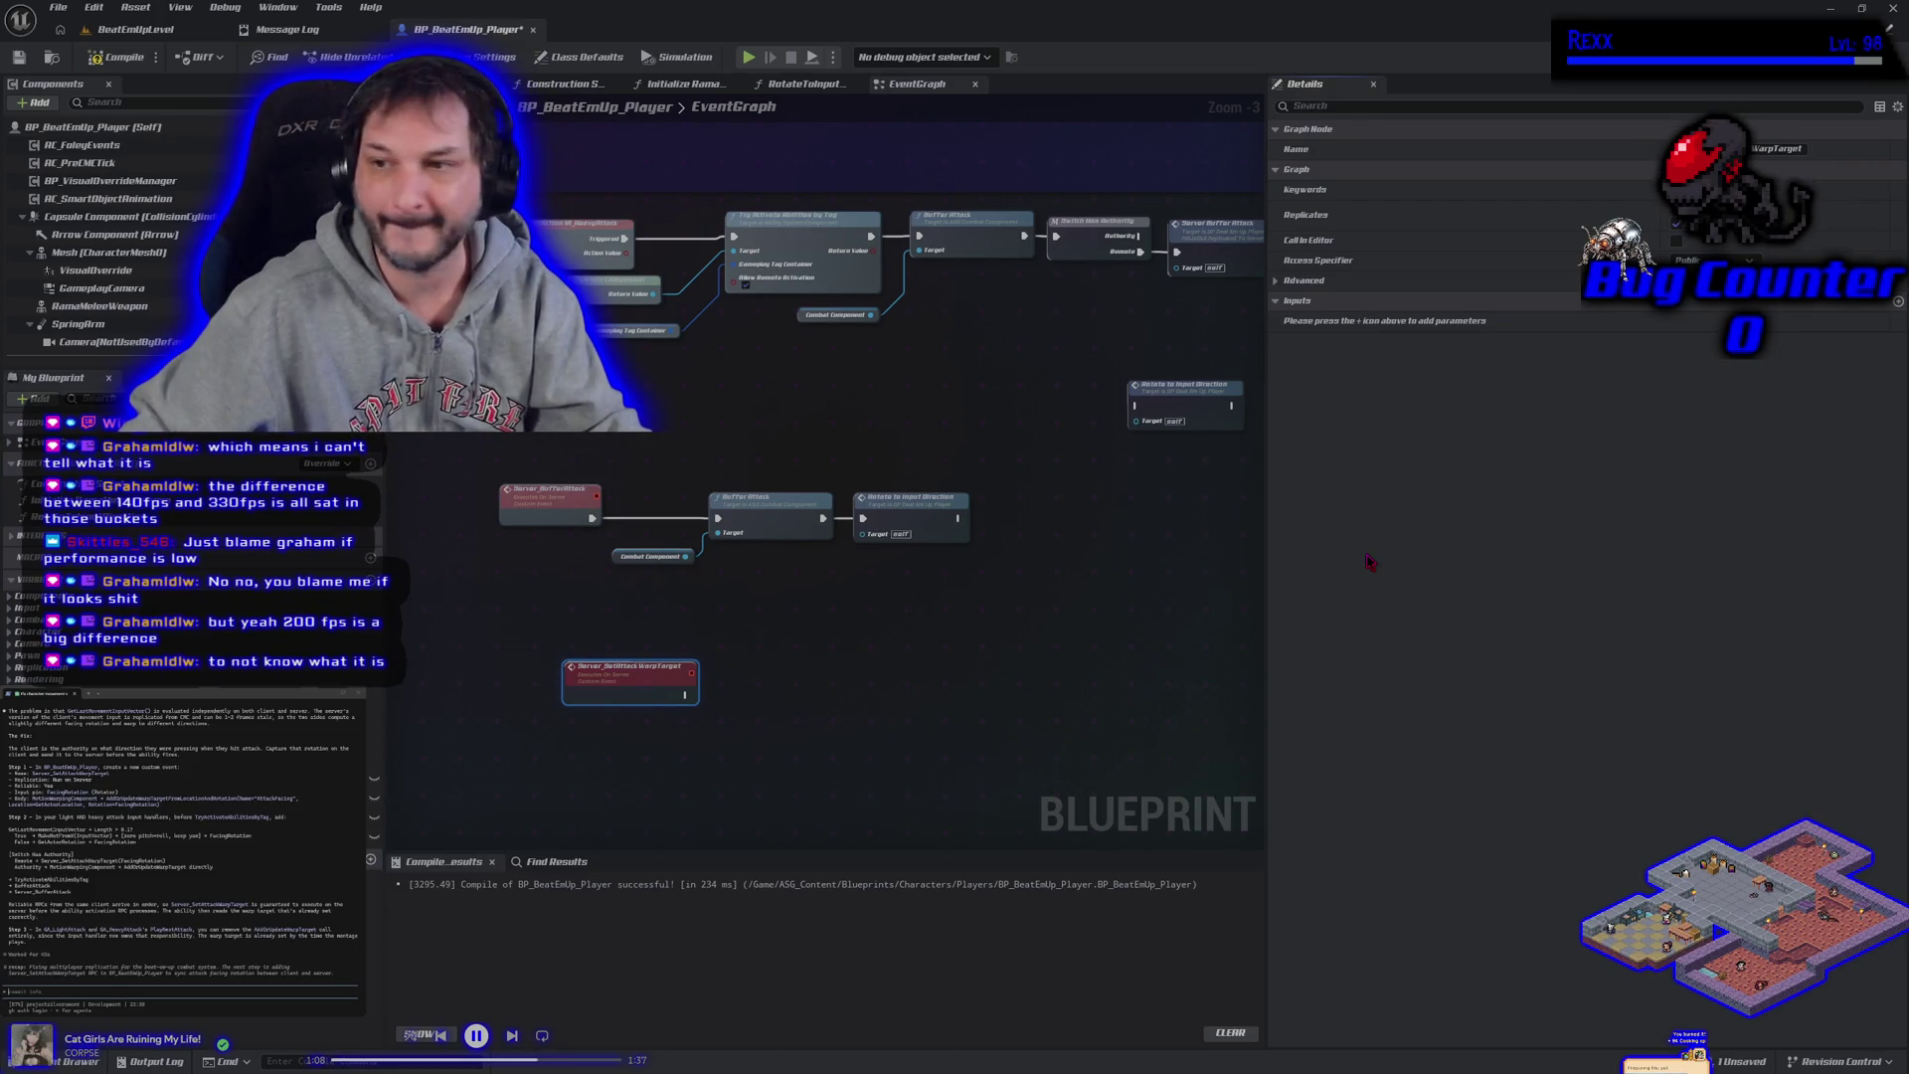
pyautogui.click(1898, 302)
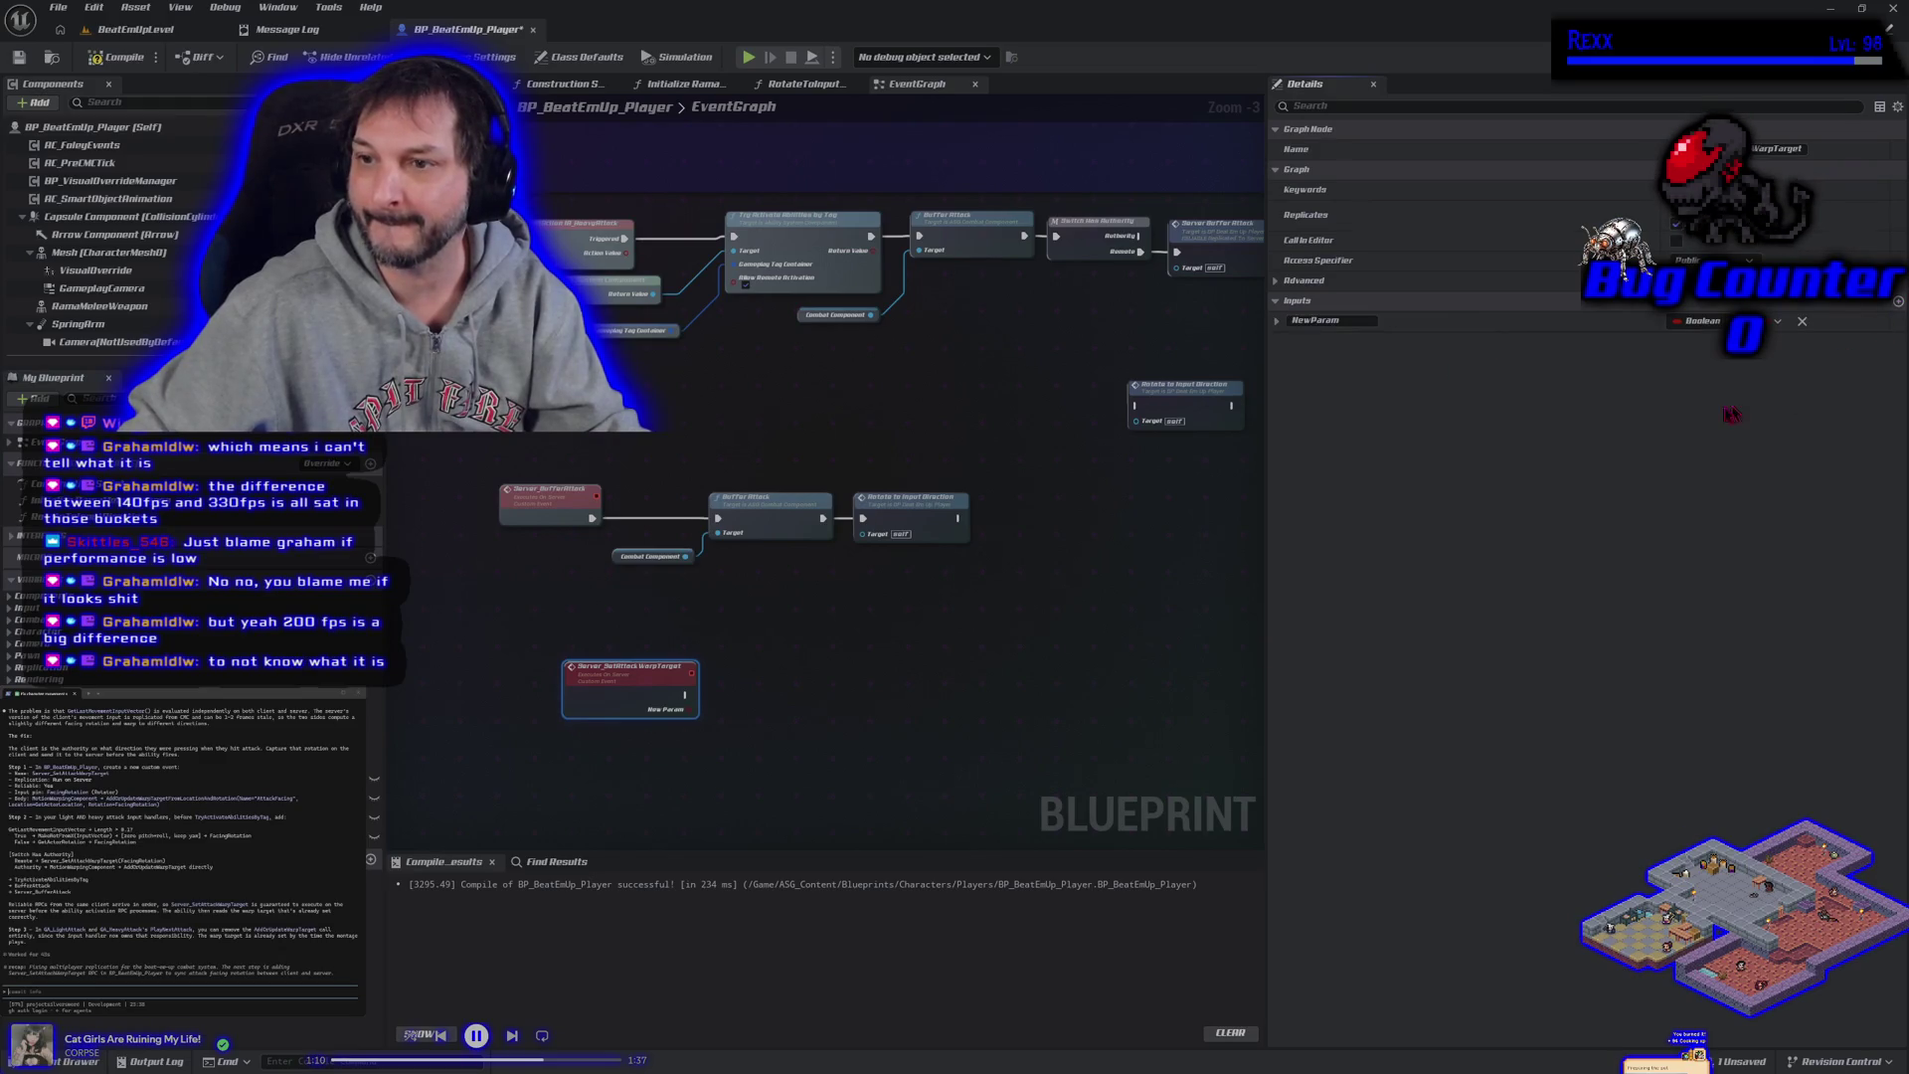
# Name the new event input Facing Rotation and make it a Rotator.
pyautogui.doubleClick(1315, 320)
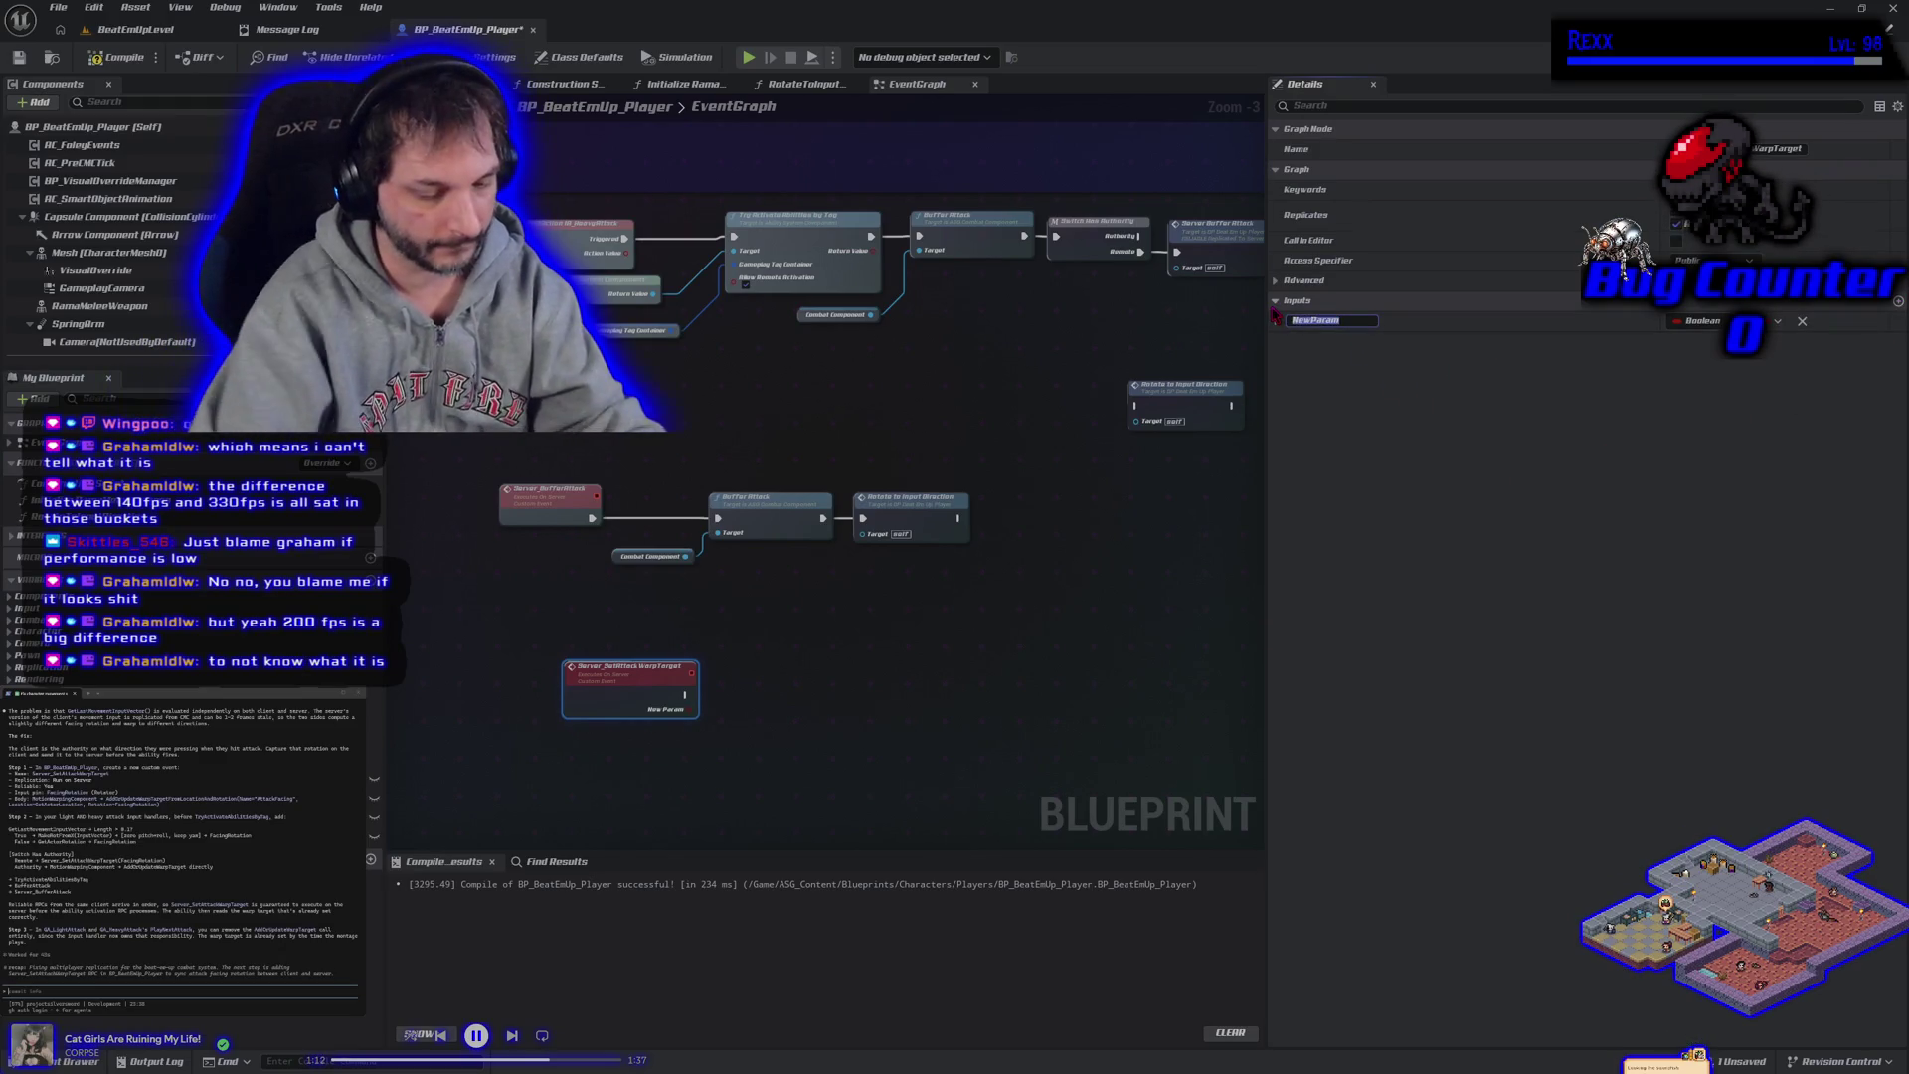
pyautogui.write('Fa')
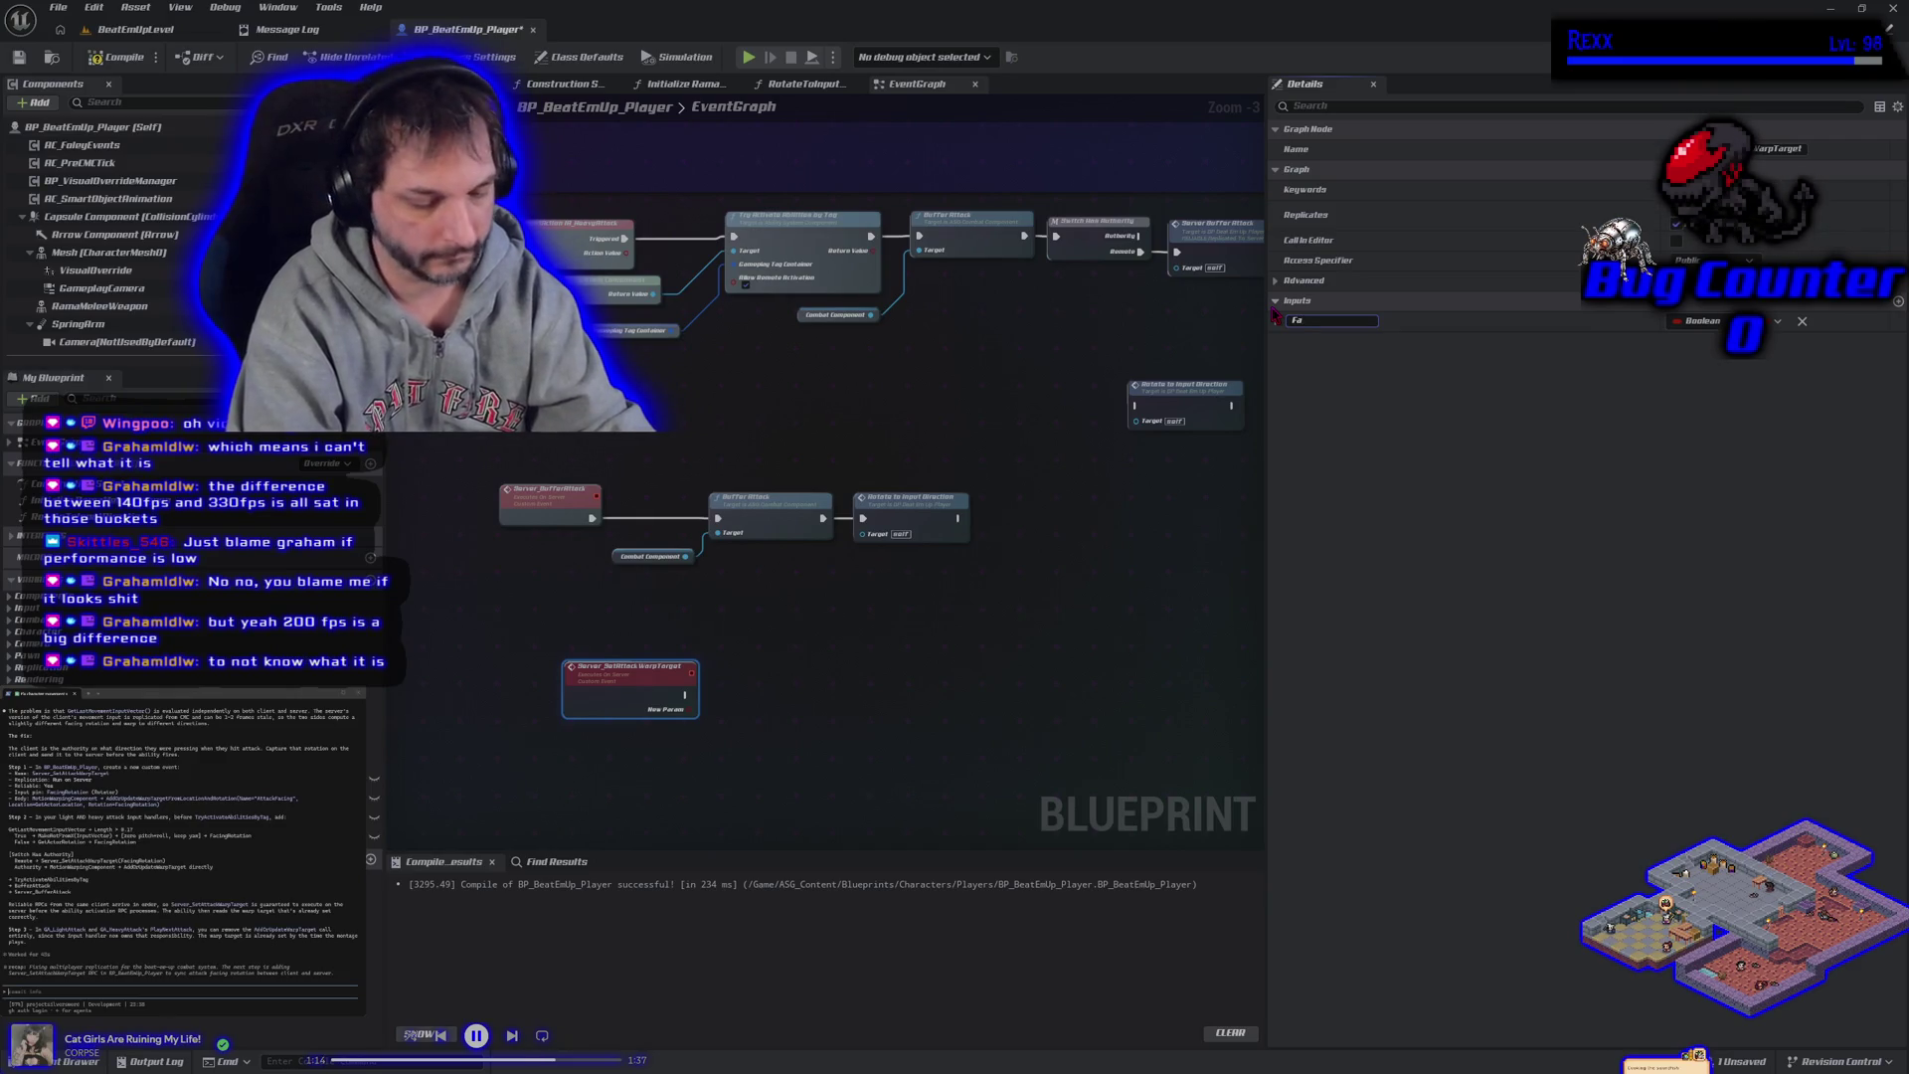
pyautogui.write('cing Rot')
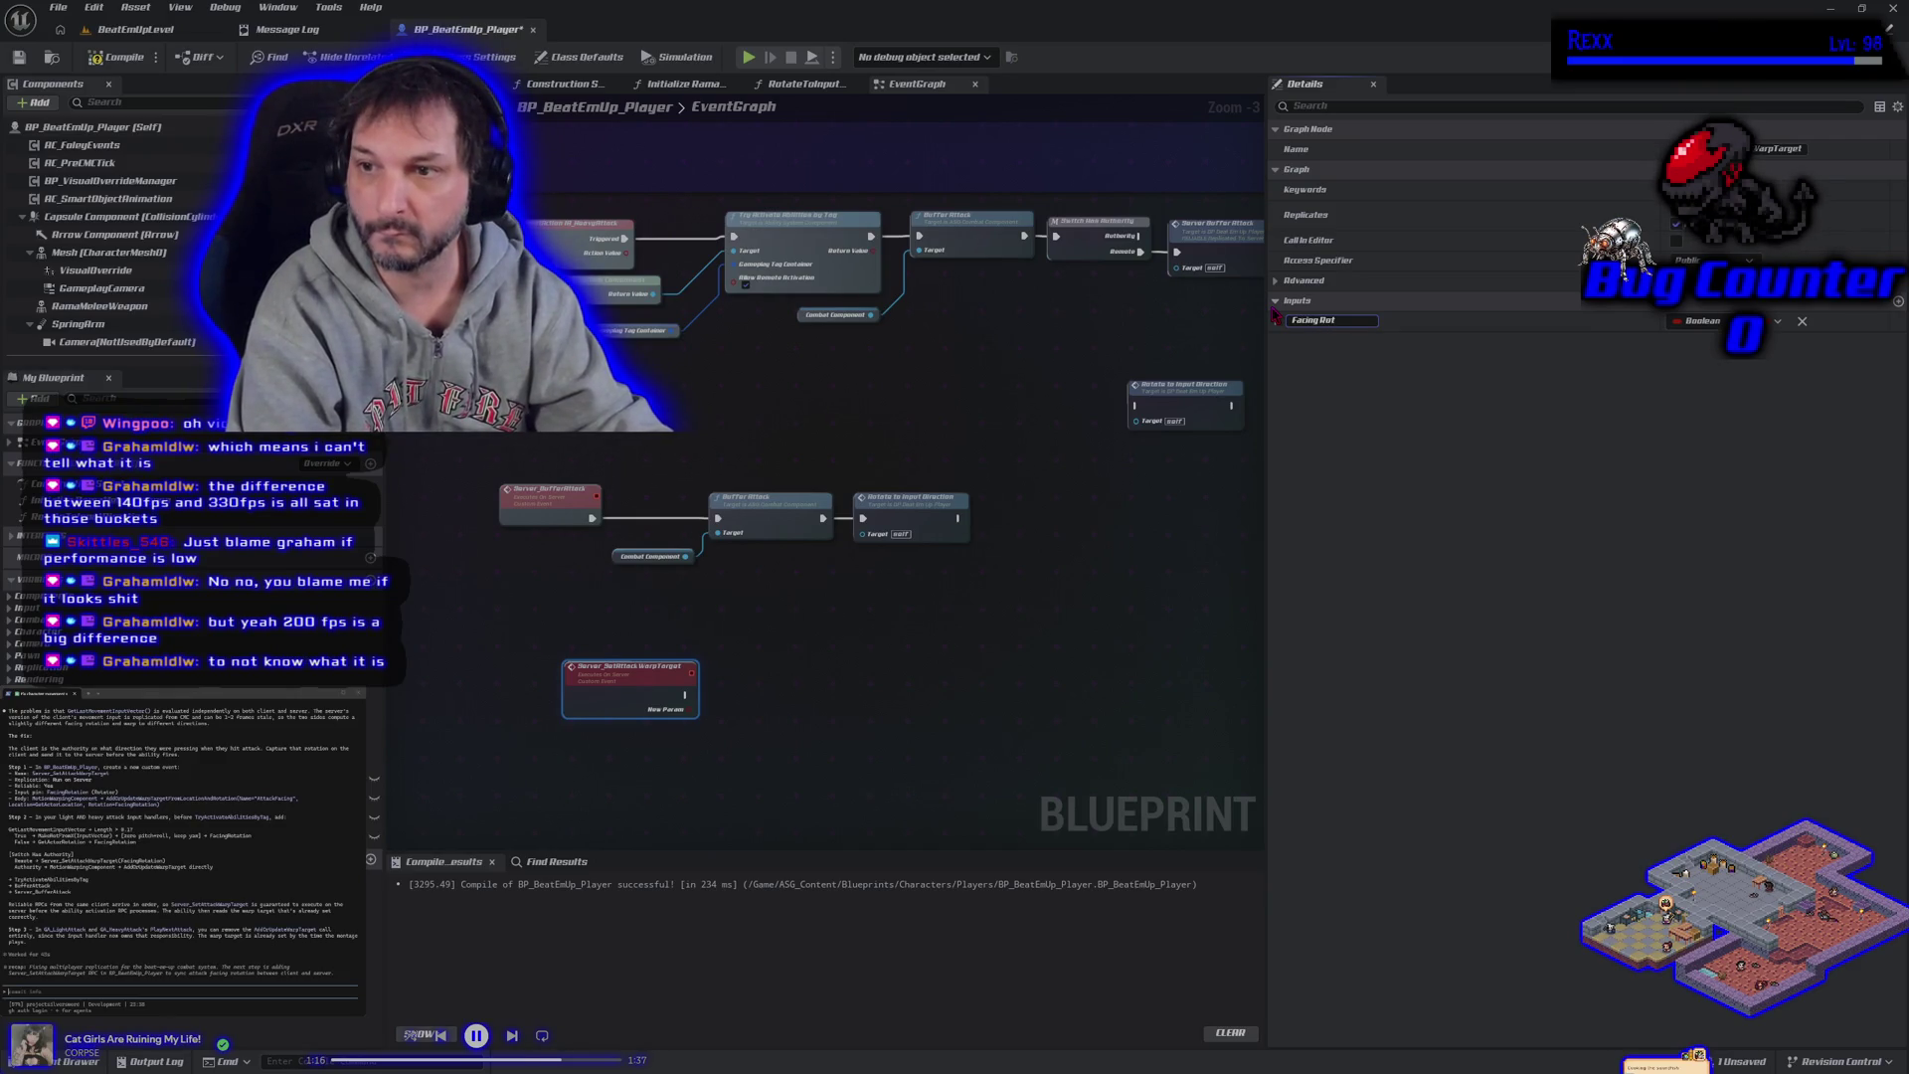
pyautogui.write('ation')
pyautogui.press('Return')
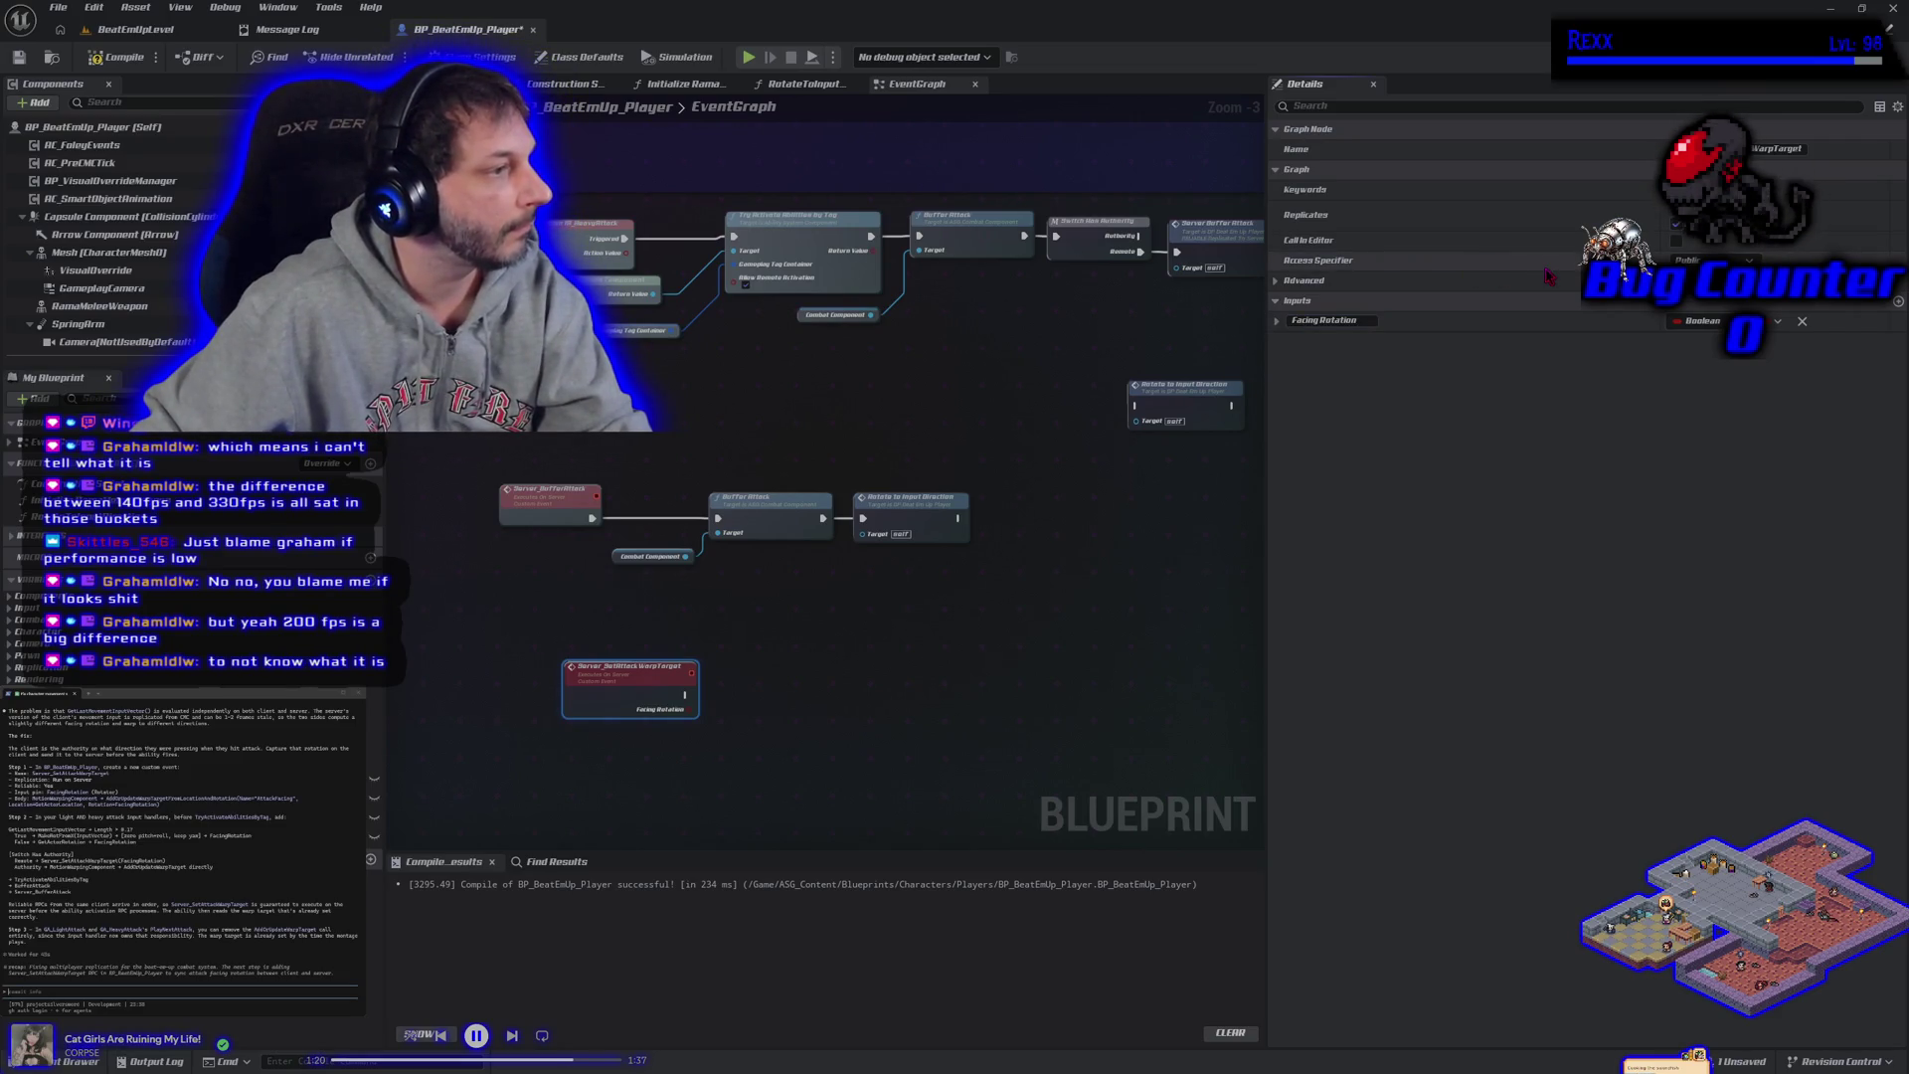
pyautogui.click(1702, 322)
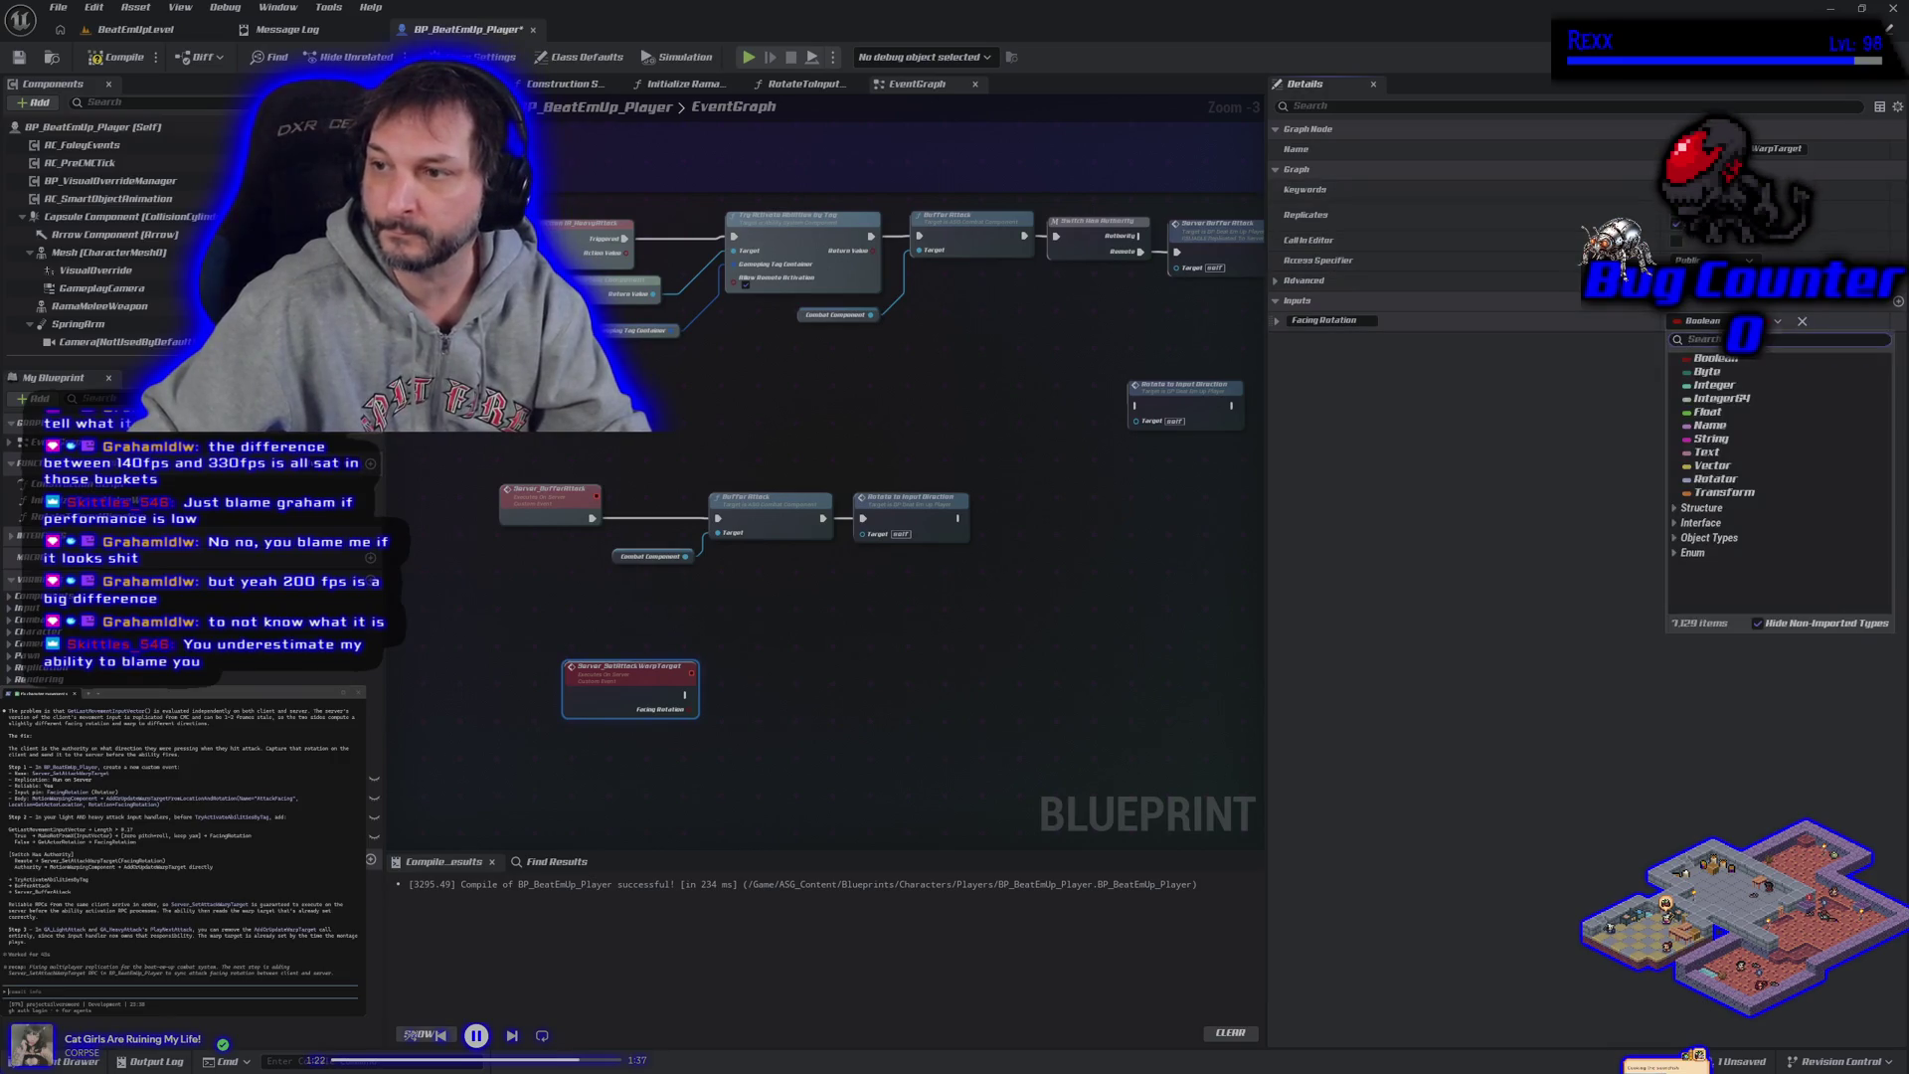
pyautogui.write('rotator')
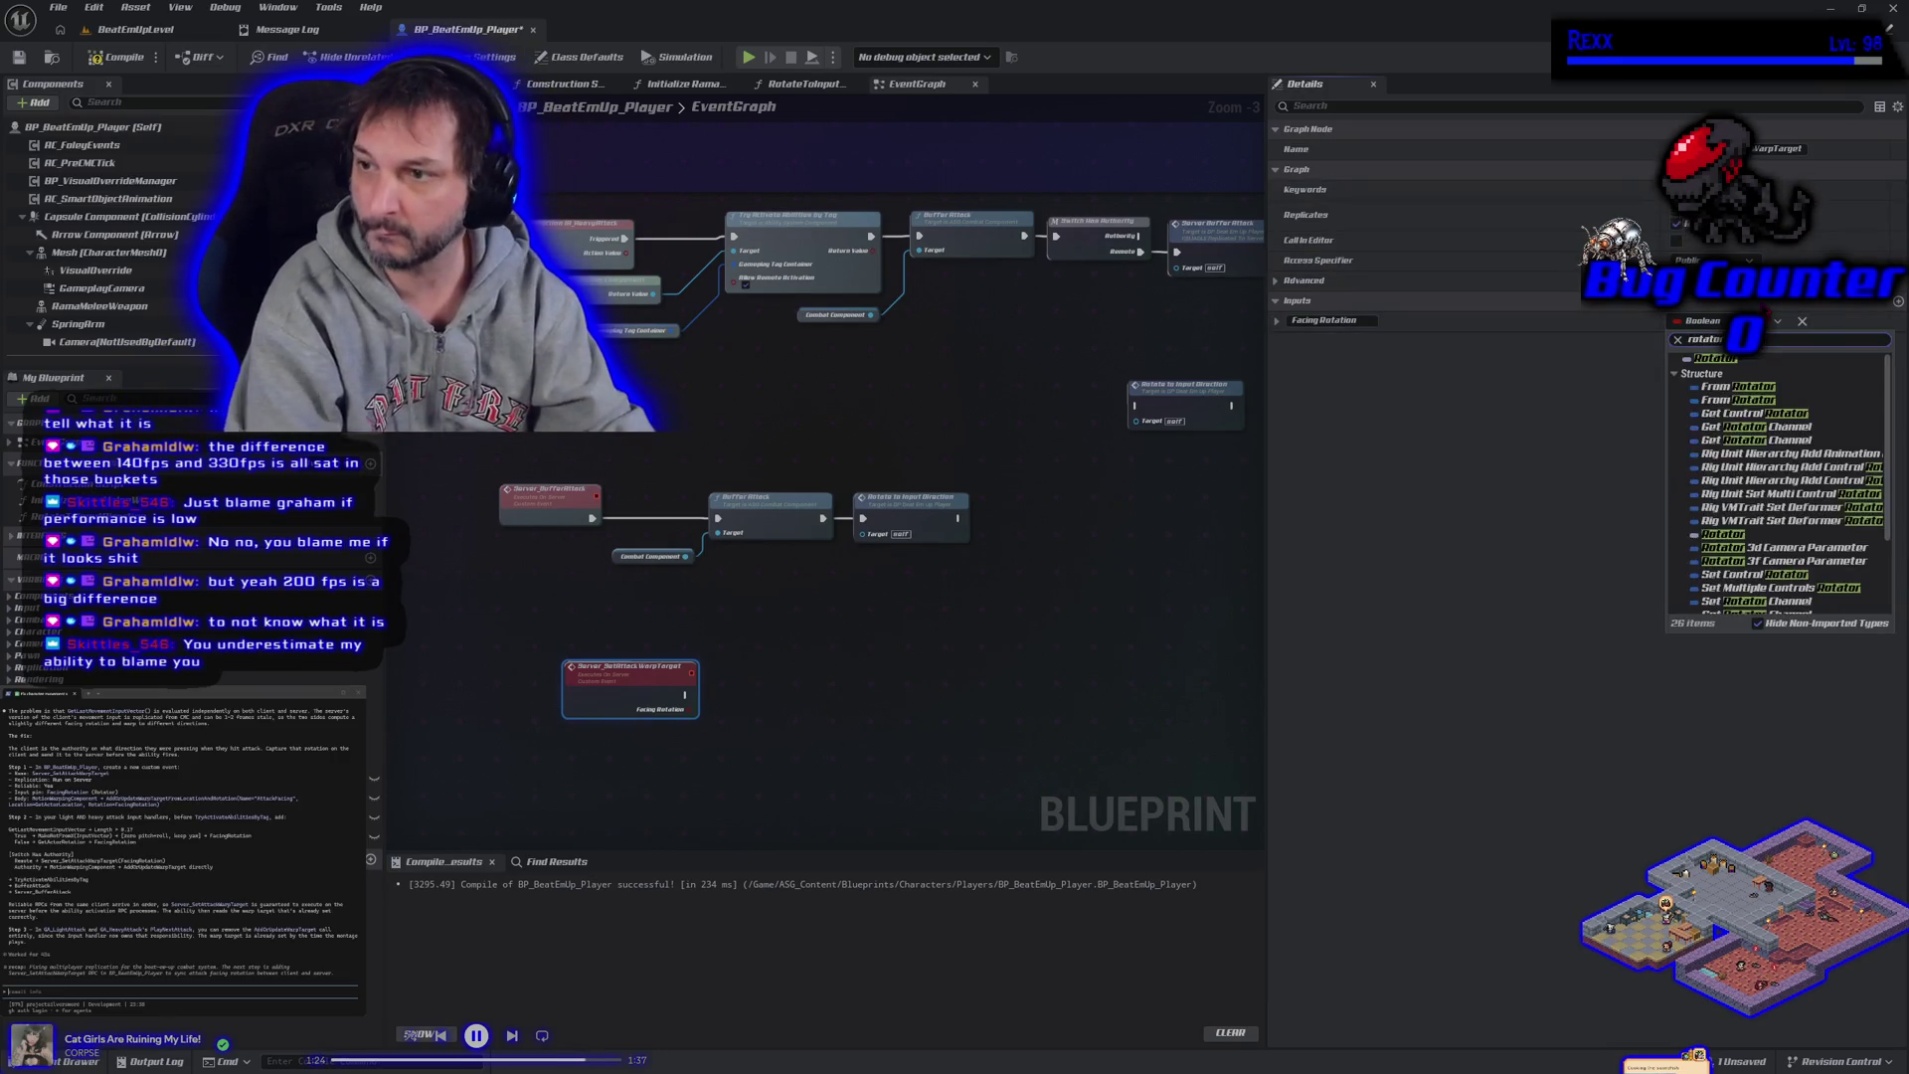
pyautogui.click(1750, 366)
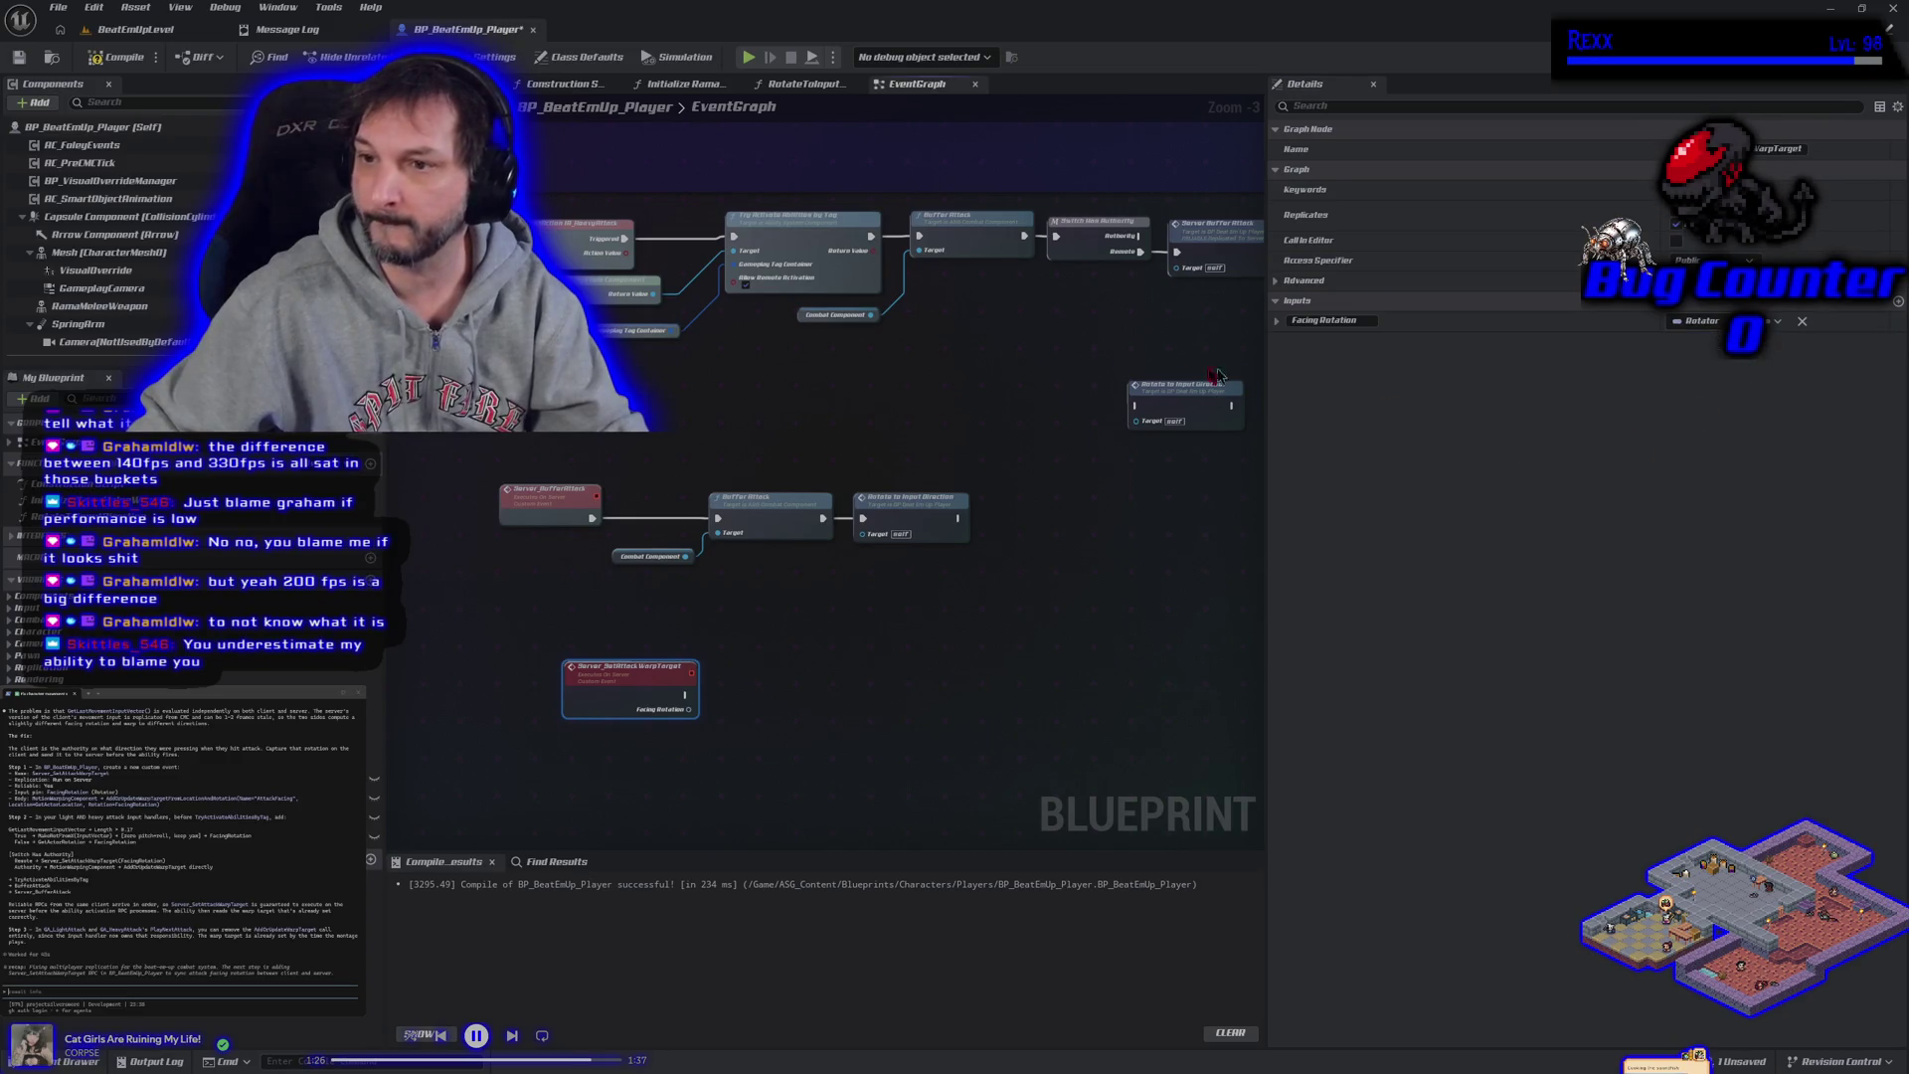
# Compile the Blueprint and select the Server_SetAttackWarpTarget event node.
pyautogui.click(119, 58)
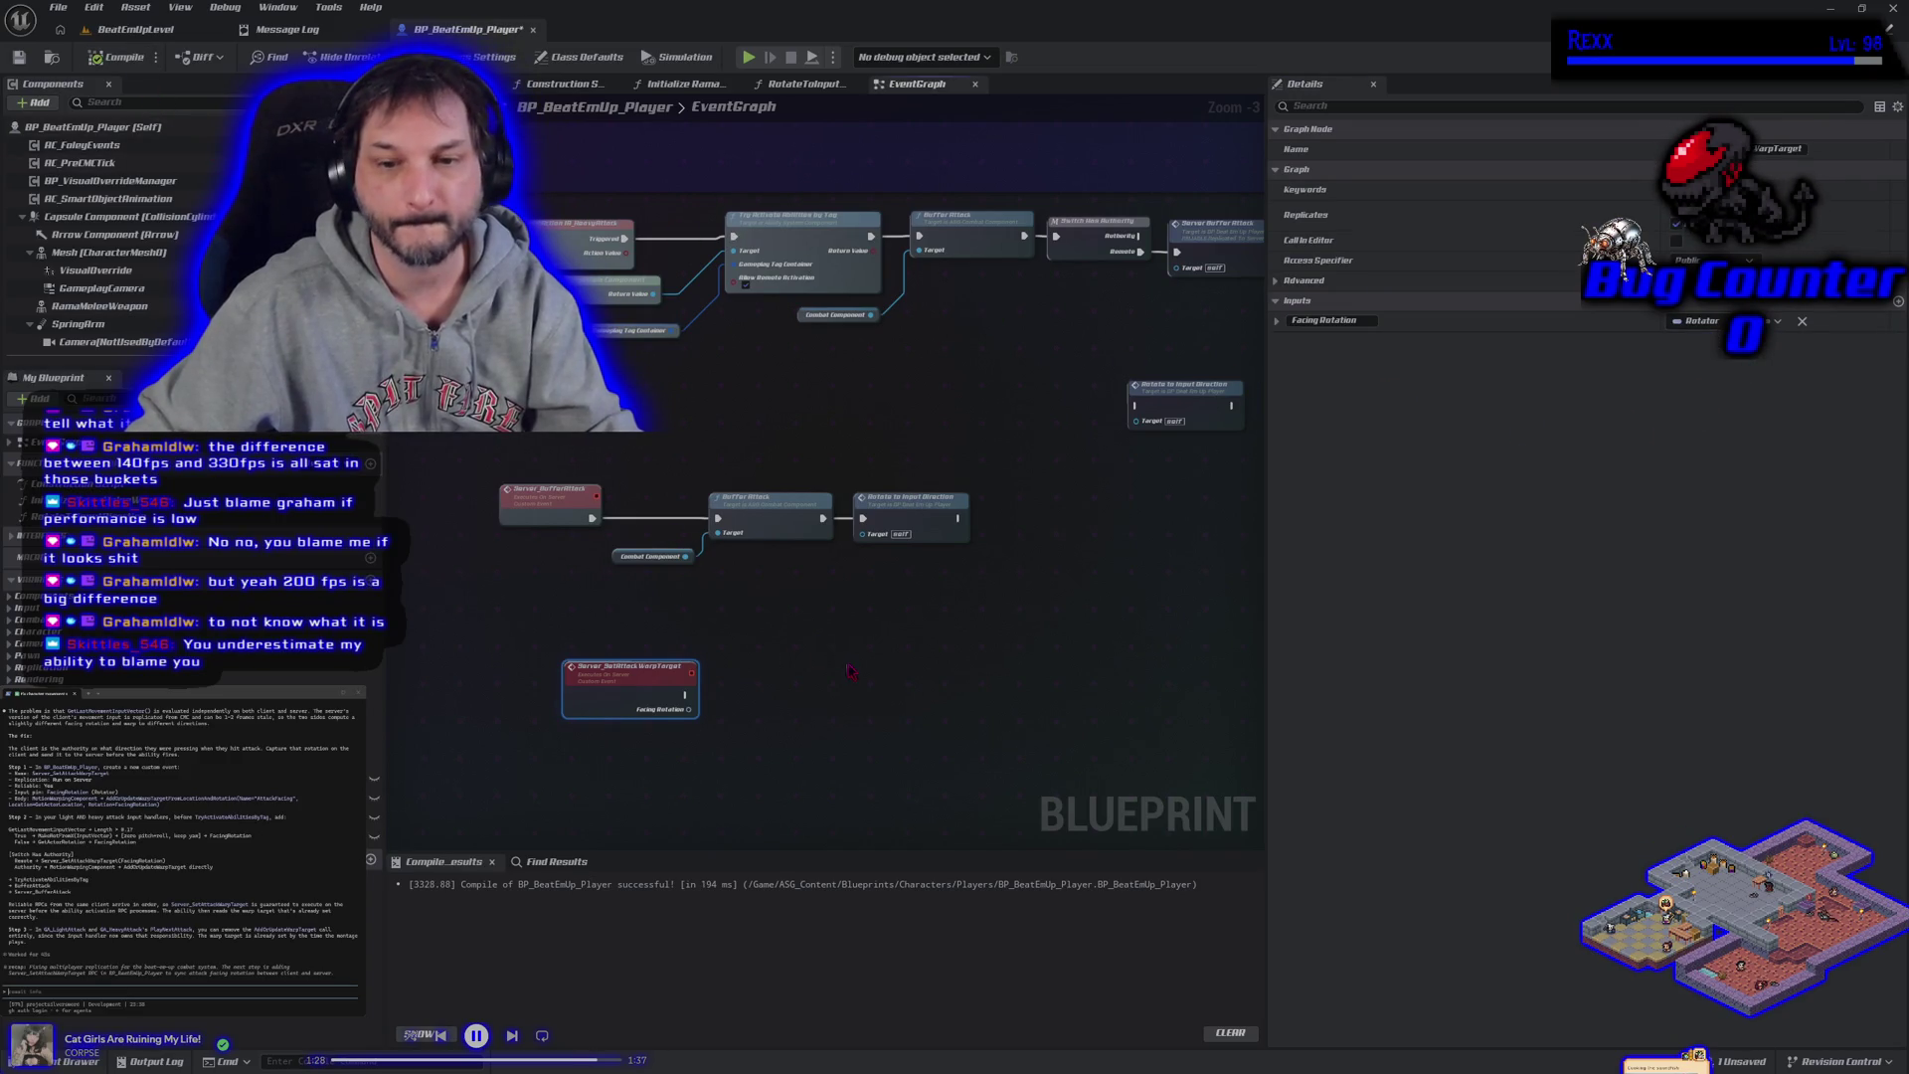
pyautogui.click(641, 664)
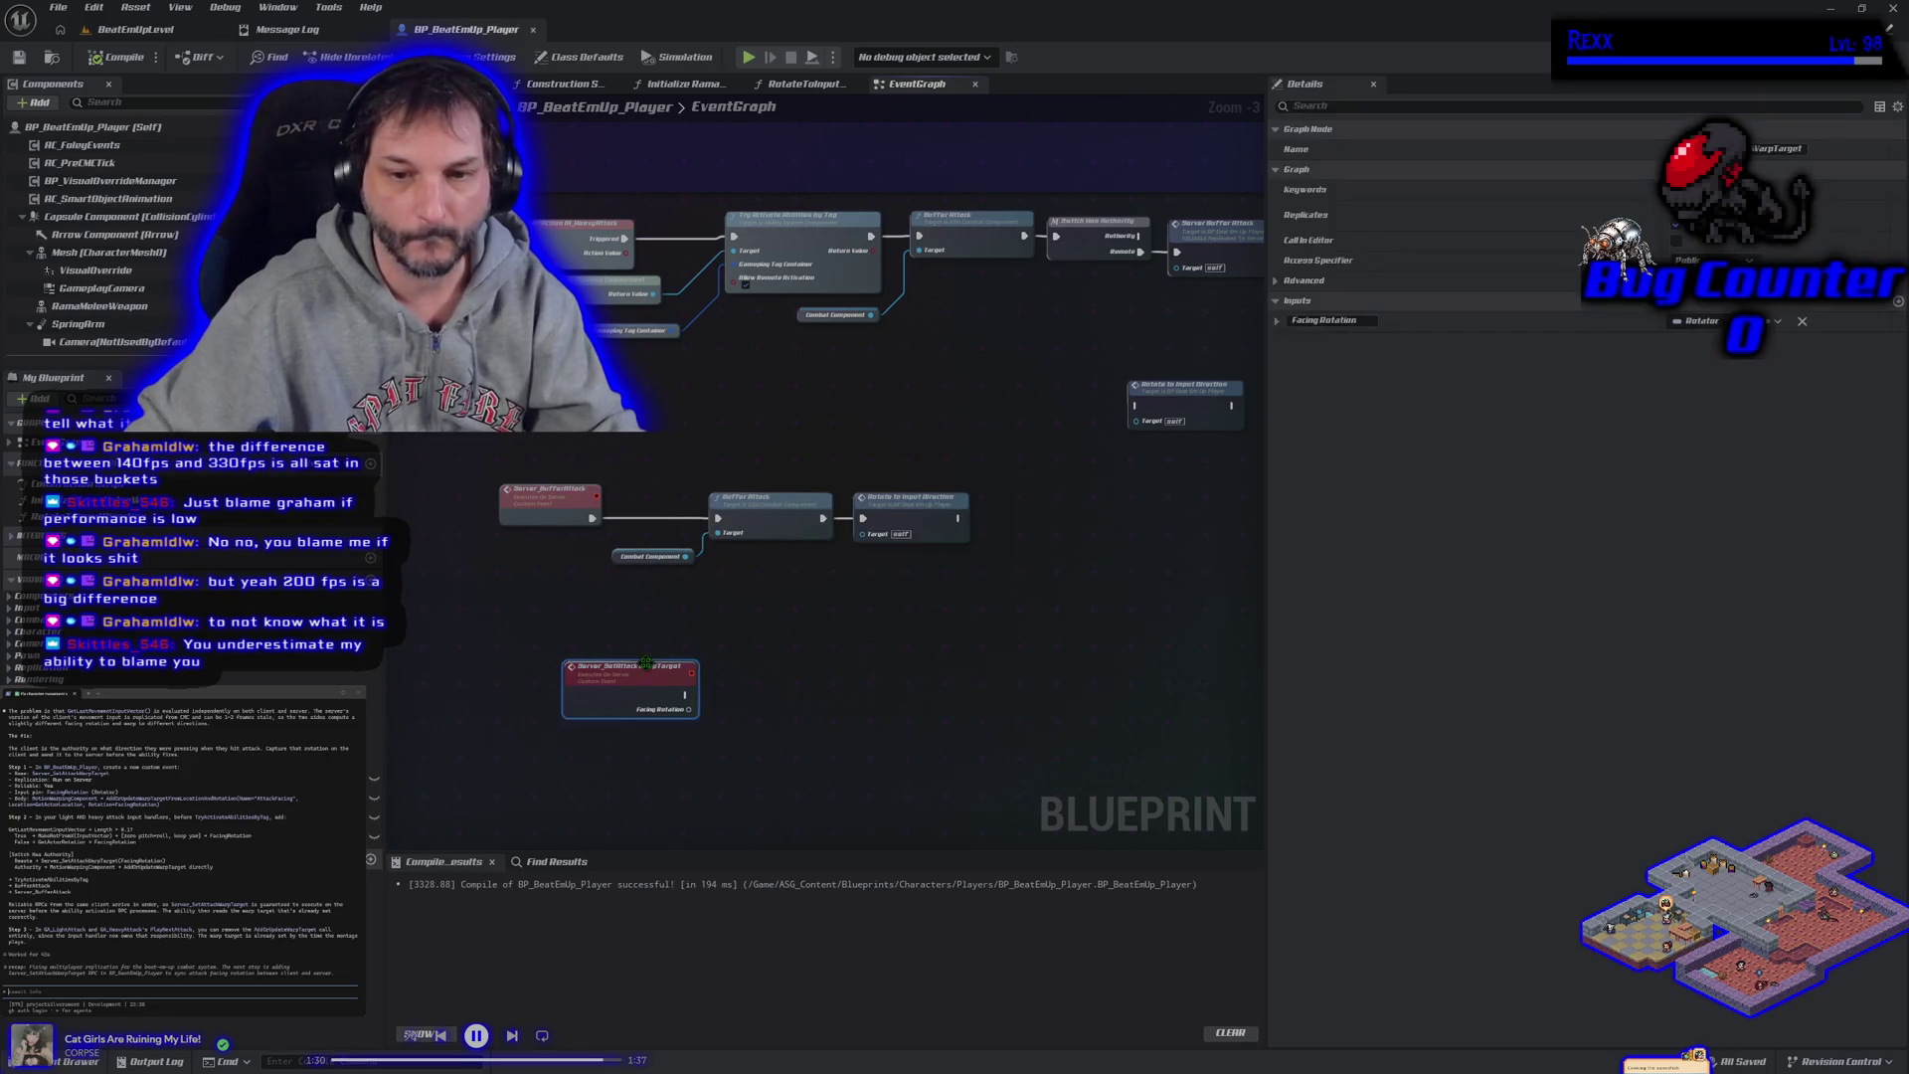
pyautogui.scroll(3, 656, 736)
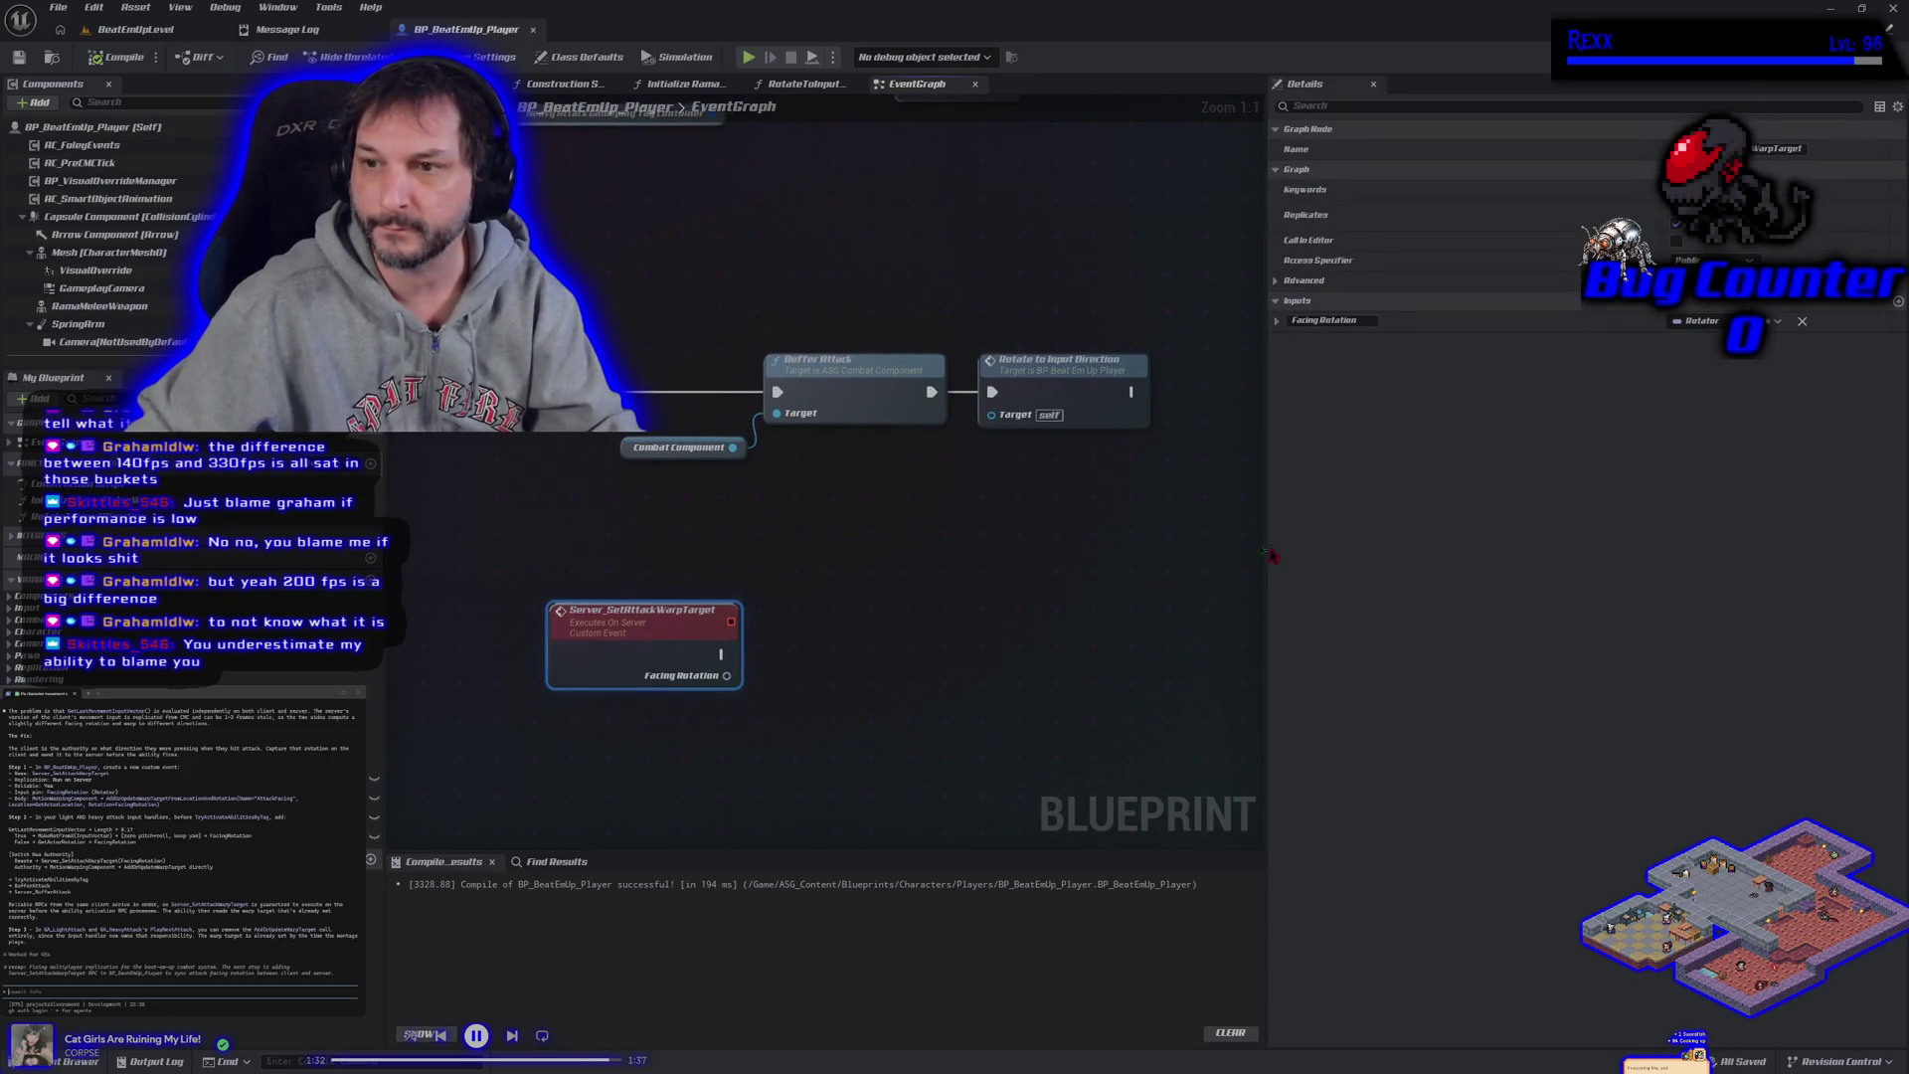
# Drag the MotionWarping component from Components into the event graph.
pyautogui.moveTo(1269, 517); pyautogui.dragTo(1354, 516)
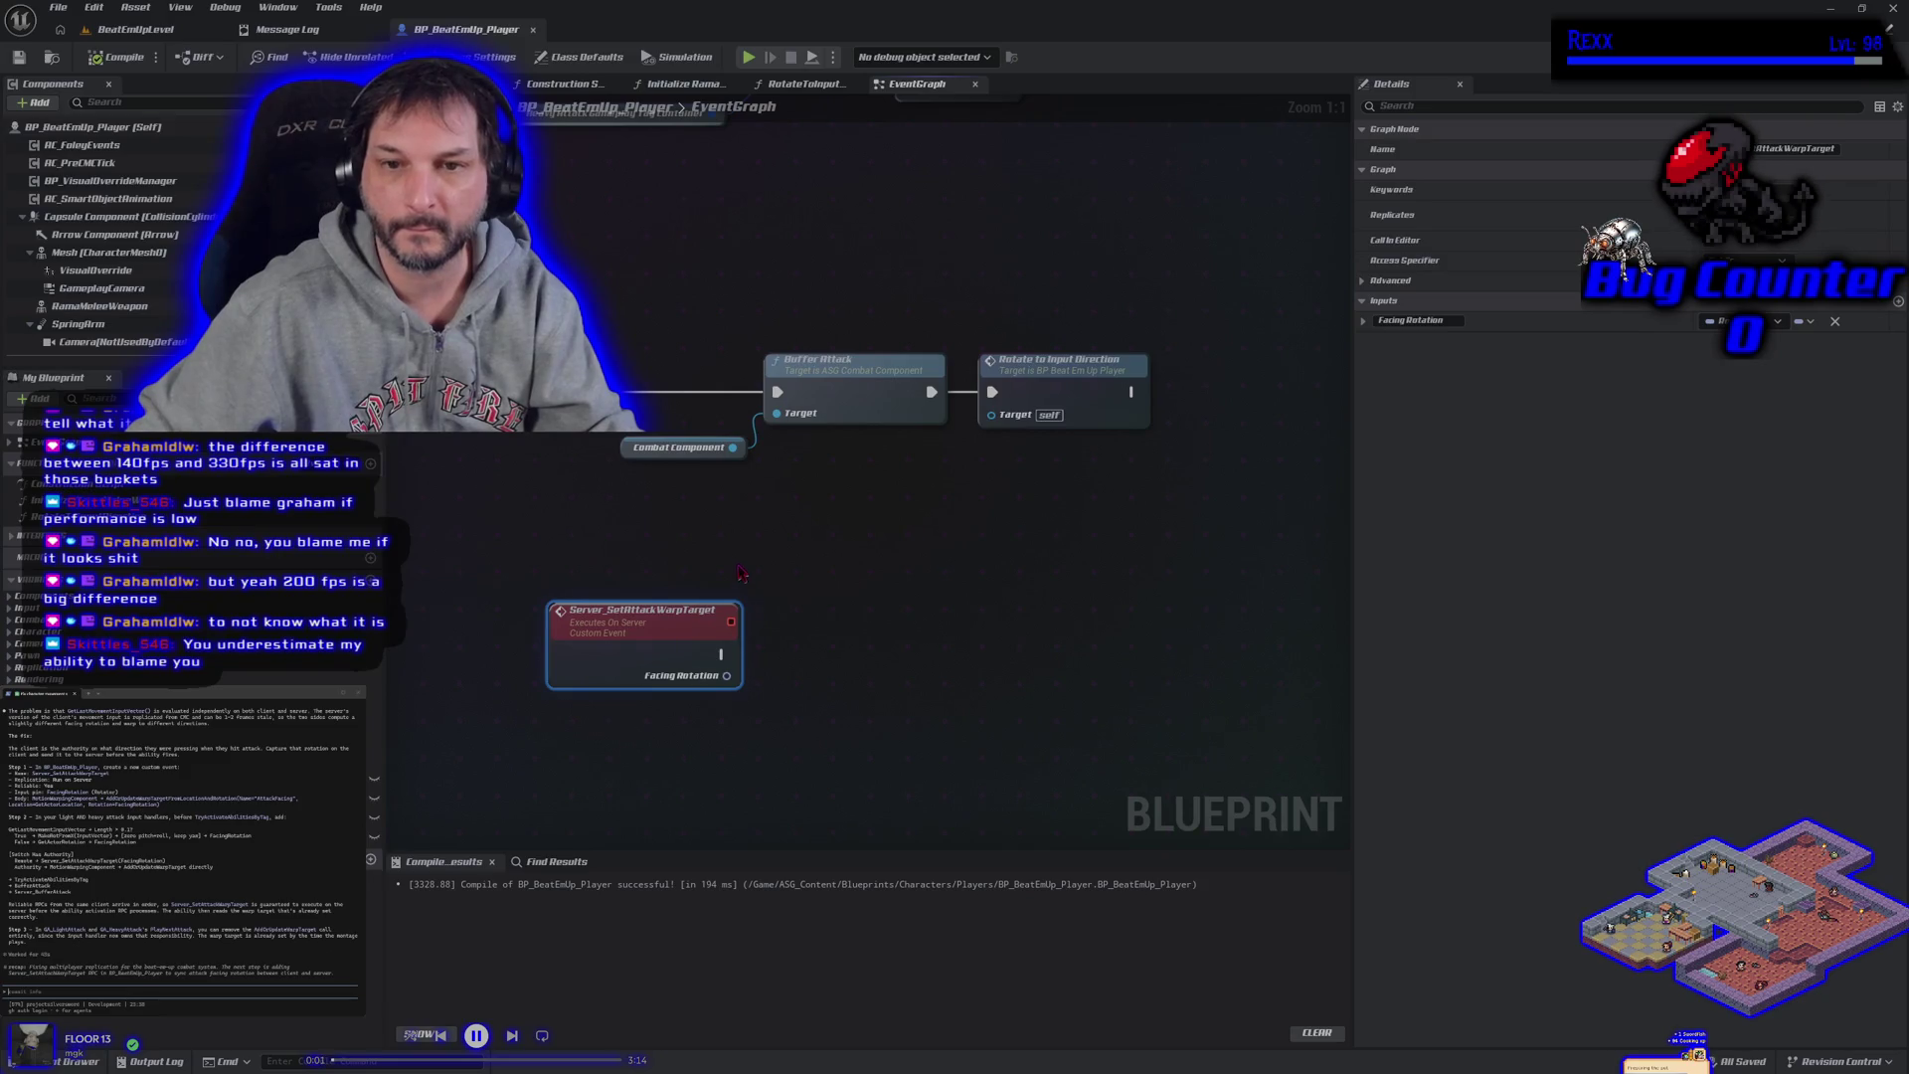
pyautogui.scroll(-1, 741, 578)
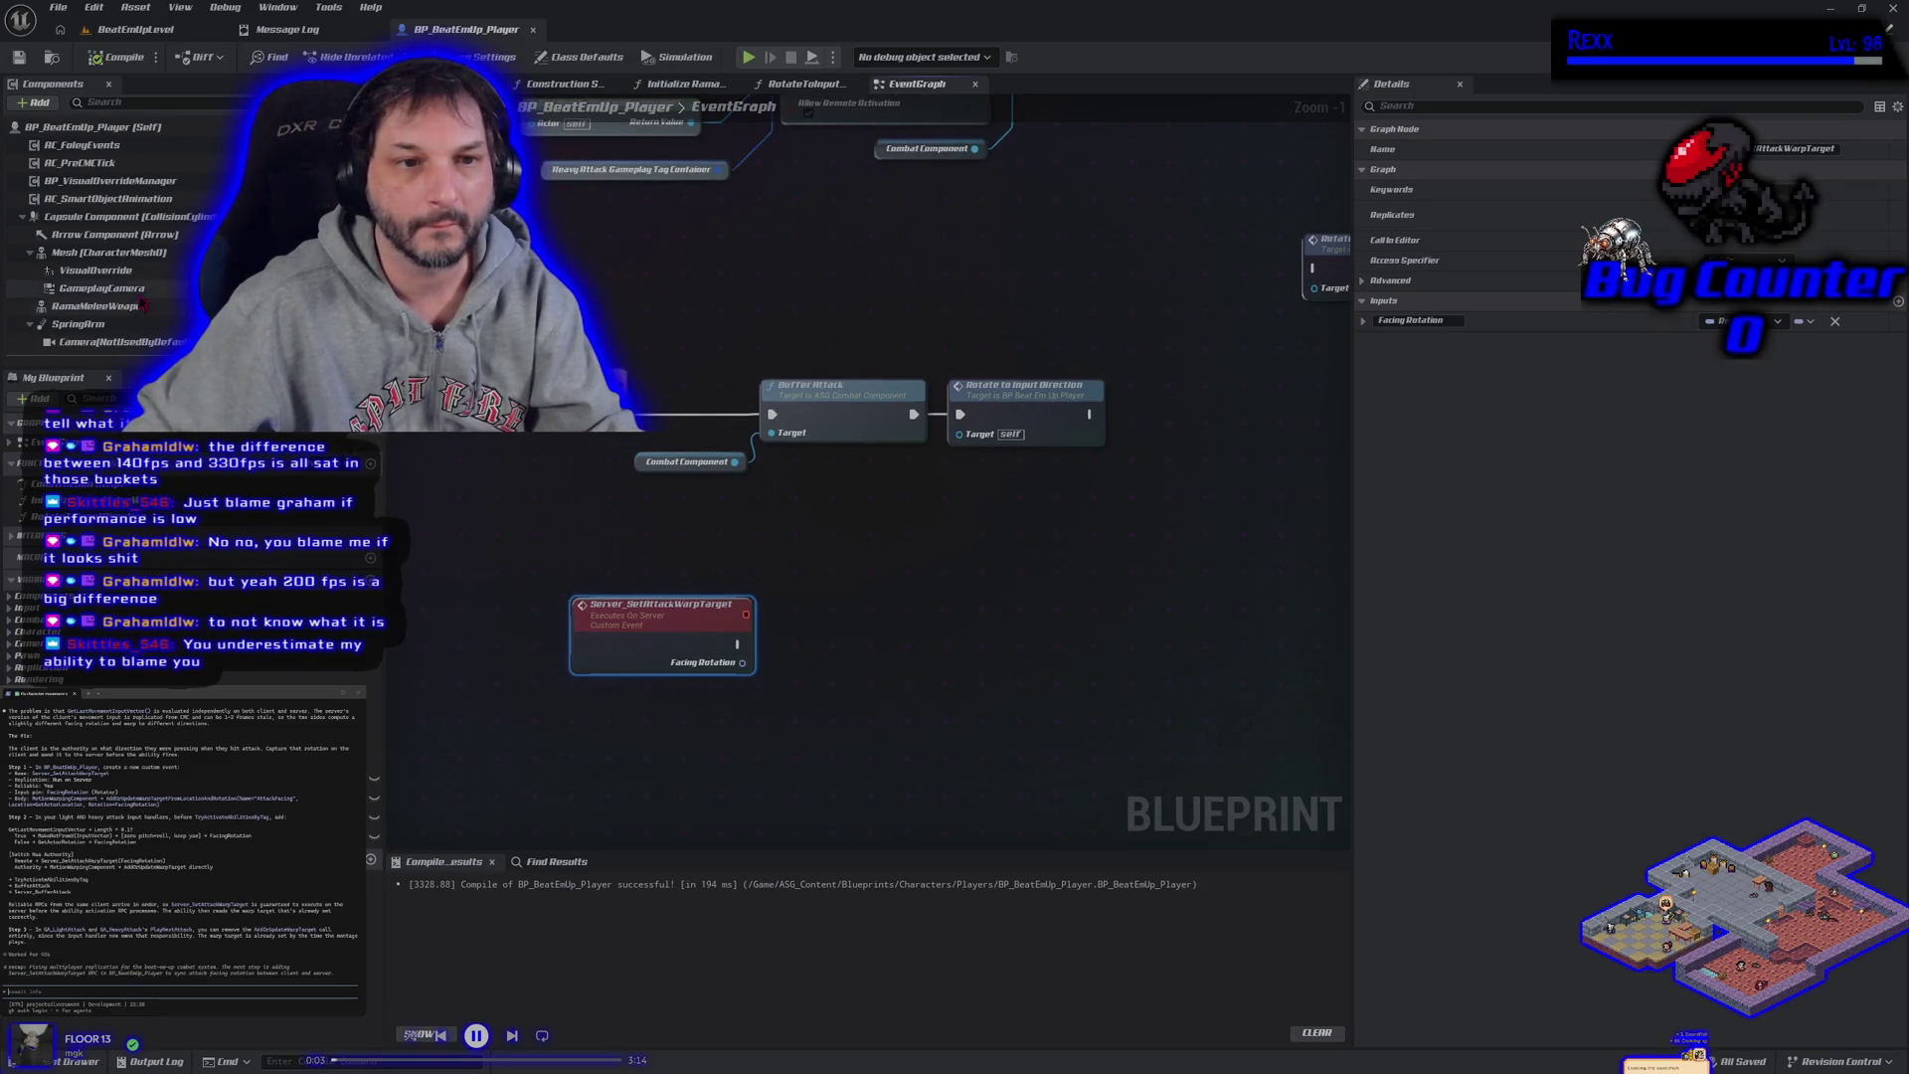
pyautogui.scroll(-2, 139, 298)
pyautogui.click(76, 358)
pyautogui.moveTo(77, 366)
pyautogui.mouseDown()
pyautogui.moveTo(746, 696)
pyautogui.moveTo(686, 691)
pyautogui.moveTo(794, 698)
pyautogui.mouseUp()
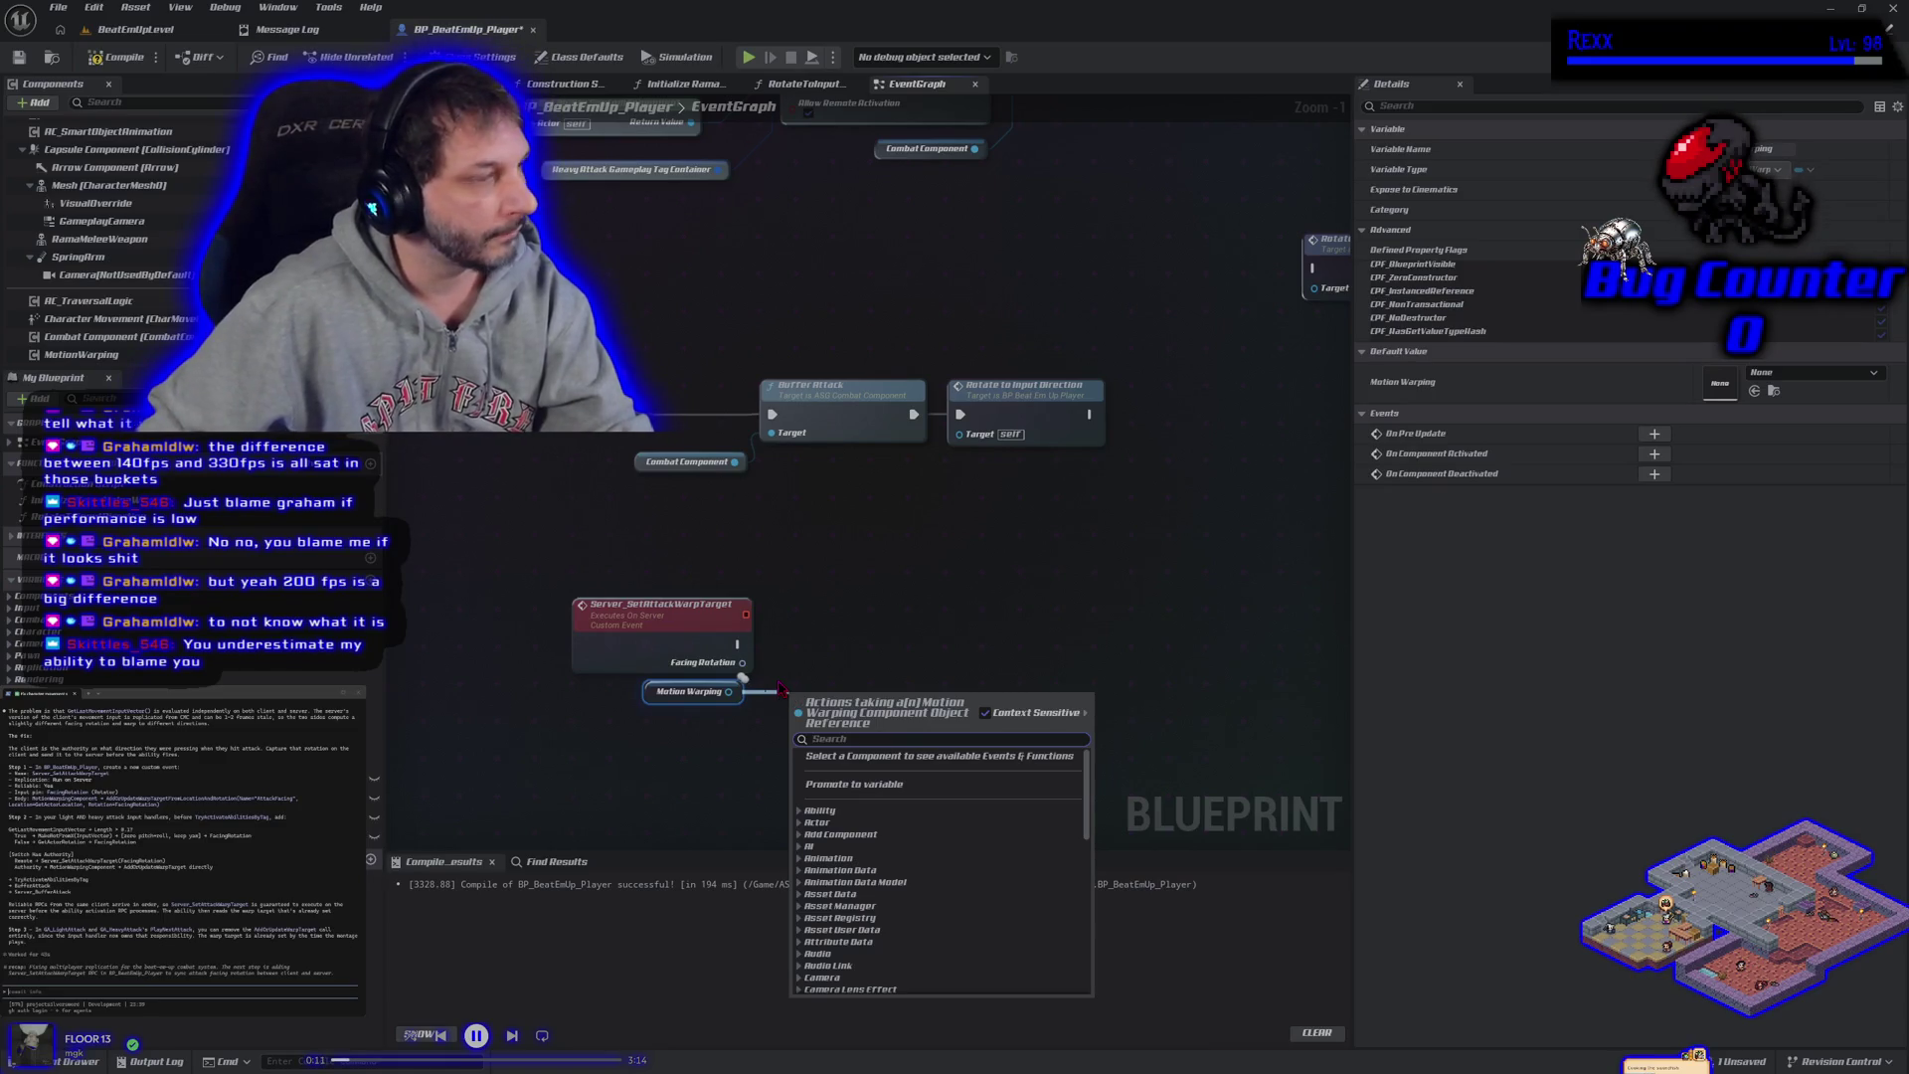
# Add an Add or Update Warp Target from Location and Rotation node driven by the server event, named AttackFacingInput.
pyautogui.write('add or update')
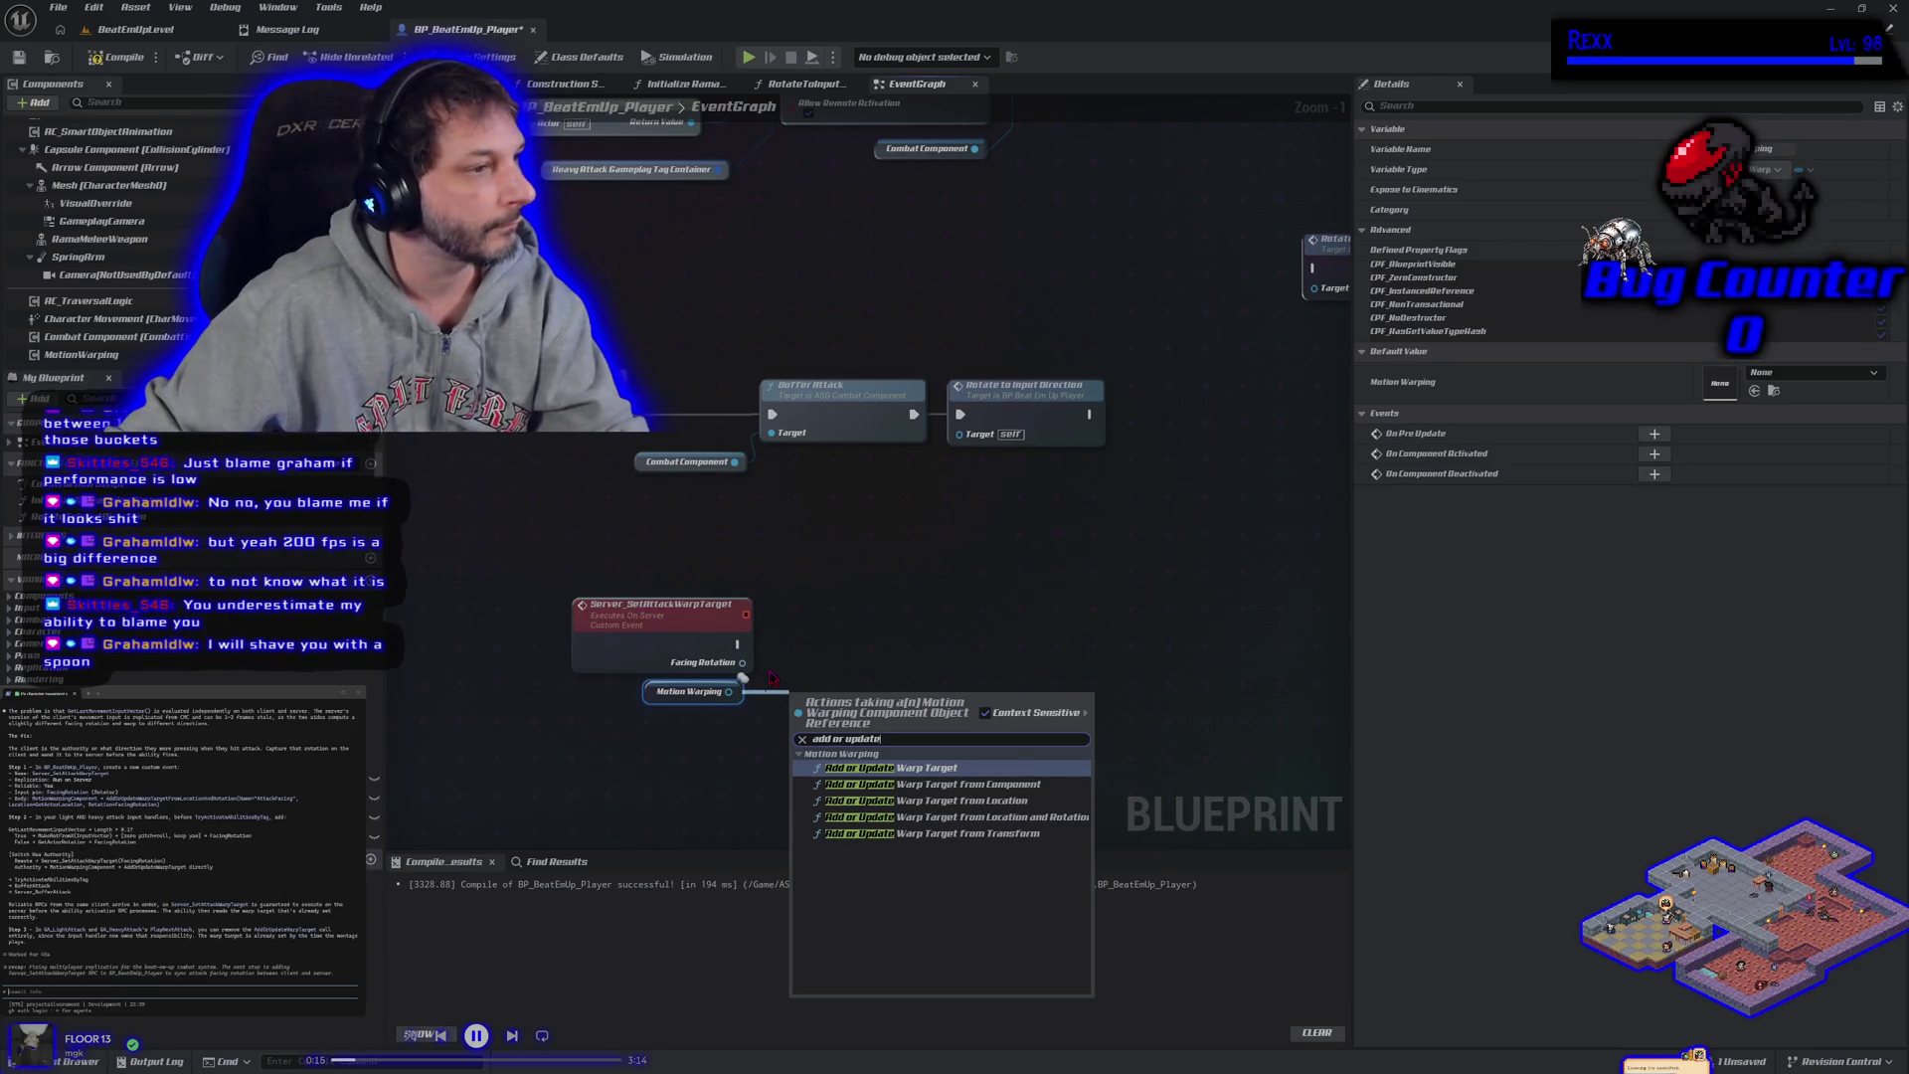
pyautogui.click(949, 816)
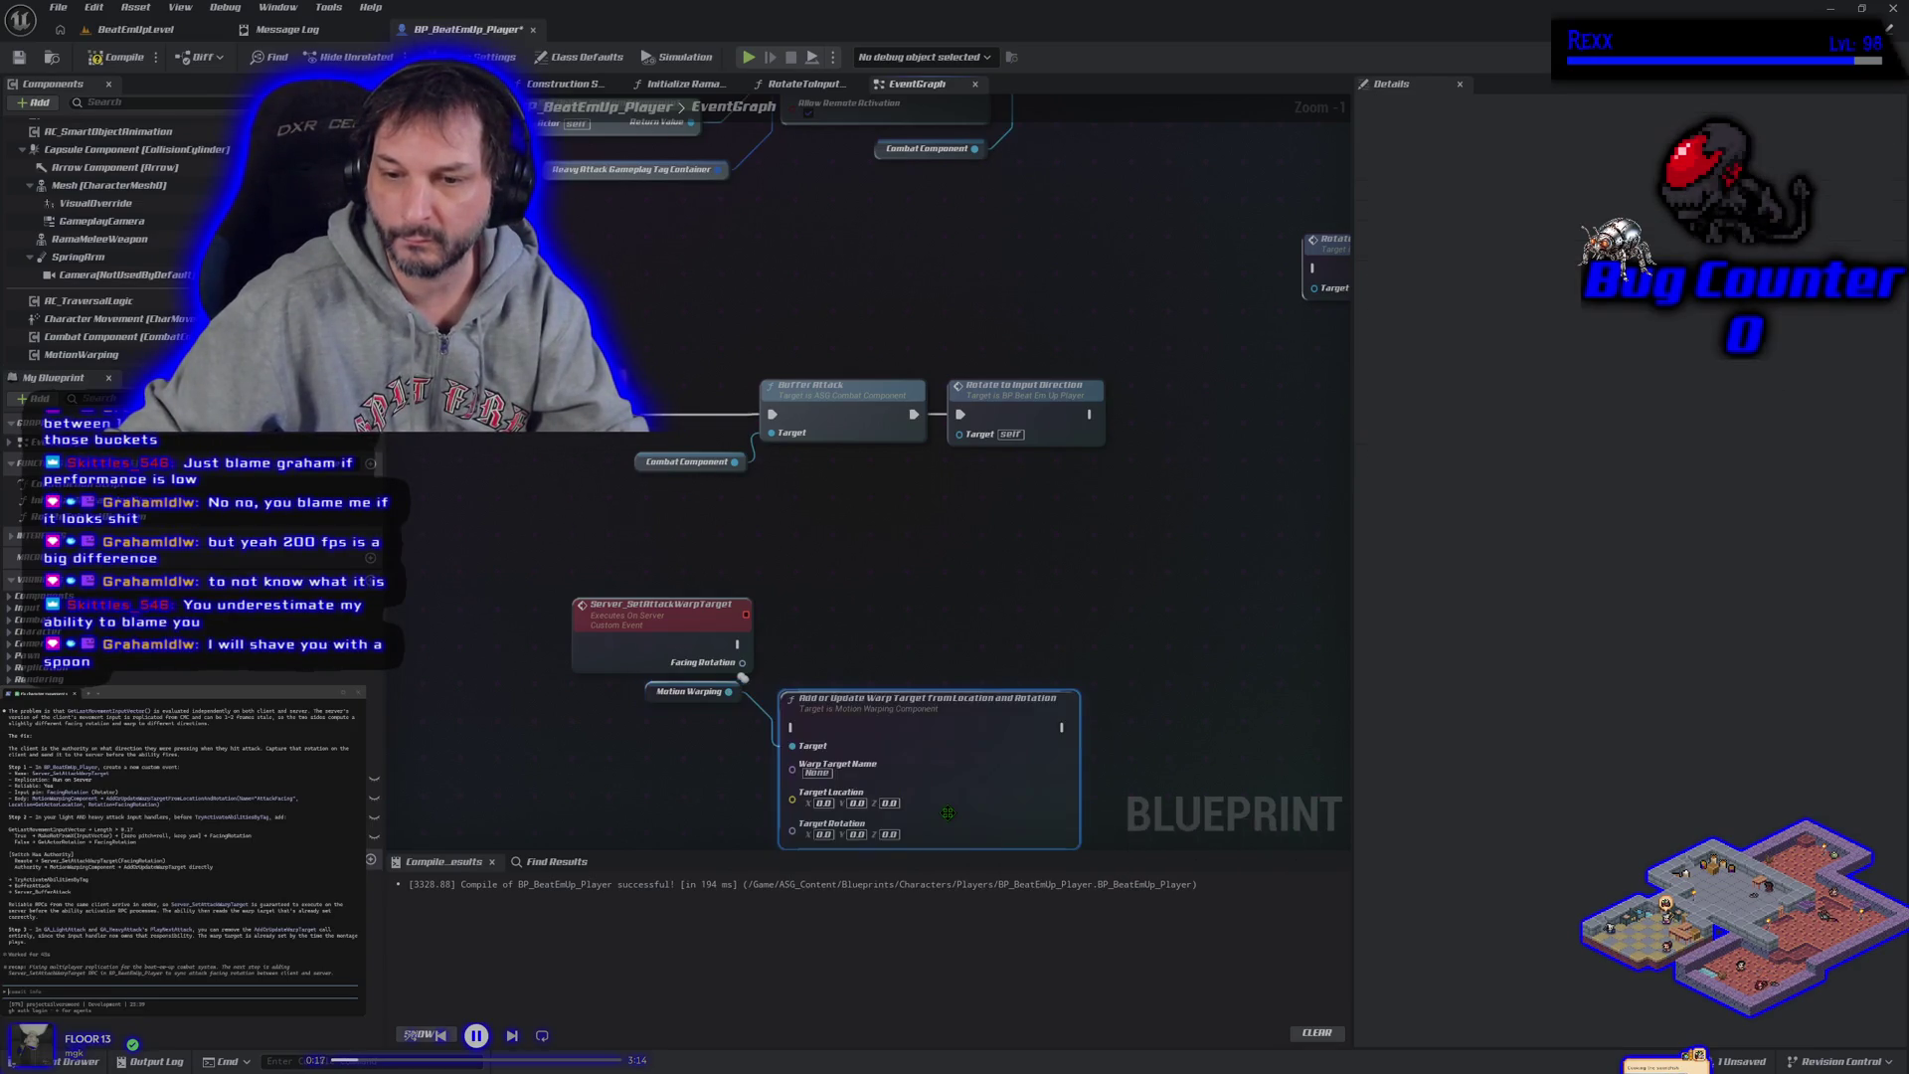
pyautogui.moveTo(941, 663); pyautogui.dragTo(941, 642)
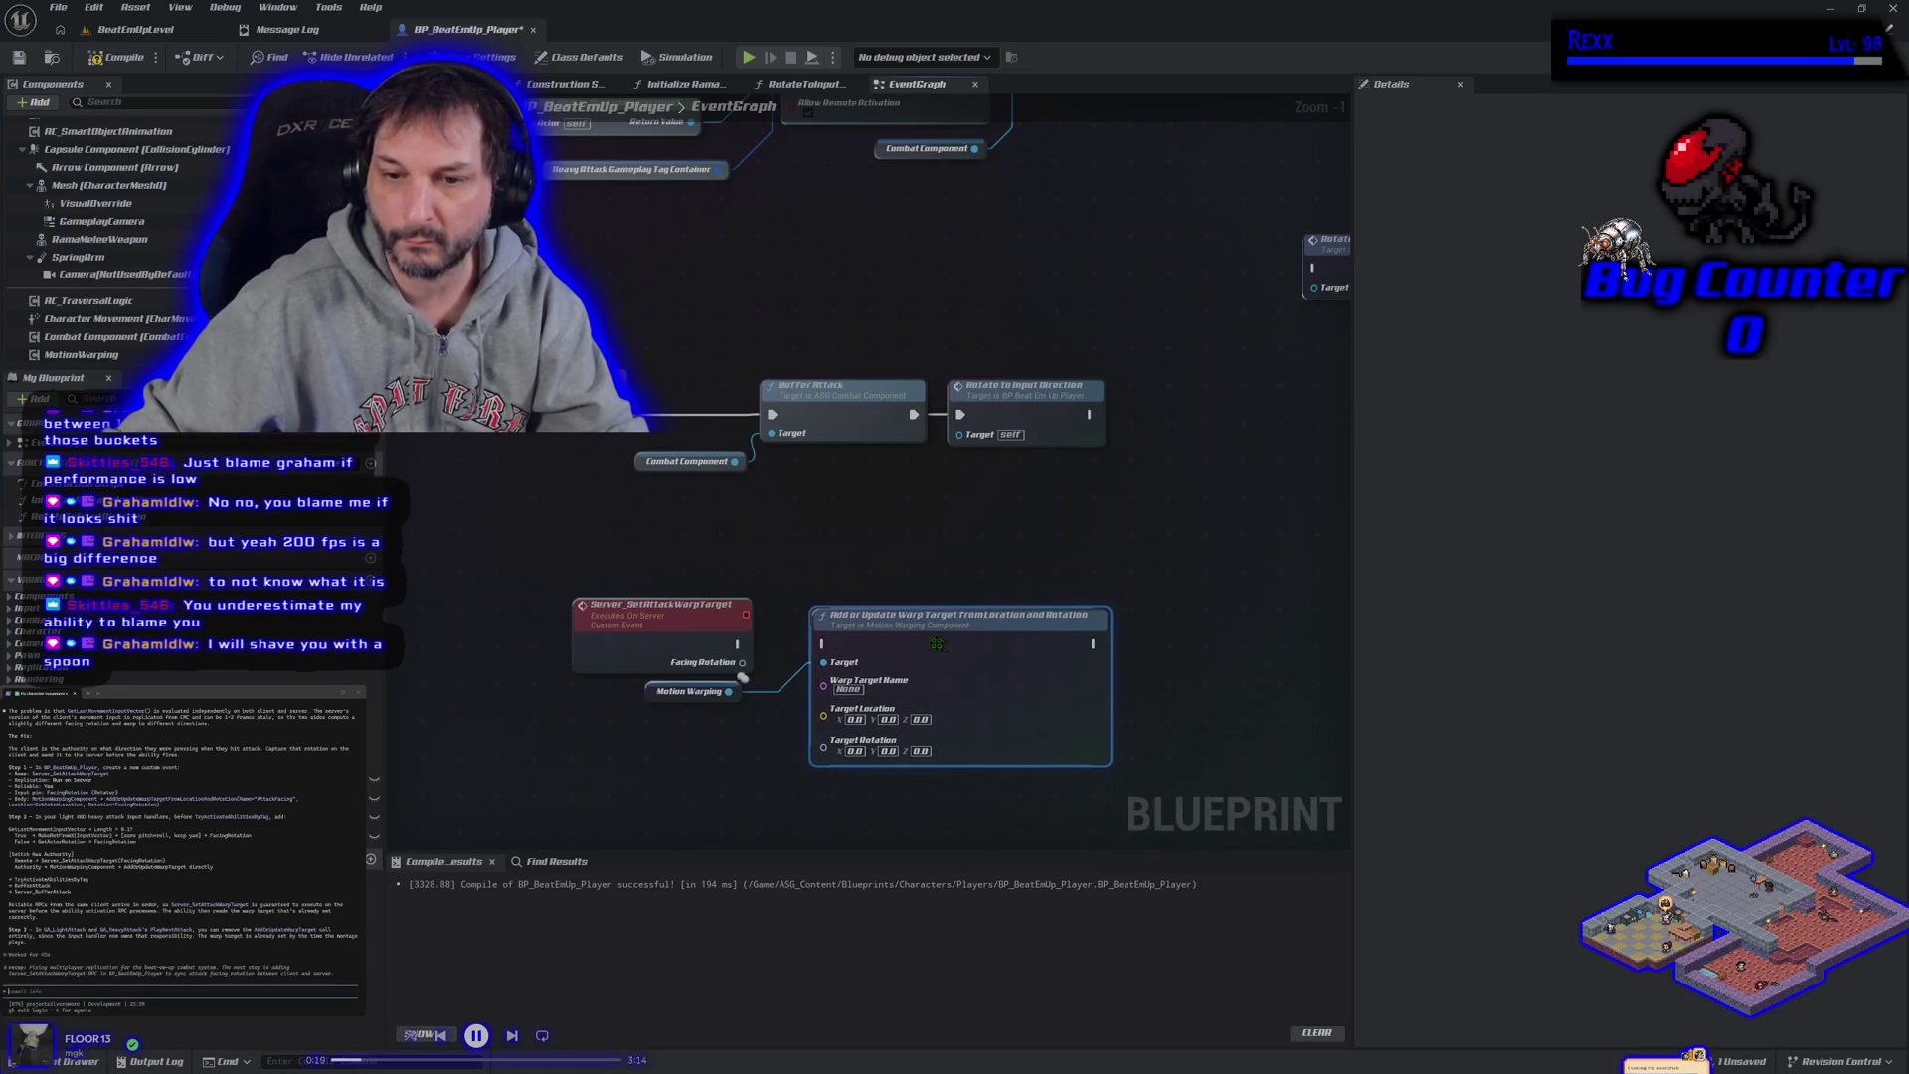
pyautogui.moveTo(737, 644); pyautogui.dragTo(824, 645)
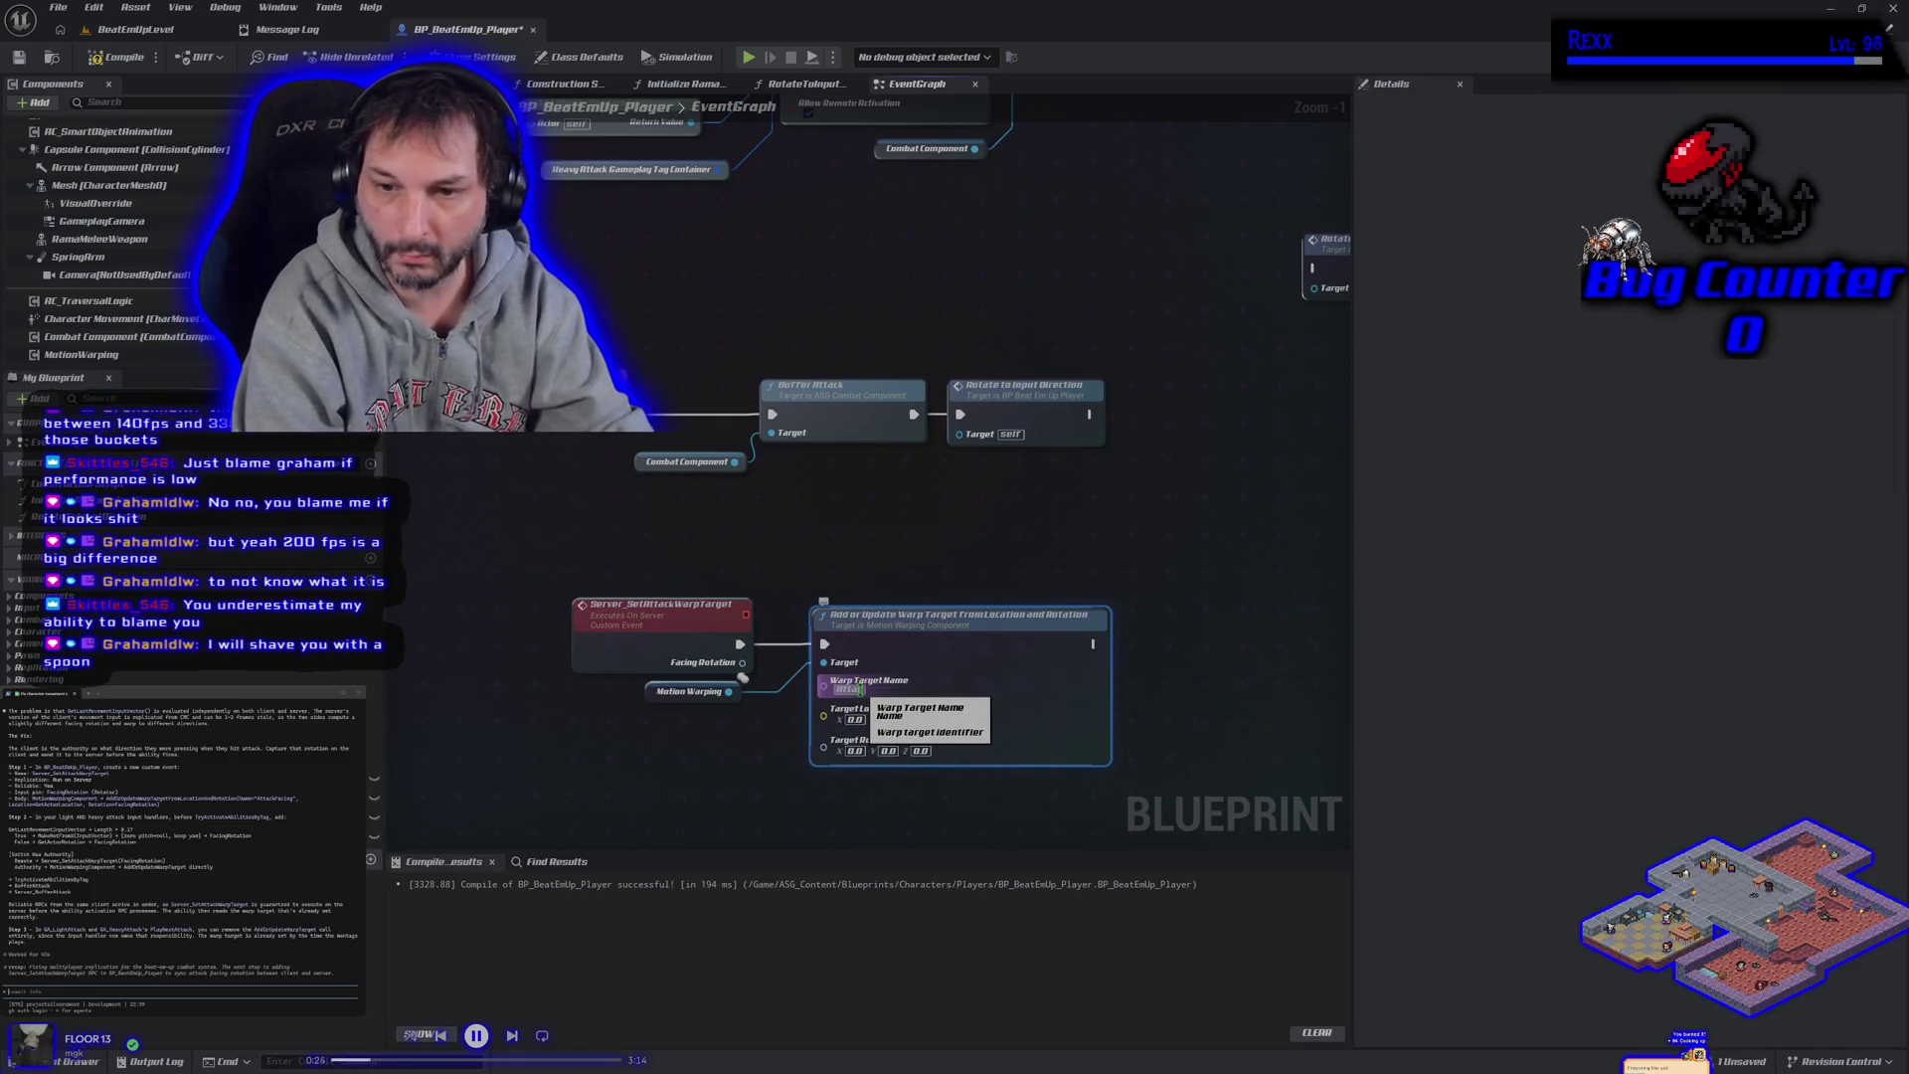
pyautogui.write('Faciing')
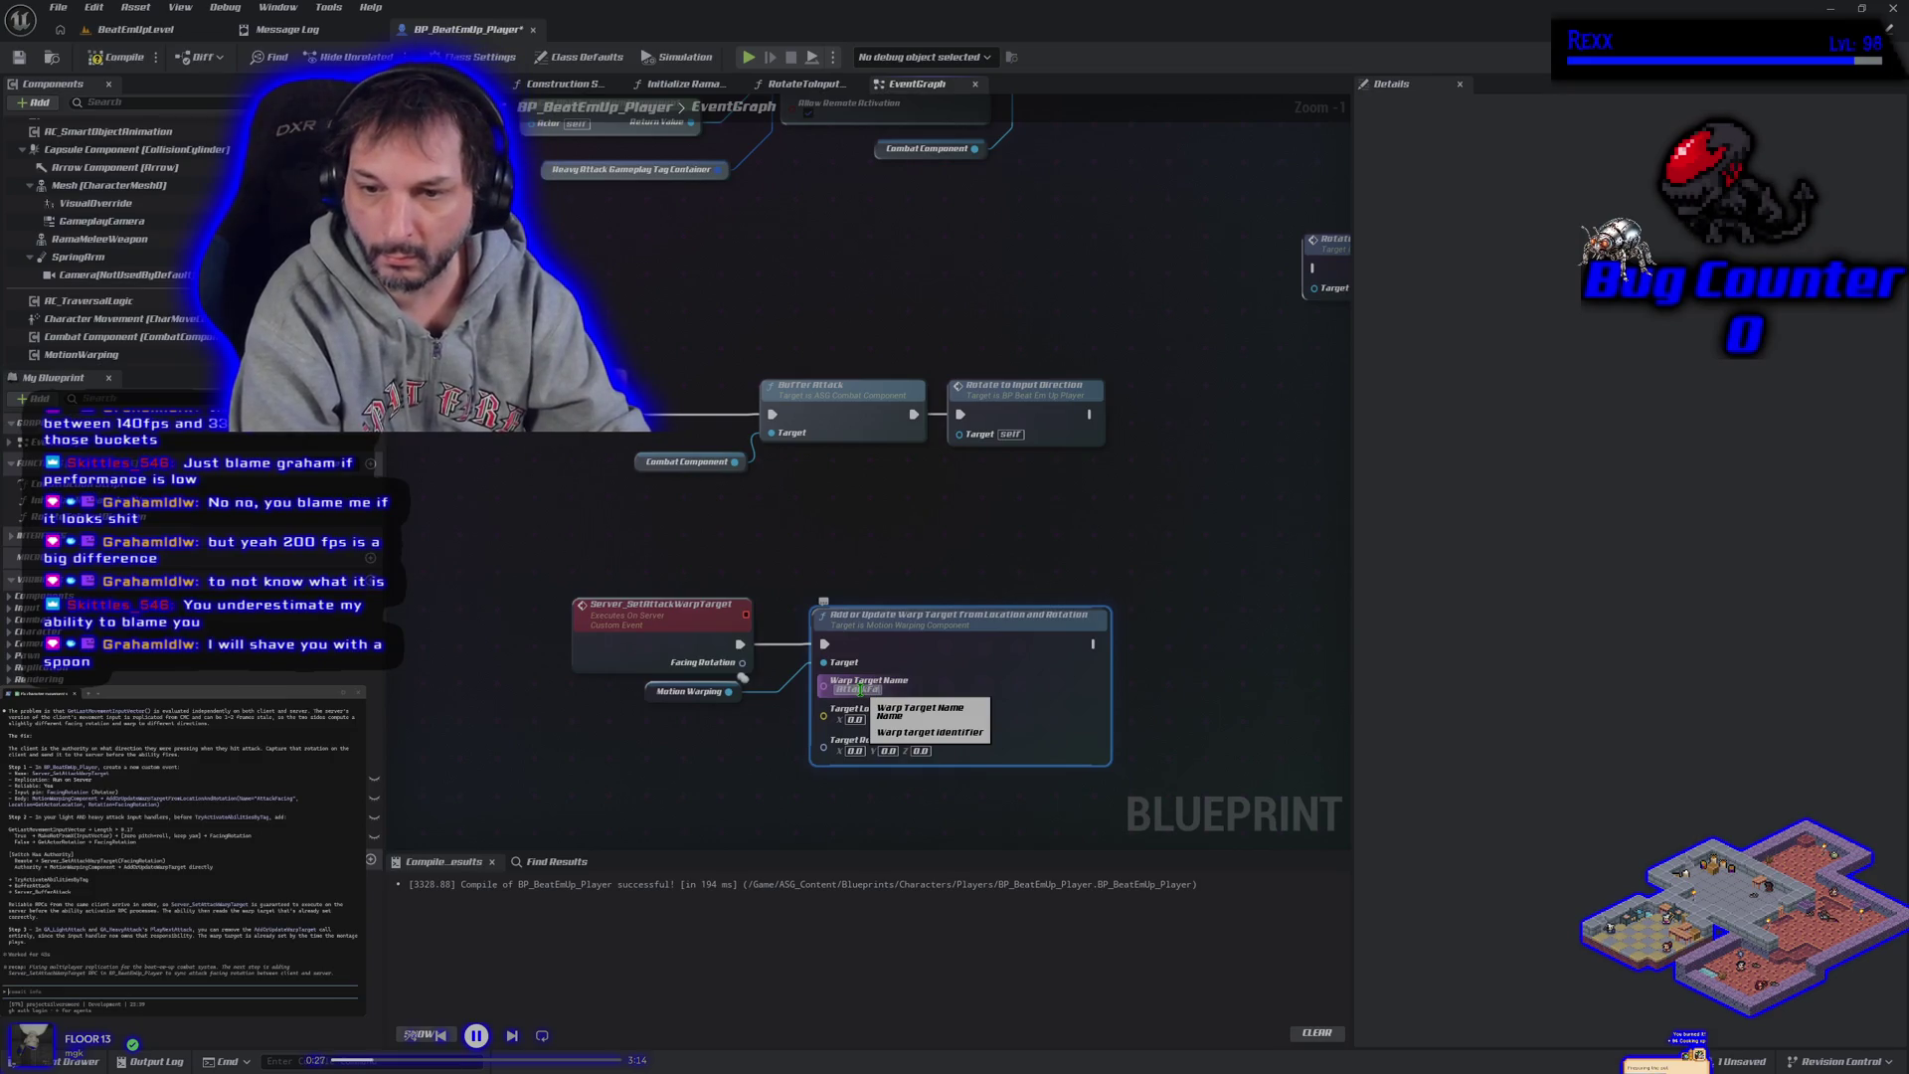
pyautogui.write('gInput')
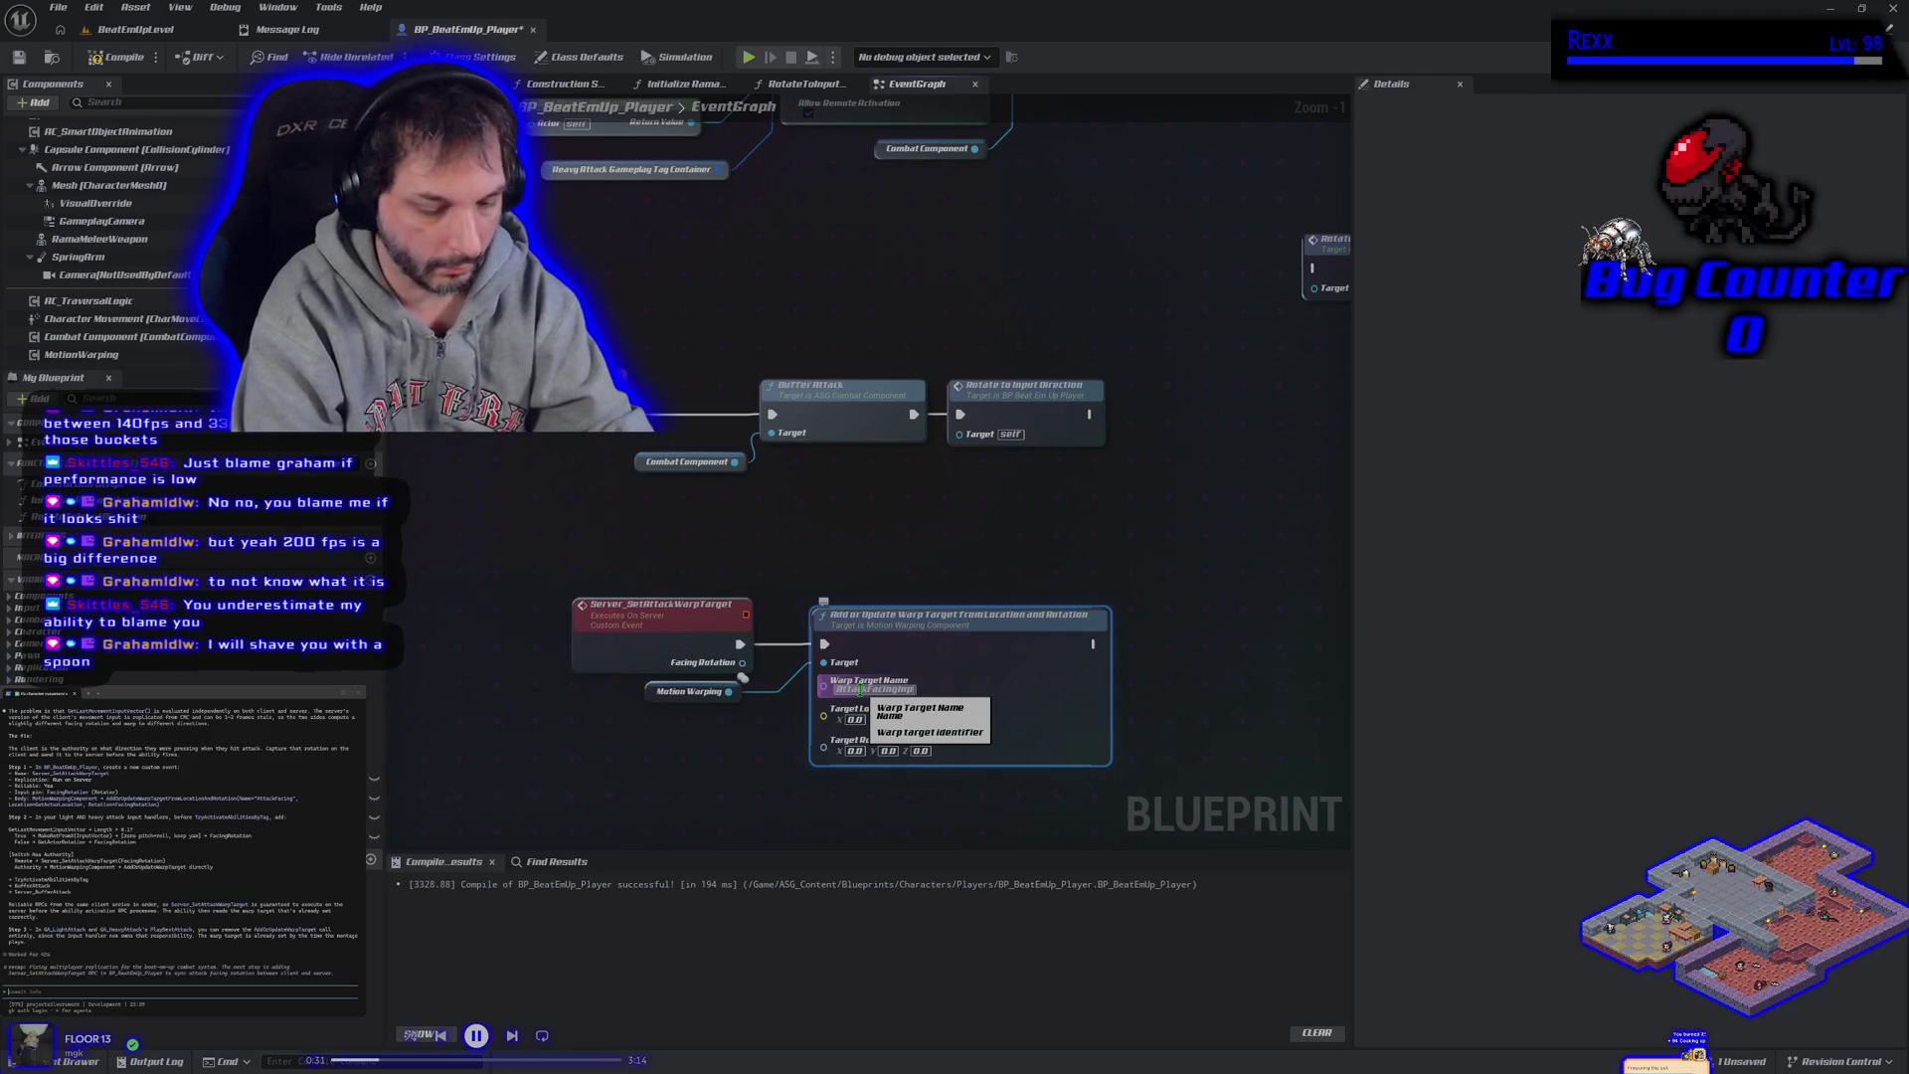
pyautogui.press('Return')
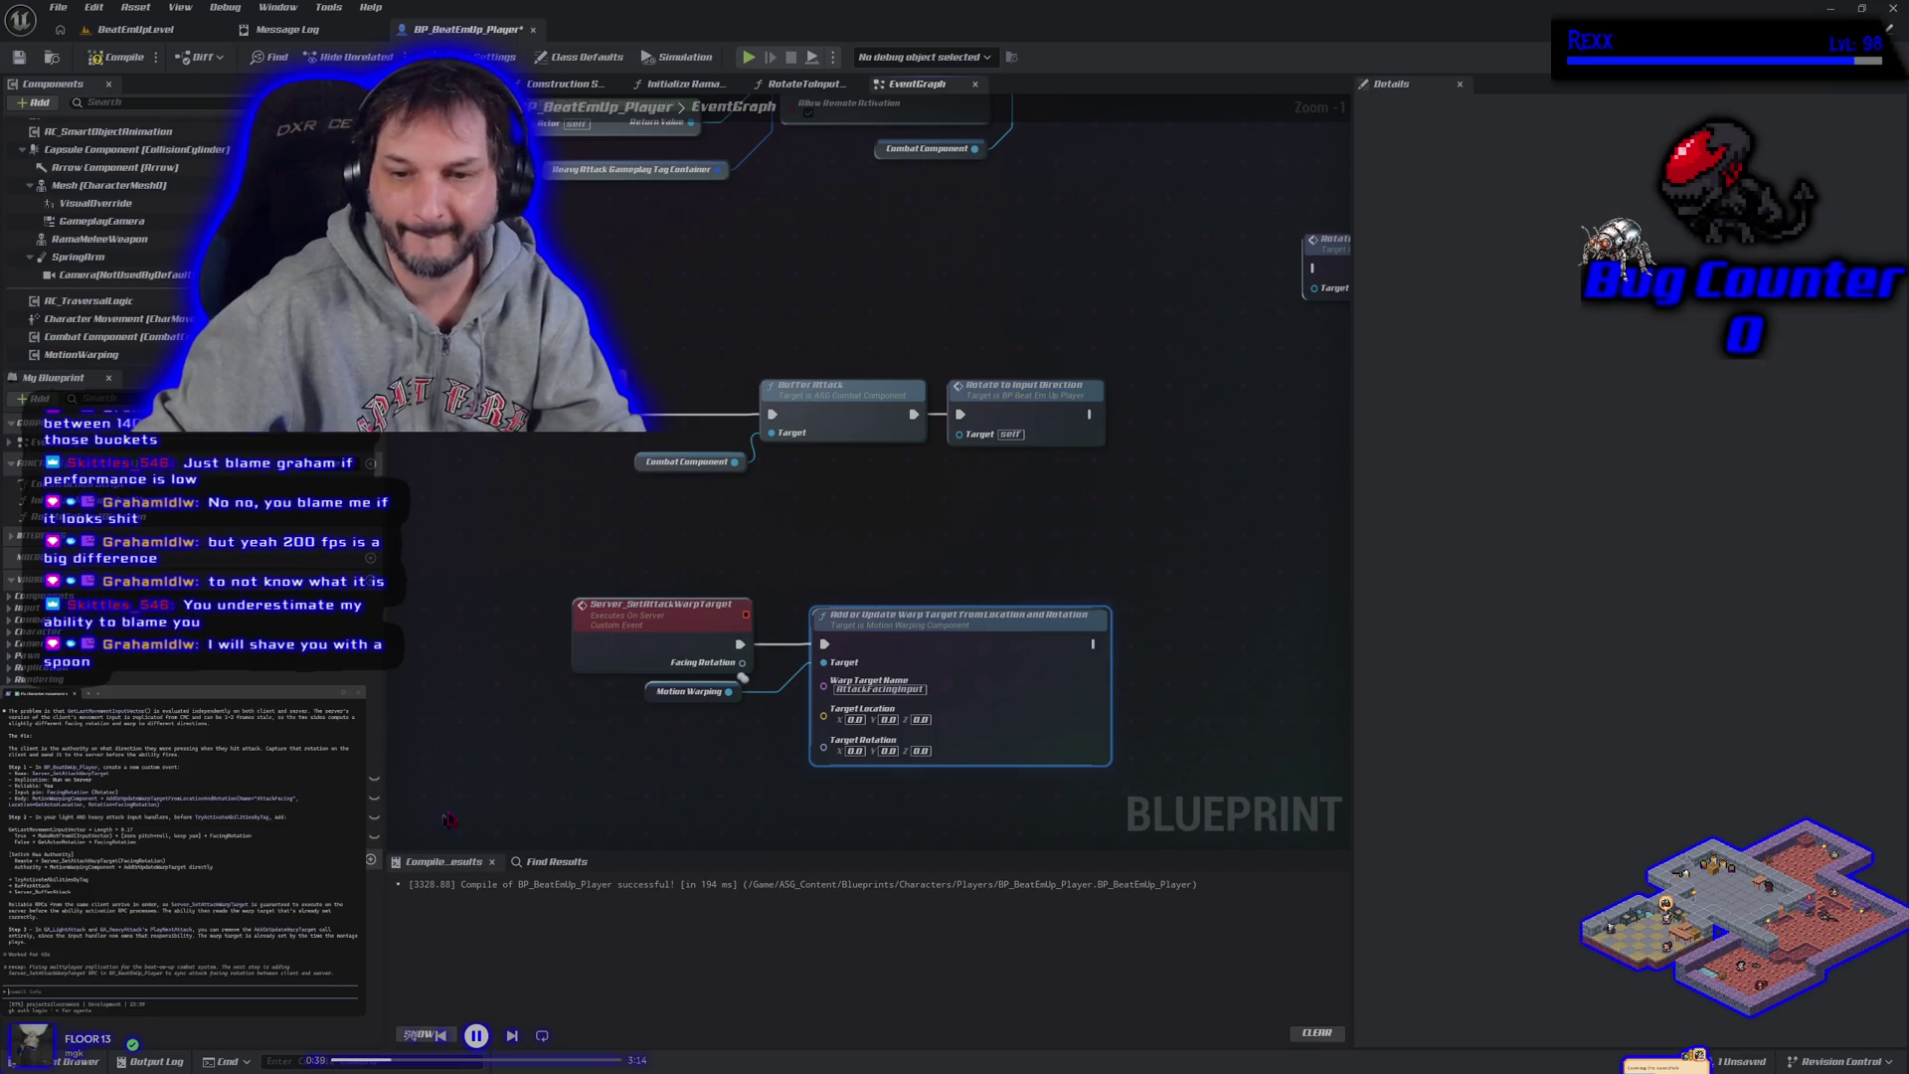
pyautogui.rightClick(557, 744)
# Wire Get Actor Location into Target Location and Facing Rotation into Target Rotation, then compile.
pyautogui.write('get')
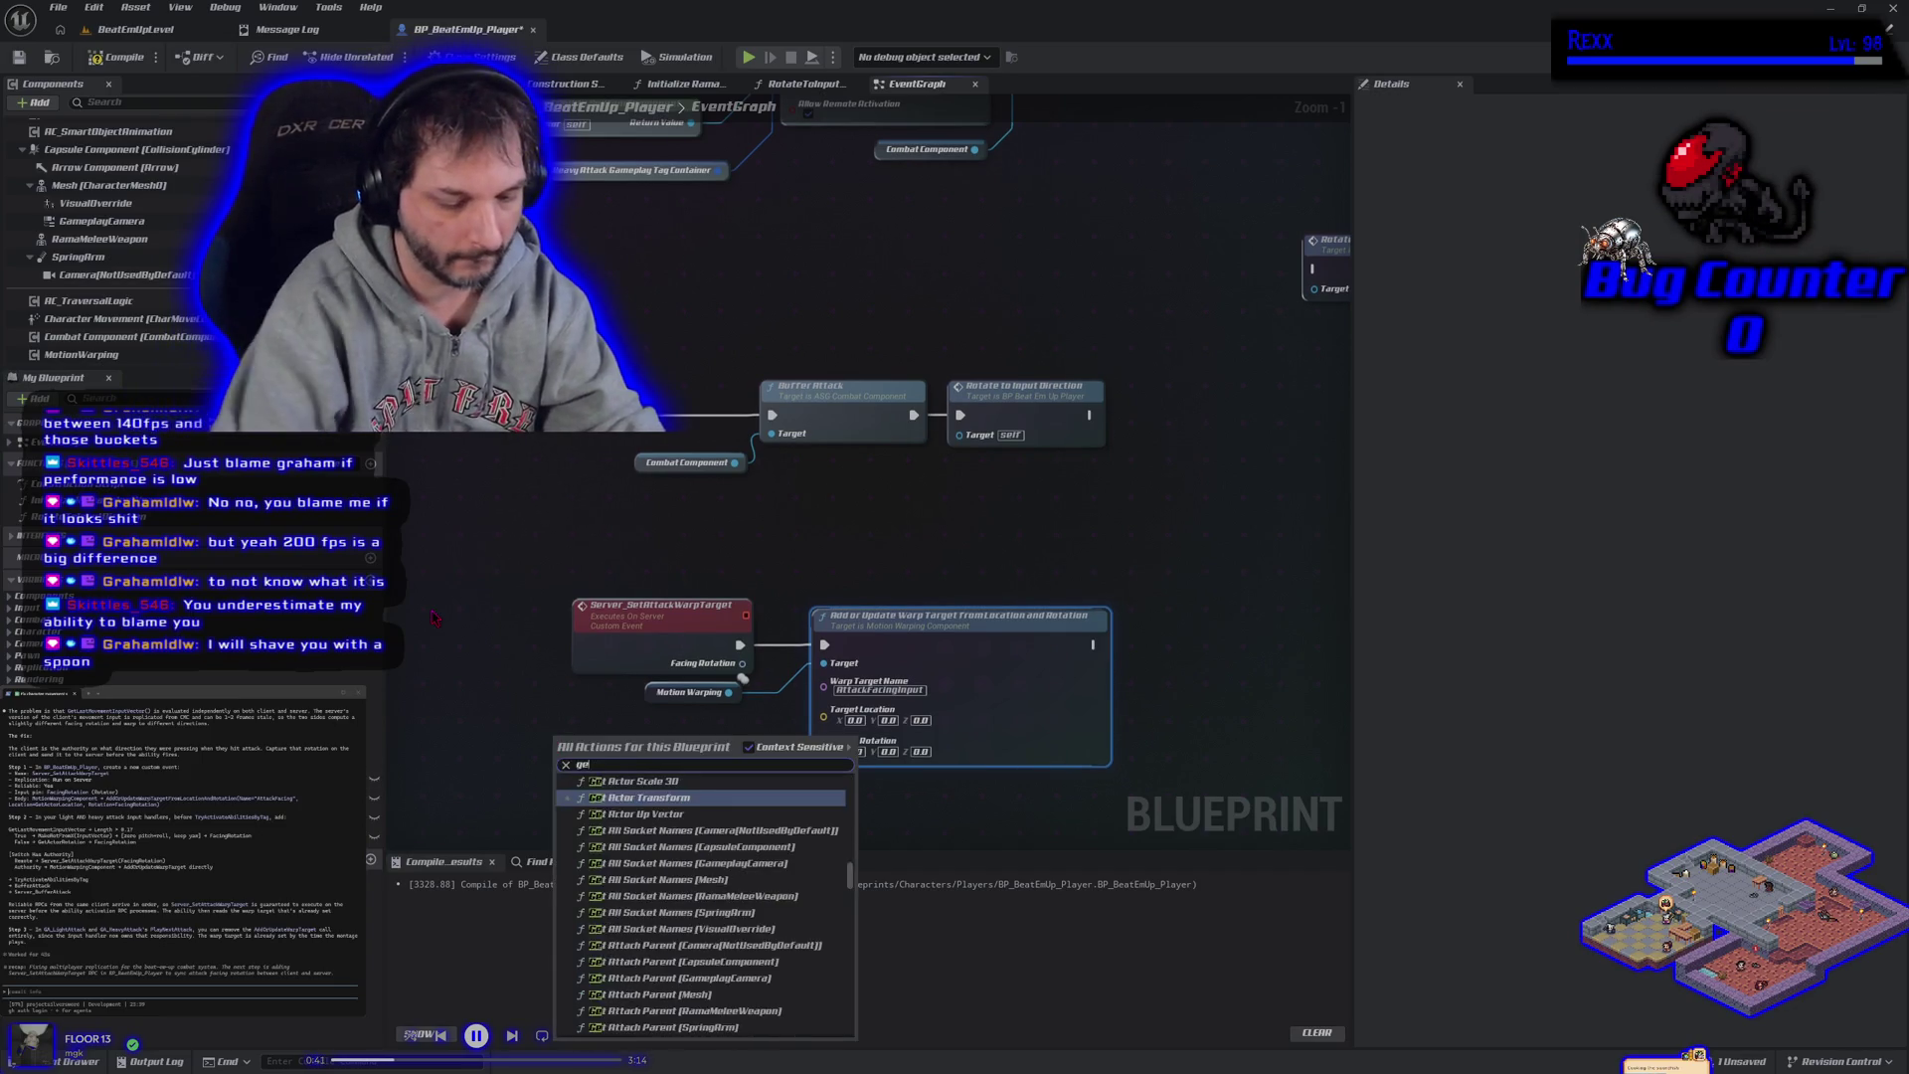
pyautogui.write(' actor locati')
pyautogui.press('Return')
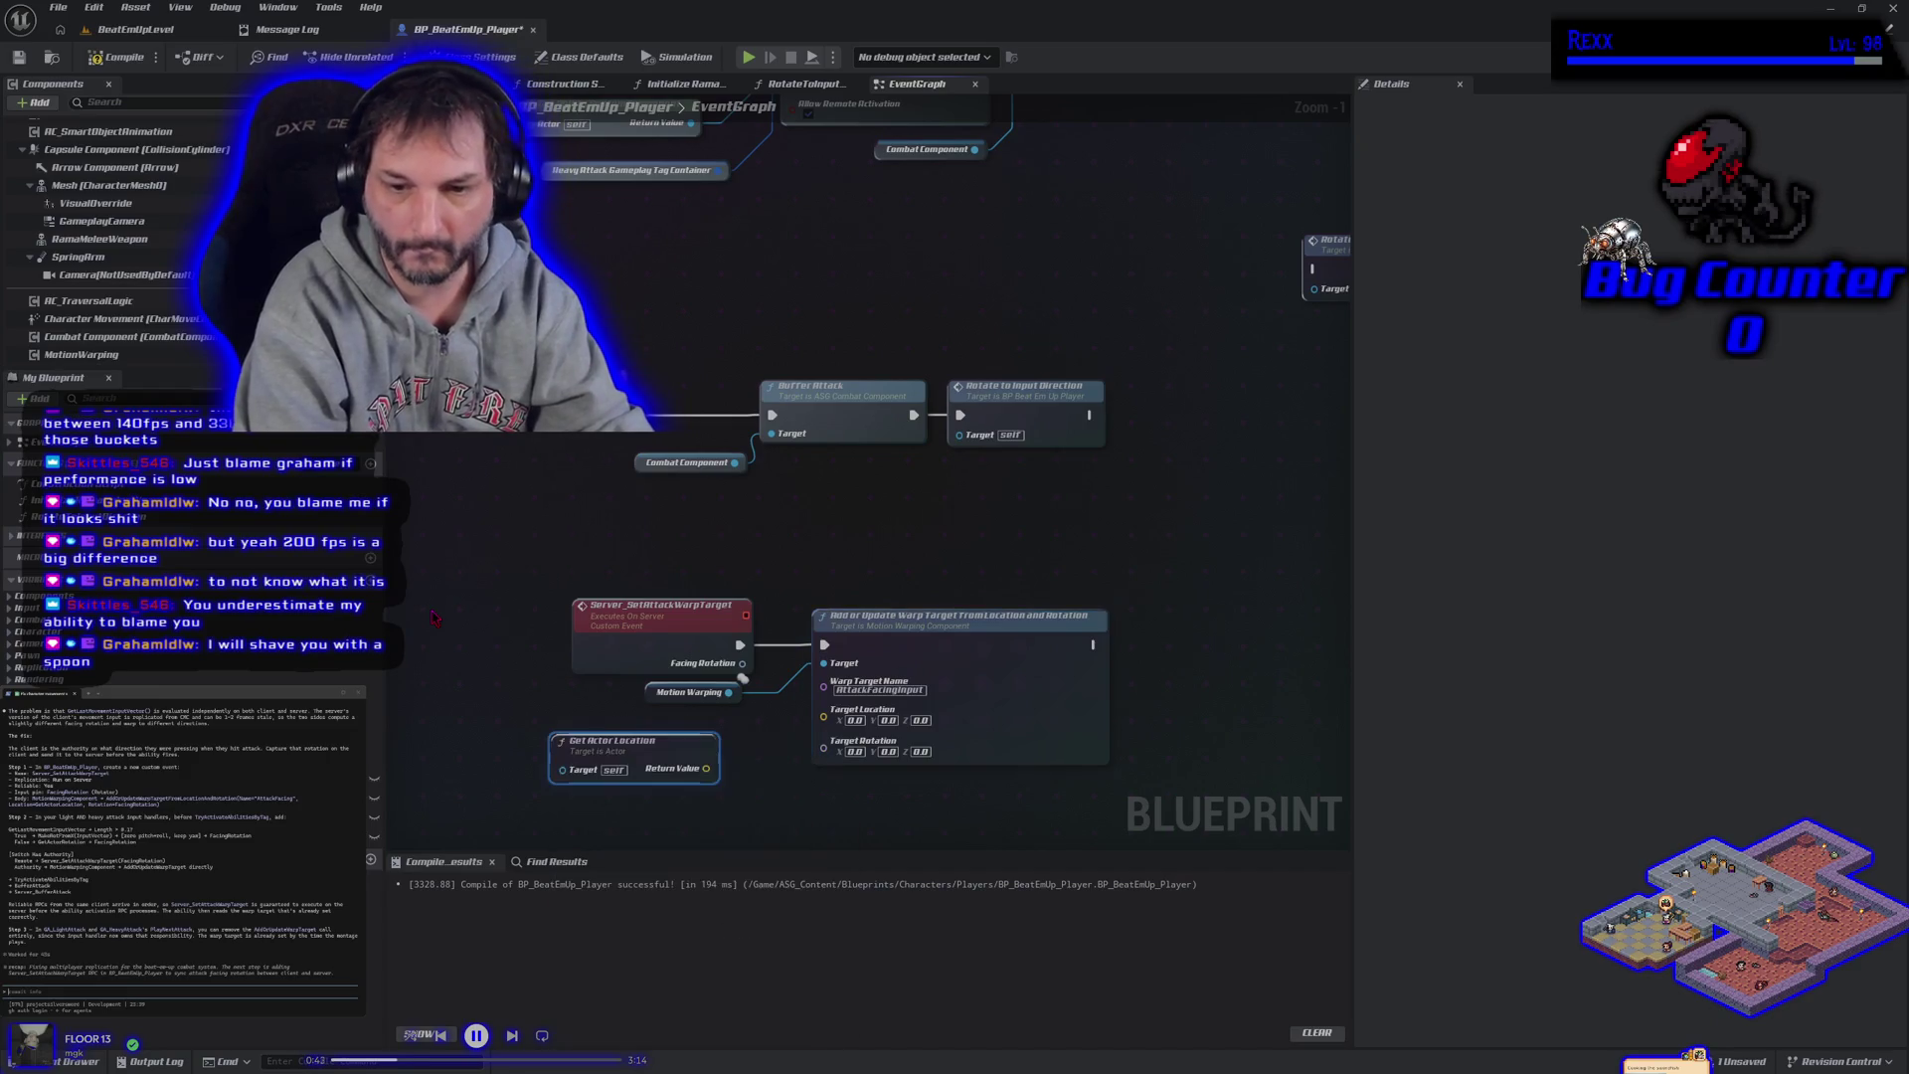
pyautogui.moveTo(706, 769); pyautogui.dragTo(823, 711)
pyautogui.moveTo(616, 741); pyautogui.dragTo(648, 720)
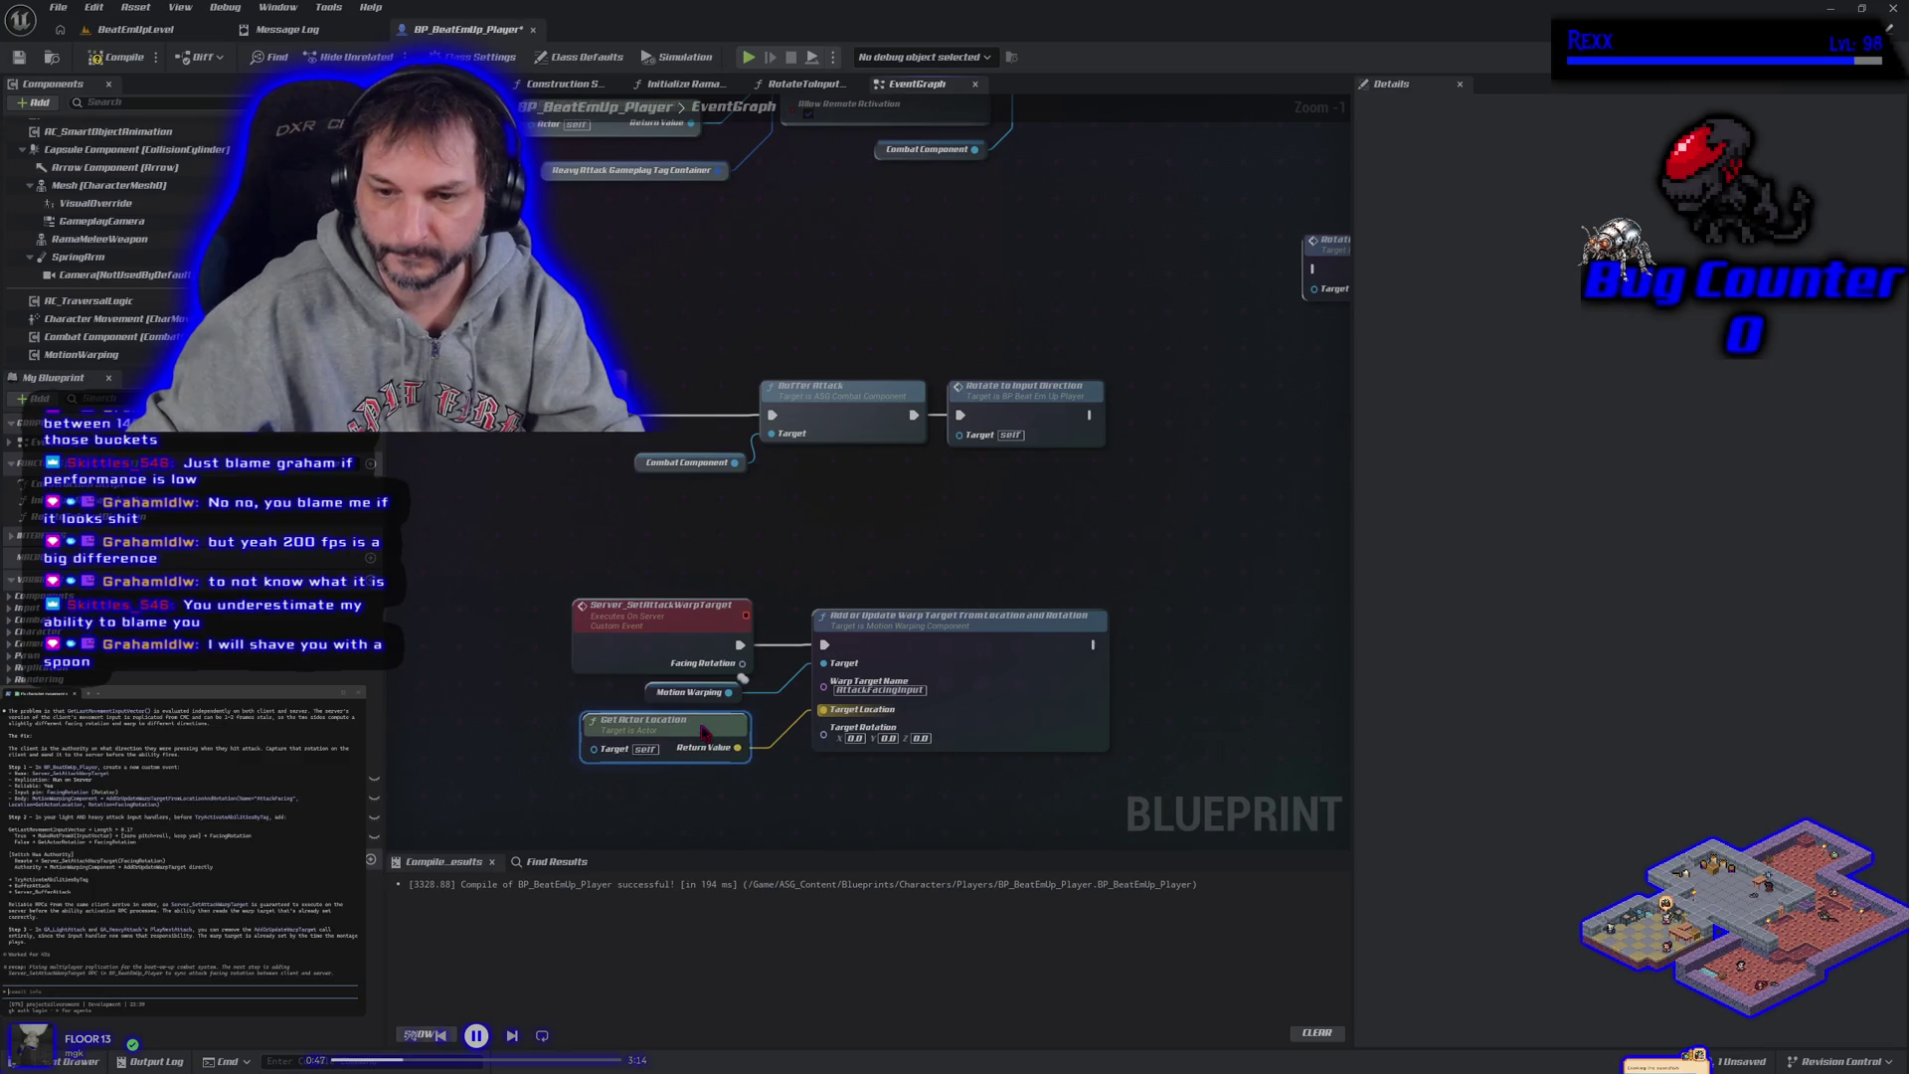
pyautogui.moveTo(654, 838); pyautogui.dragTo(647, 673)
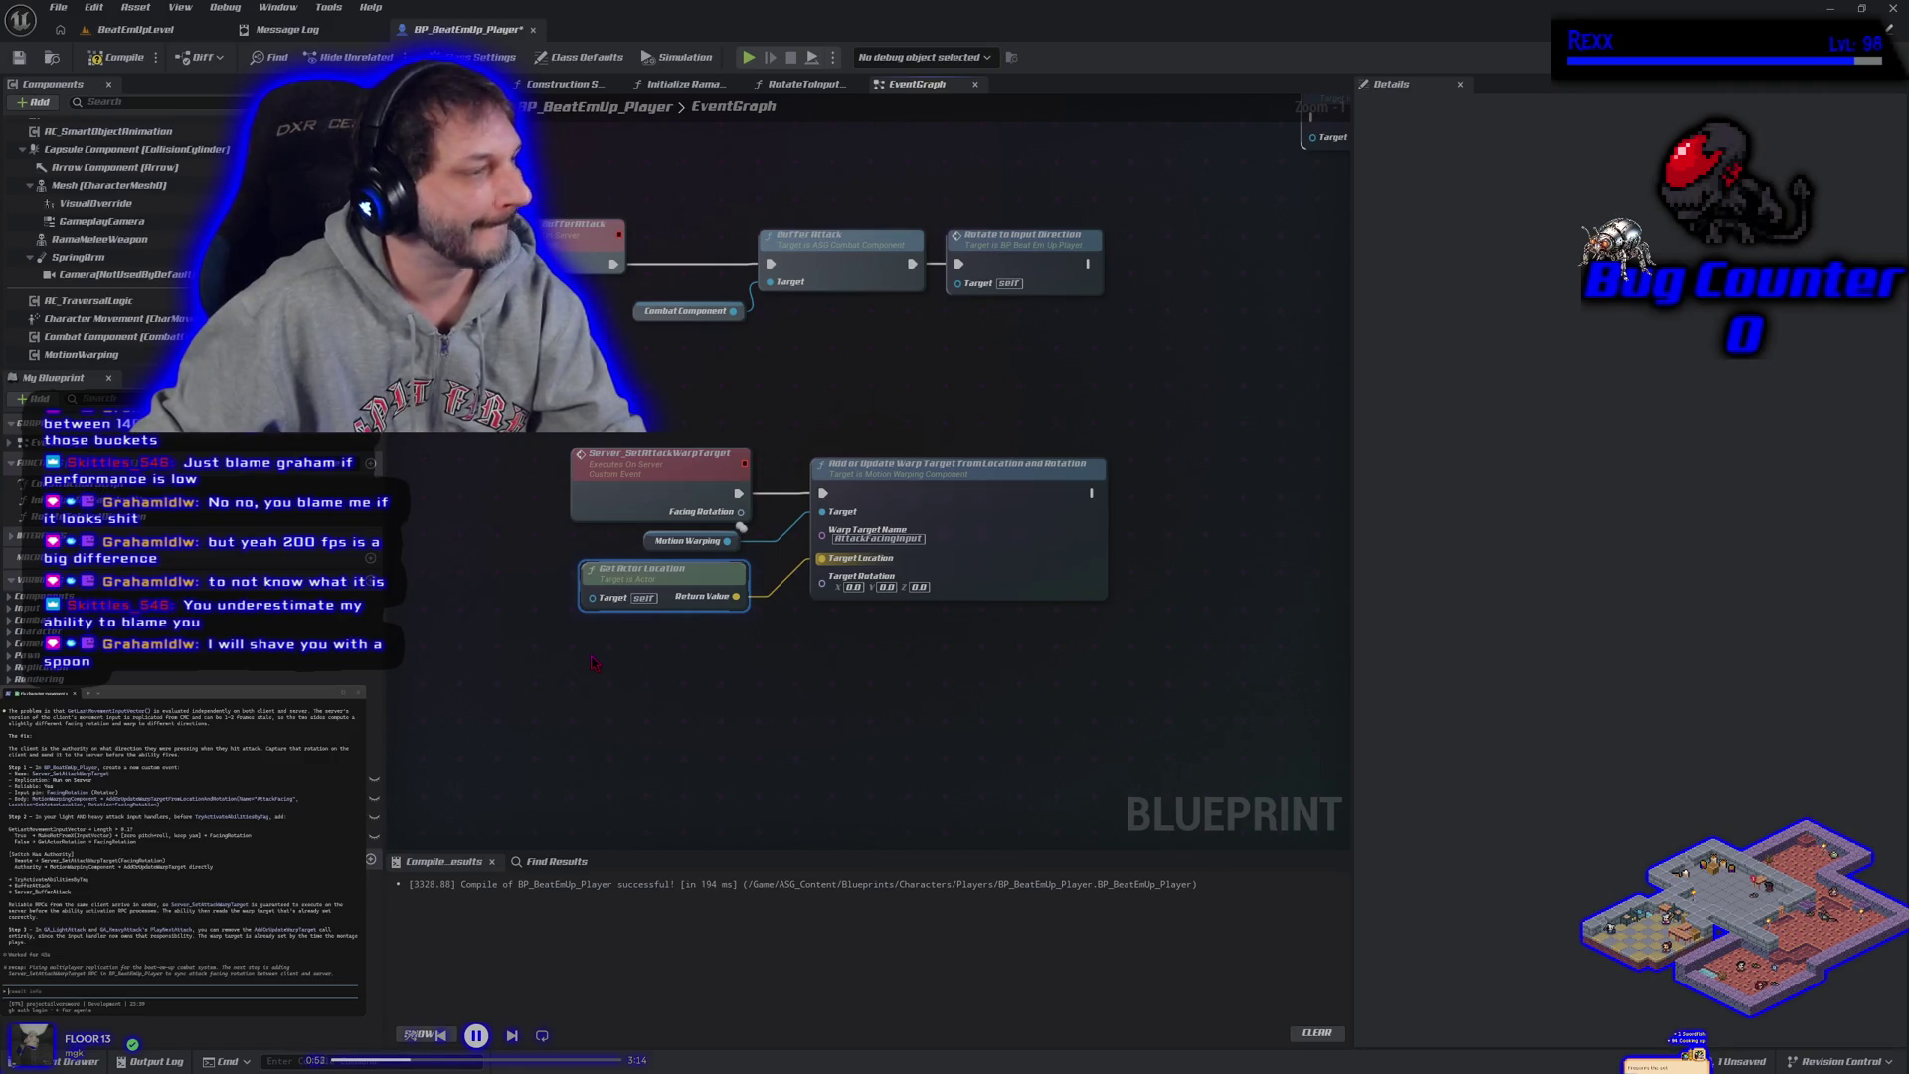
pyautogui.click(578, 672)
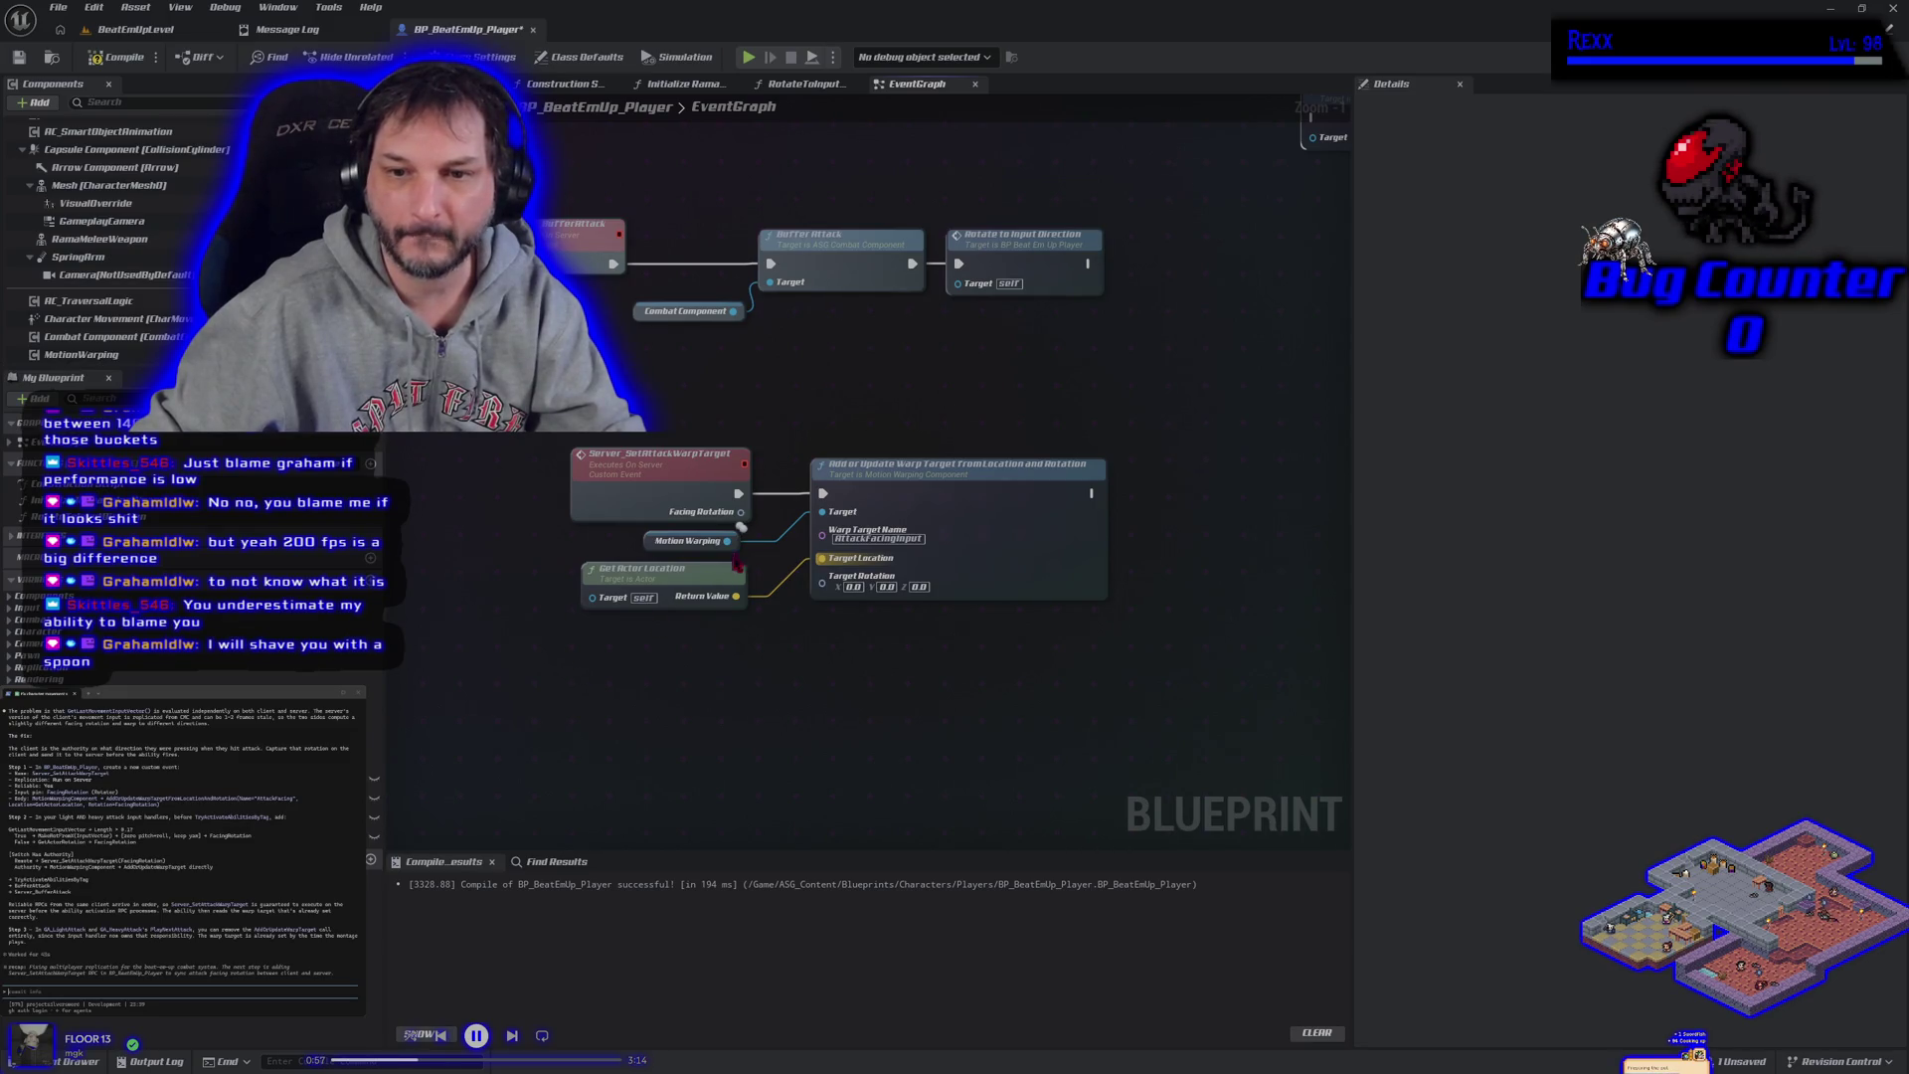
pyautogui.moveTo(741, 511)
pyautogui.mouseDown()
pyautogui.moveTo(856, 542)
pyautogui.moveTo(824, 591)
pyautogui.mouseUp()
pyautogui.click(106, 58)
# Compile and save the Player Blueprint.
pyautogui.click(18, 58)
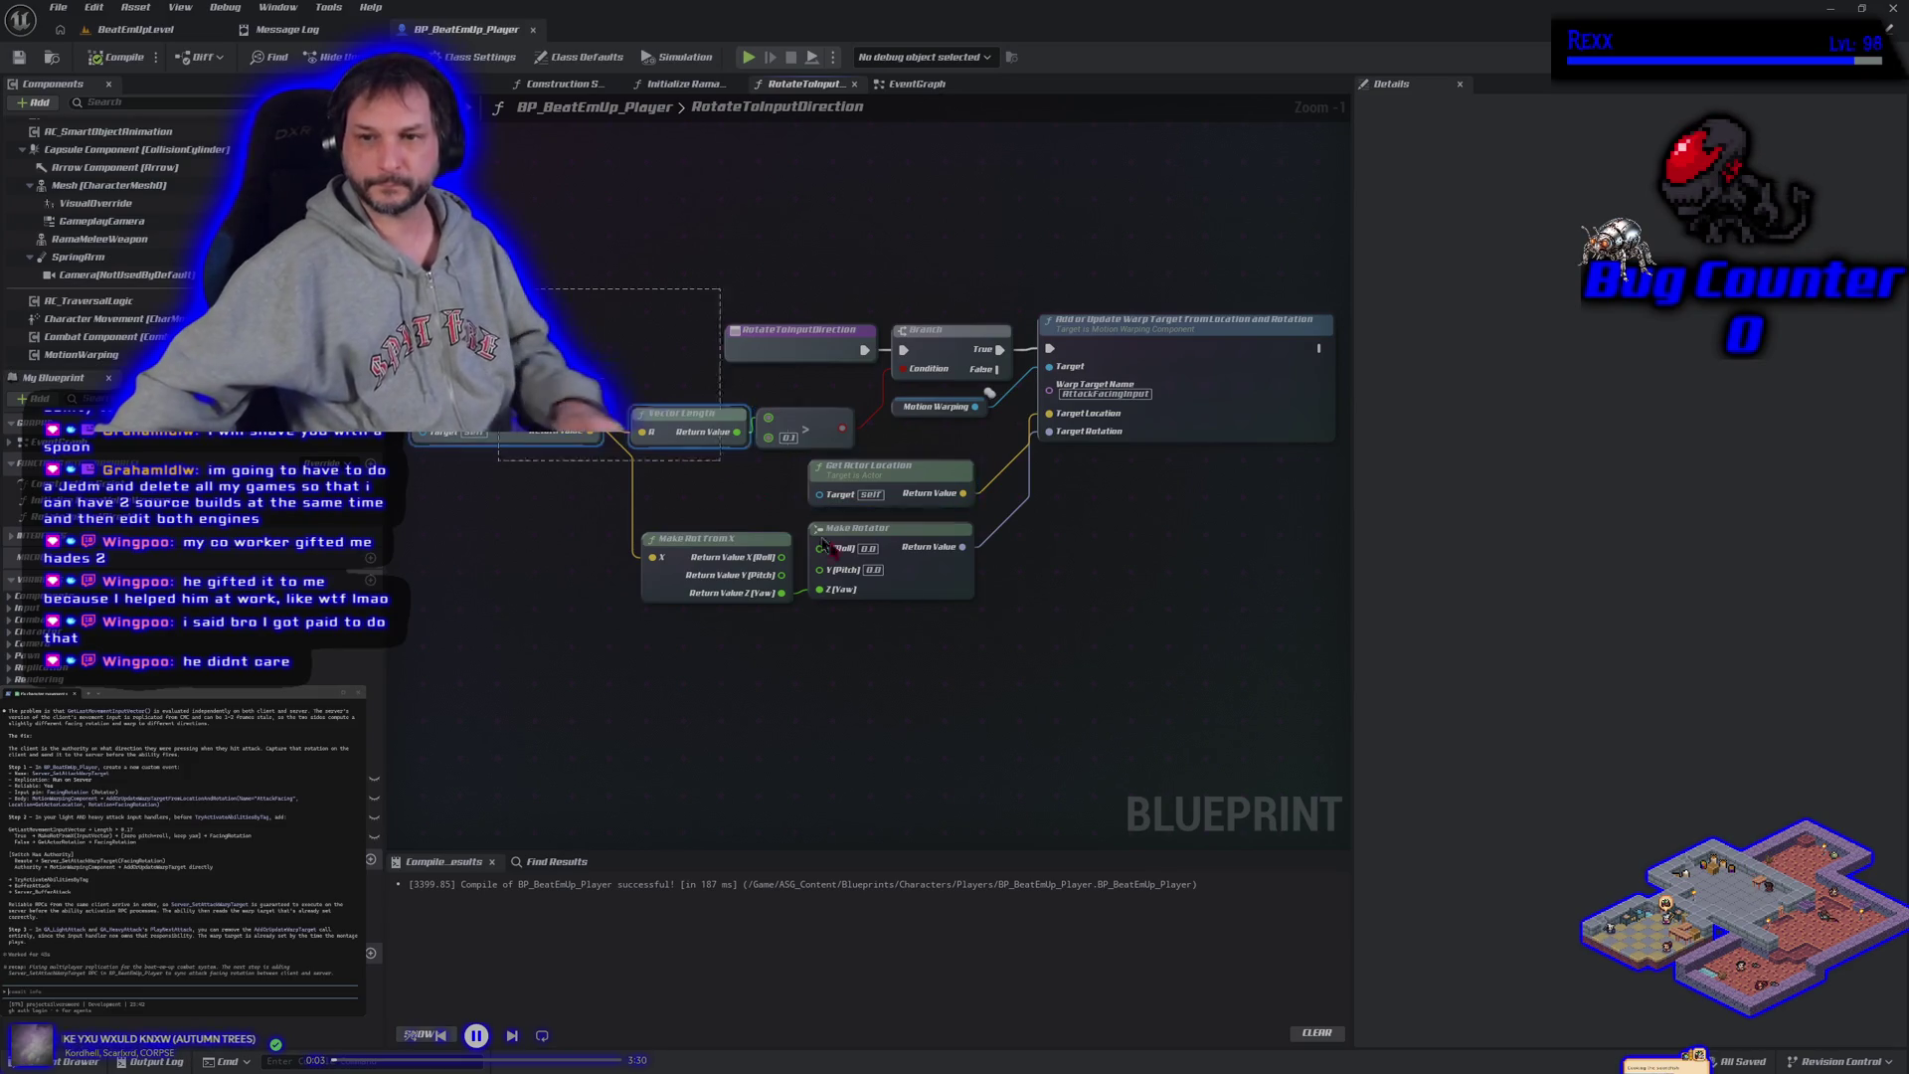
# Select all nodes, then duplicate the RotateToInputDirection function into RotateToInputDirection_0.
pyautogui.hotkey('ctrl', 'a')
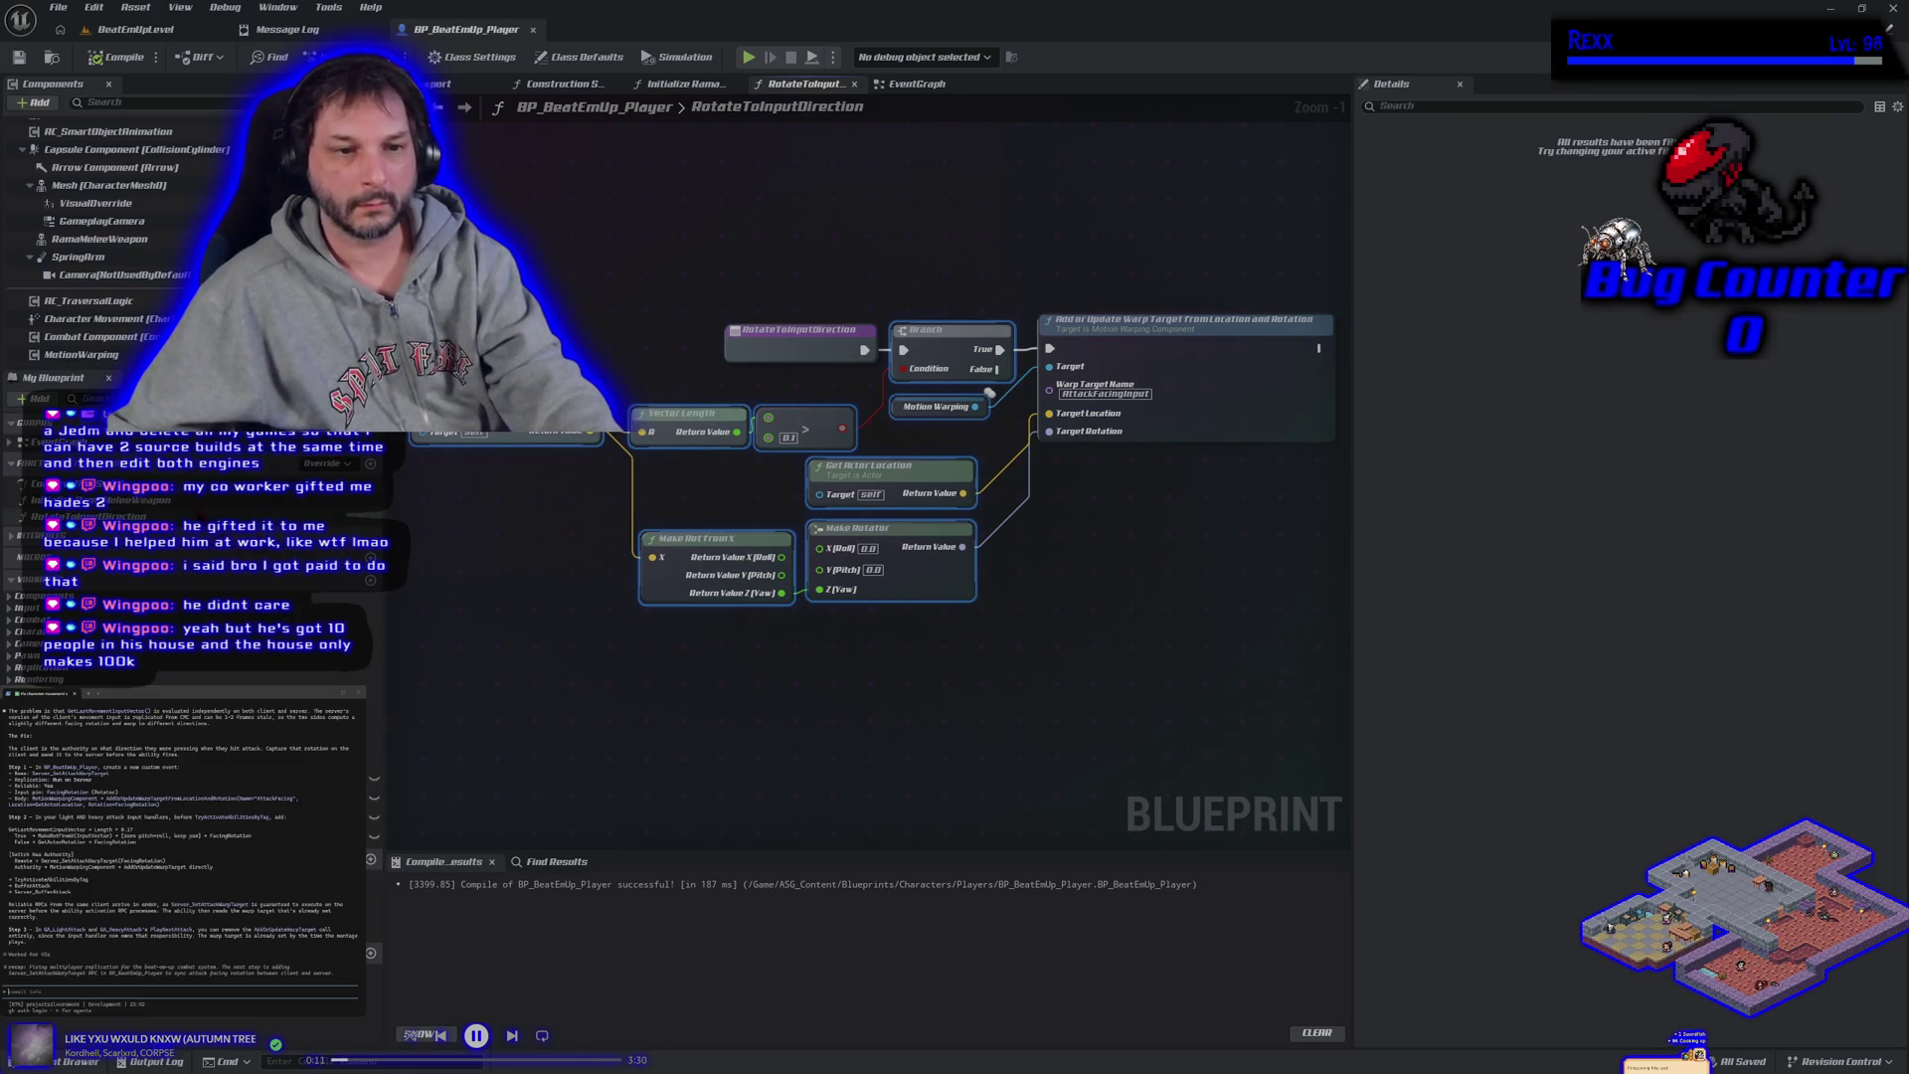
pyautogui.click(149, 516)
pyautogui.rightClick(199, 519)
pyautogui.moveTo(259, 587)
pyautogui.click(249, 633)
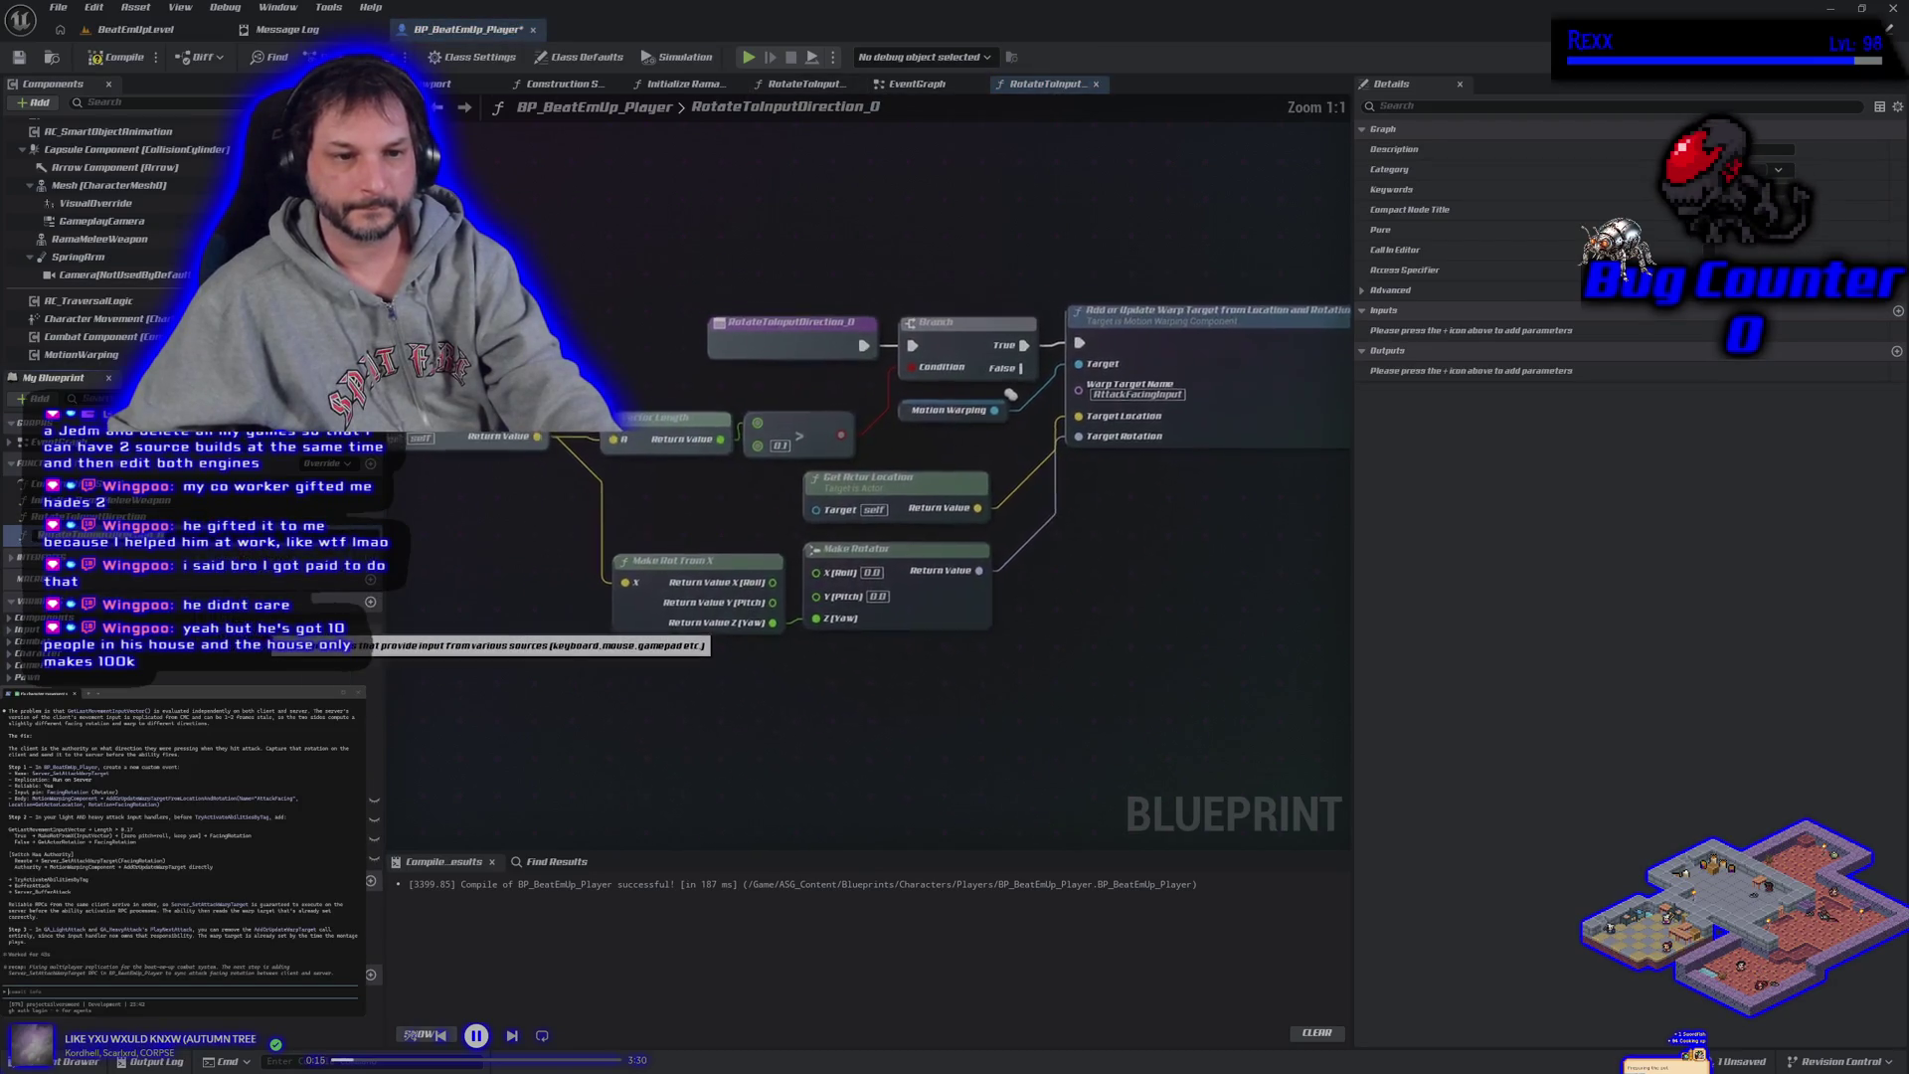